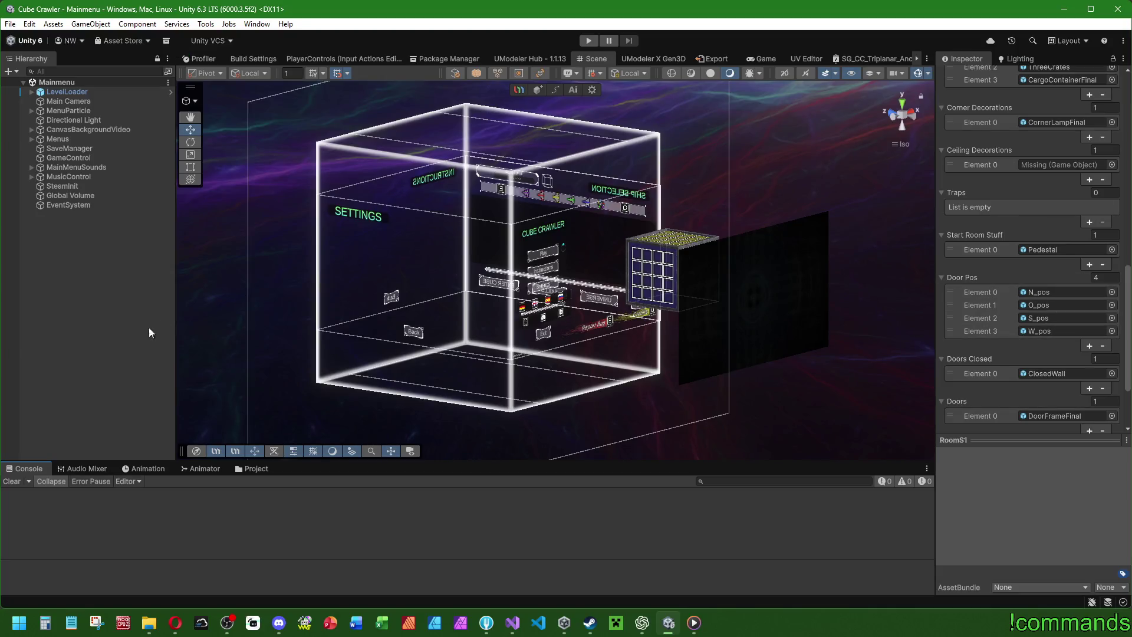
Deselect RoomS1, enter Play mode, and go through the main menu and ship selection into the Dungeon.
left_click(222, 329)
left_click(589, 40)
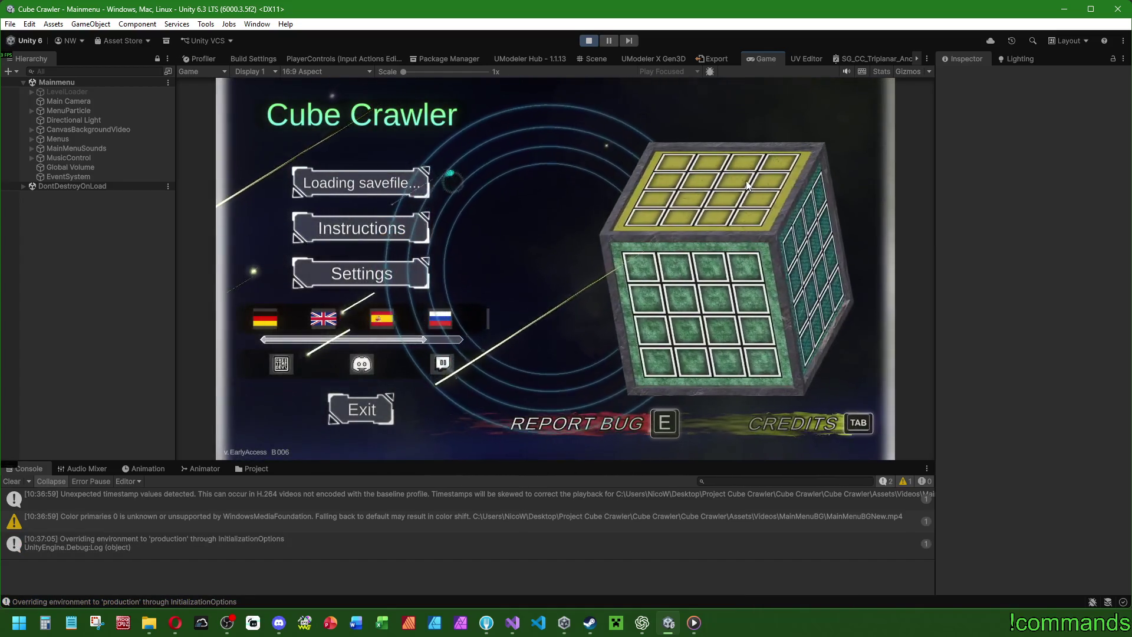
left_click(12, 482)
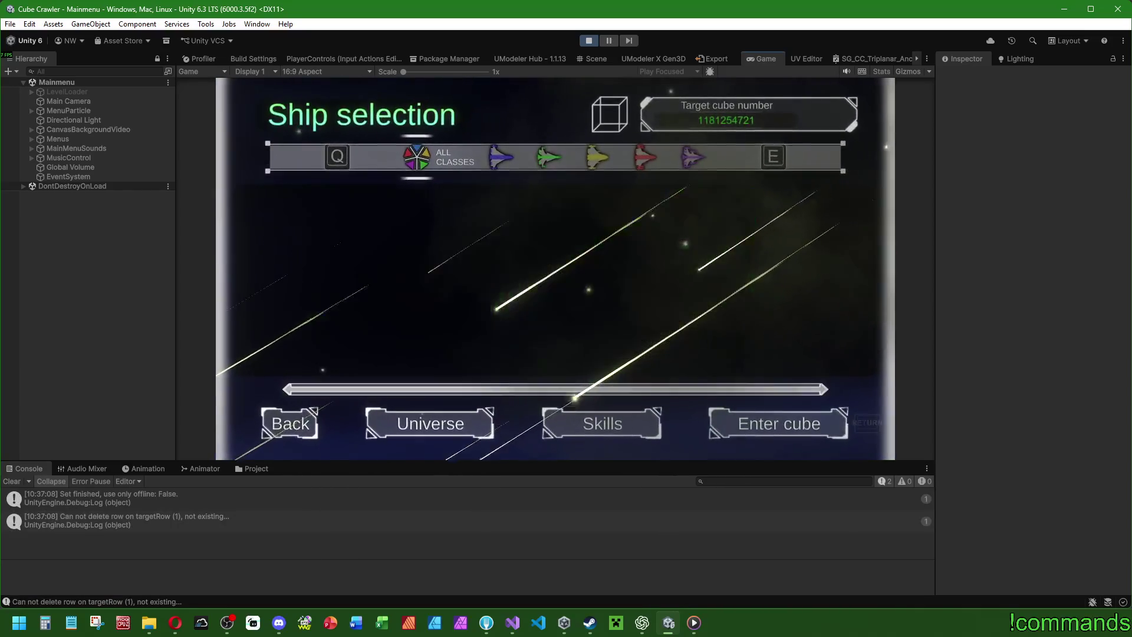
key("Return")
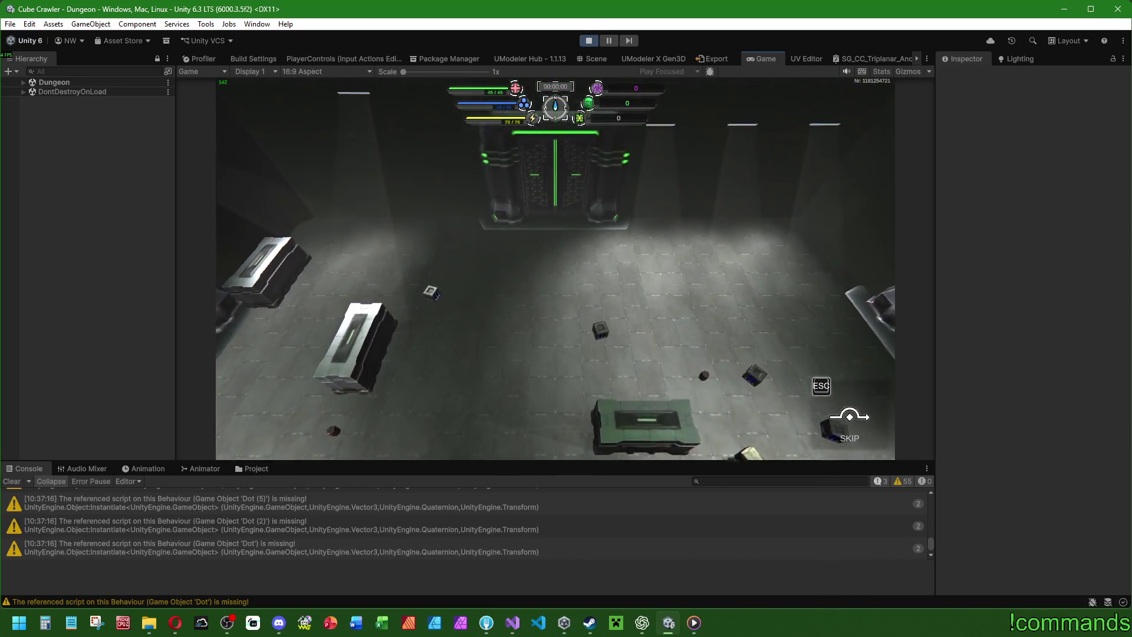
Fly the ship forward, back, right and left around the generated room.
key("w")
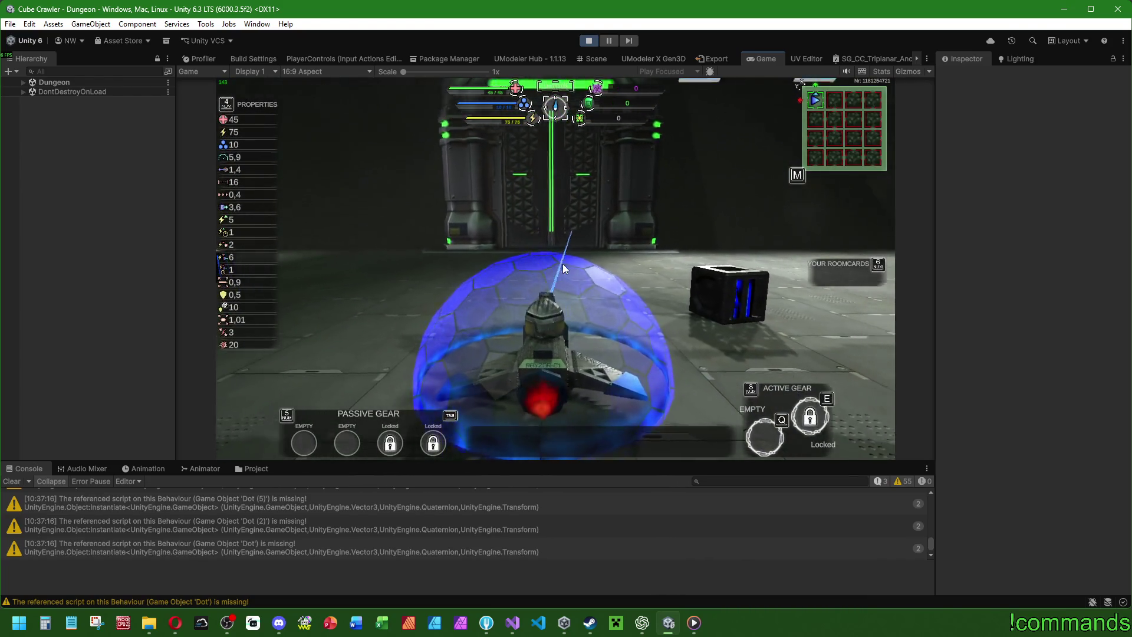
key("s")
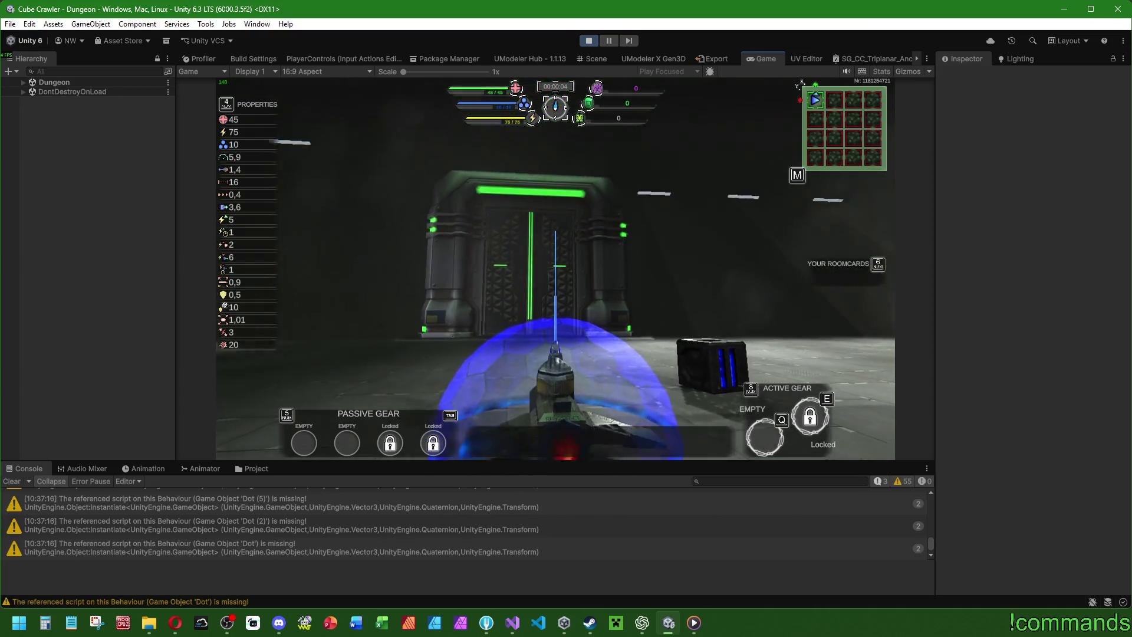
key("d")
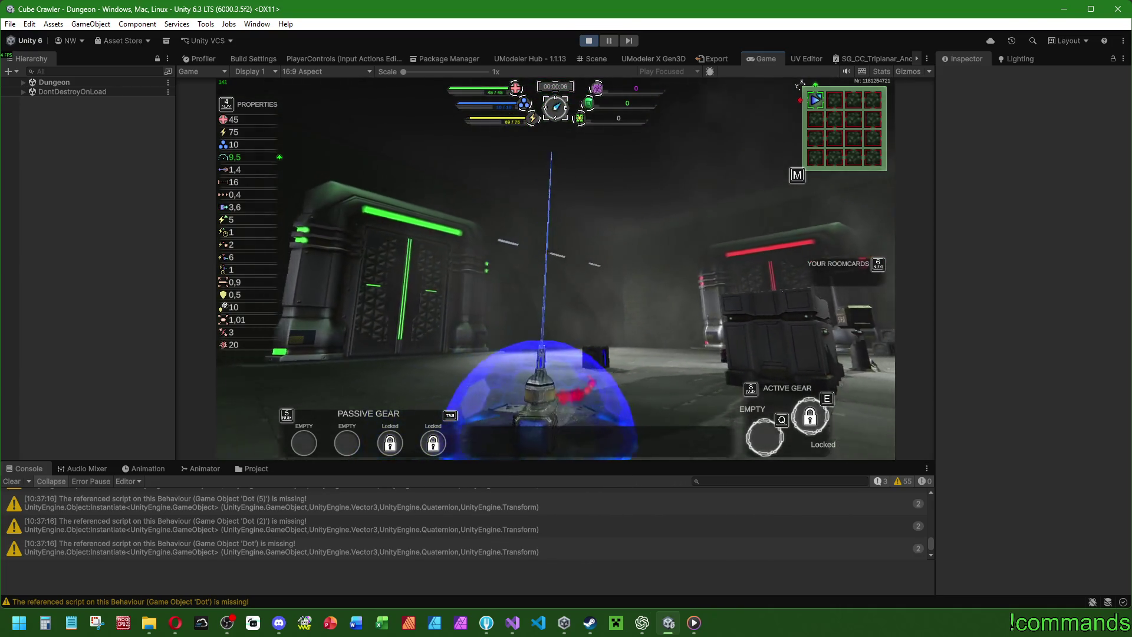
key("a")
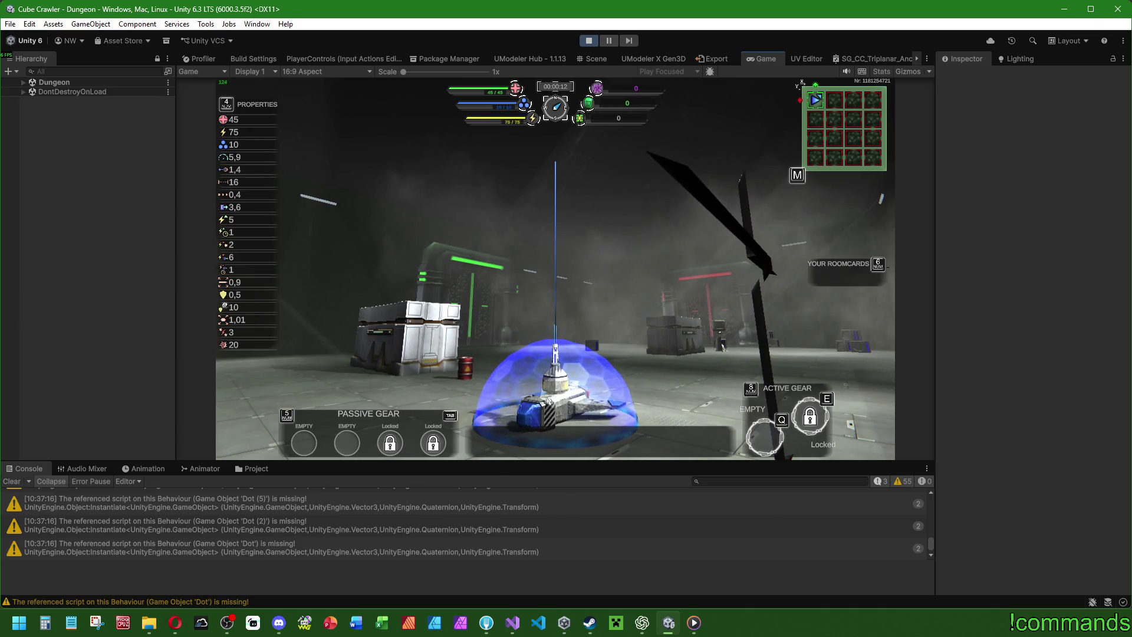
key("super")
left_click(285, 19)
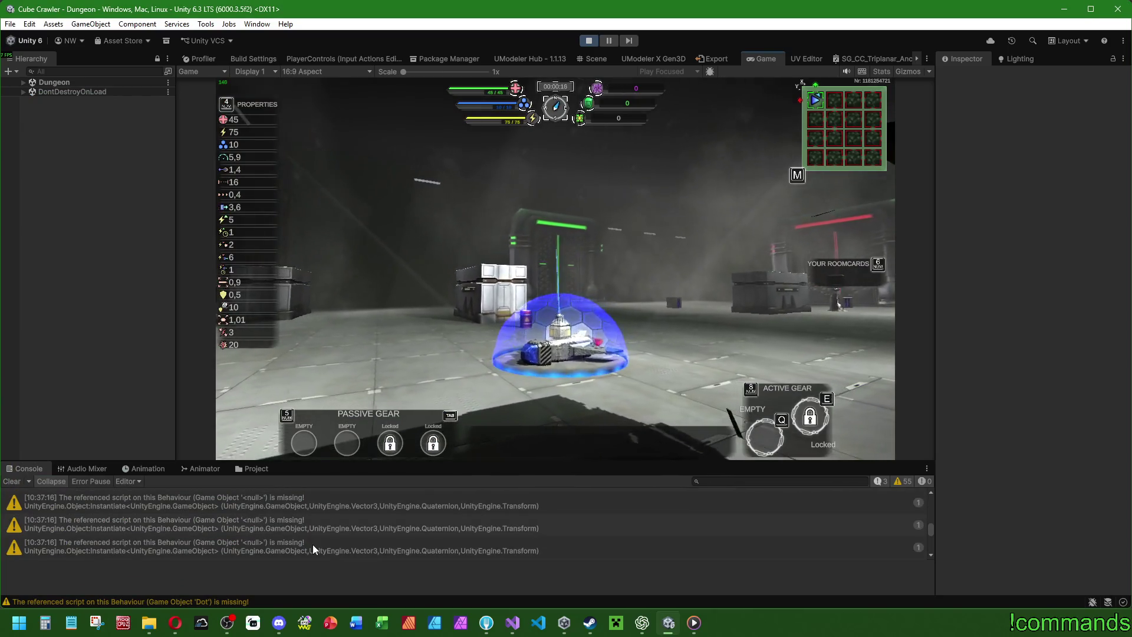
Review the Console warnings, then stop Play mode with Ctrl+P and clear the console.
scroll(317, 543, "up", 3)
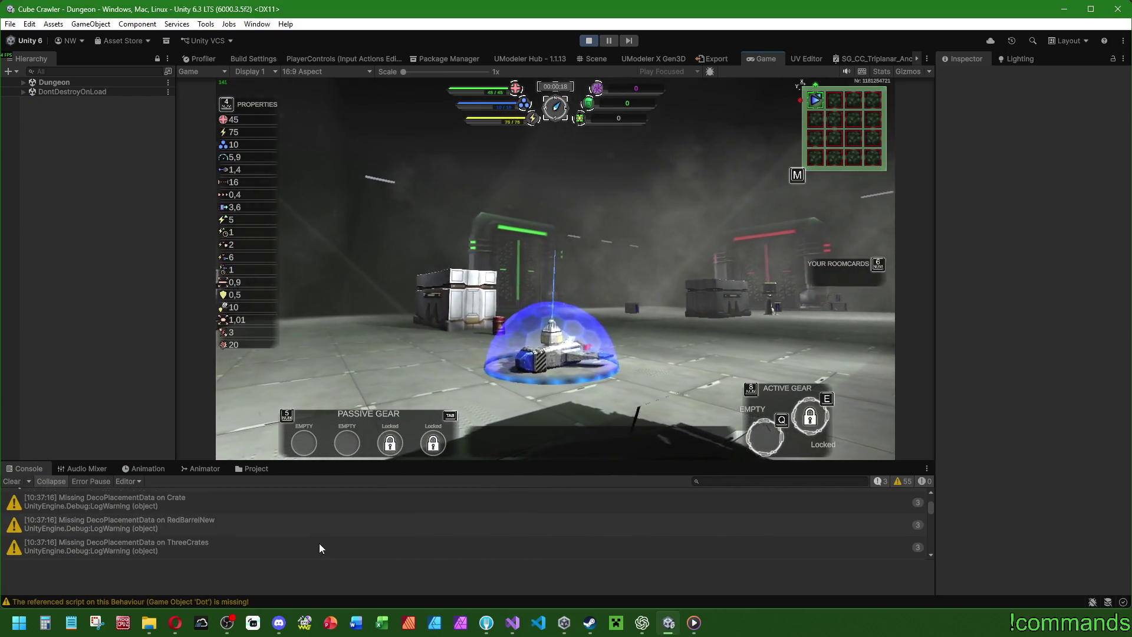
scroll(320, 543, "up", 3)
scroll(320, 543, "up", 1)
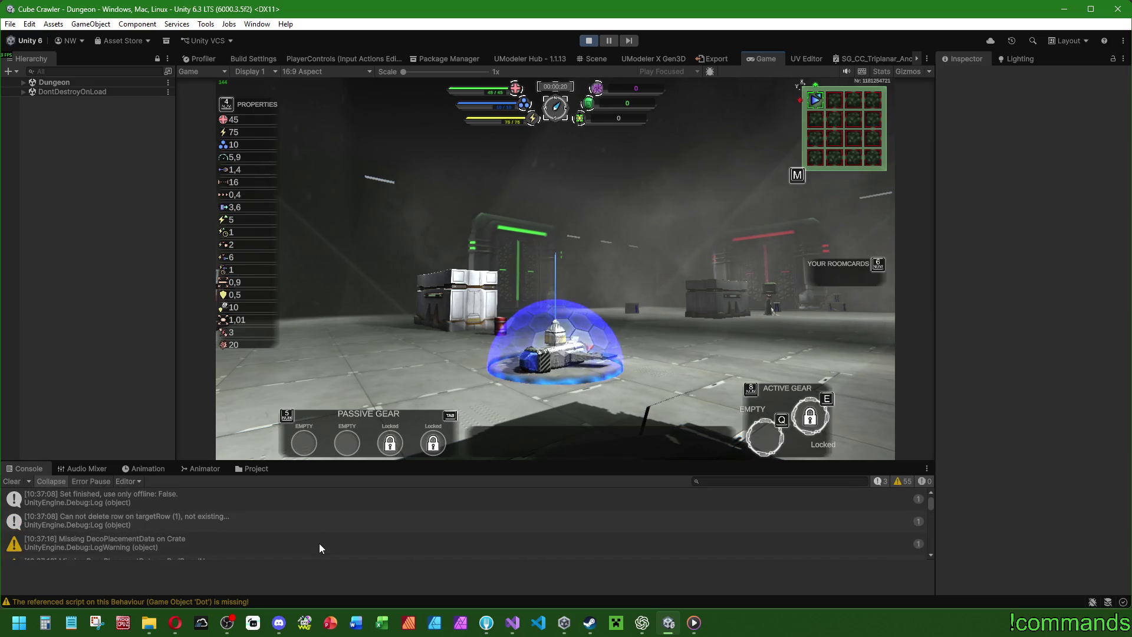
scroll(320, 543, "up", 1)
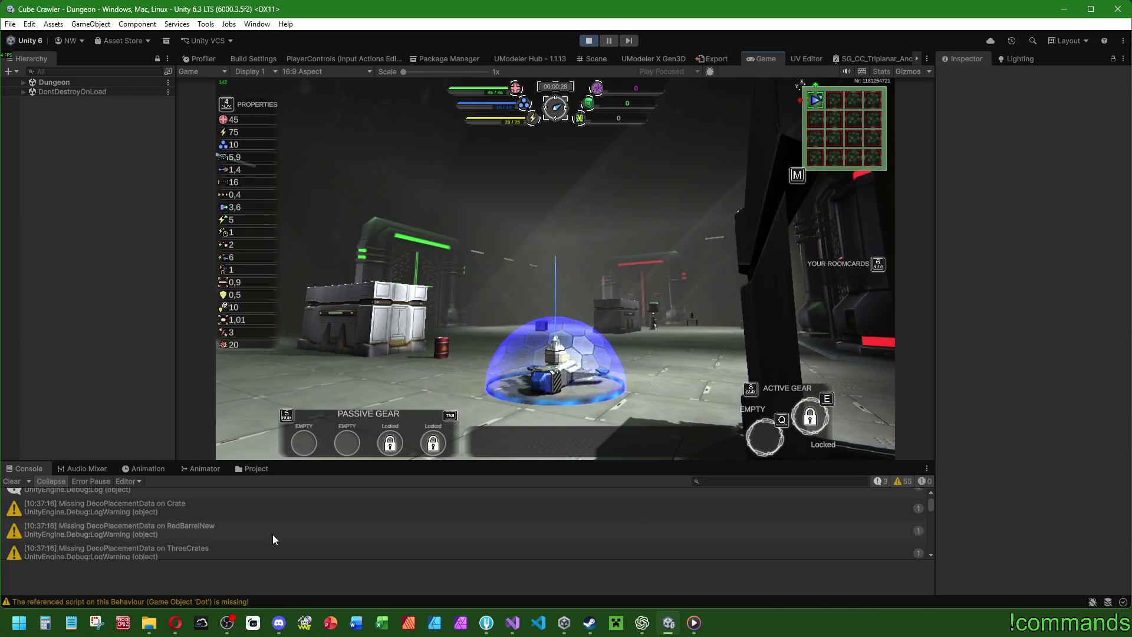
scroll(272, 534, "down", 1)
scroll(273, 534, "down", 1)
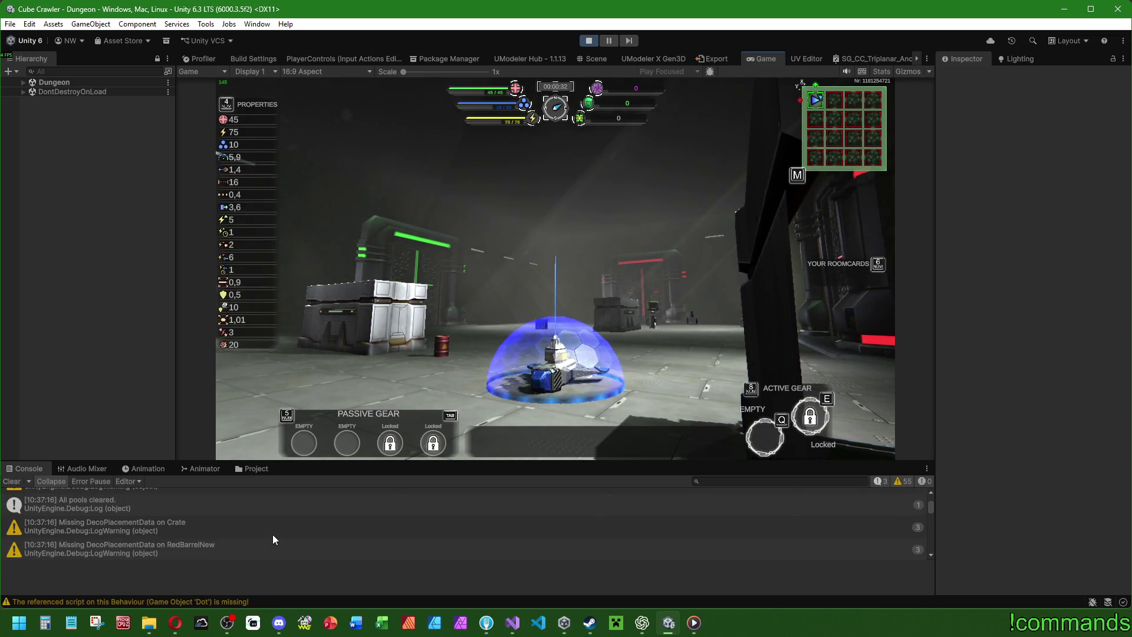
scroll(272, 536, "down", 1)
scroll(267, 537, "down", 1)
scroll(267, 537, "down", 1)
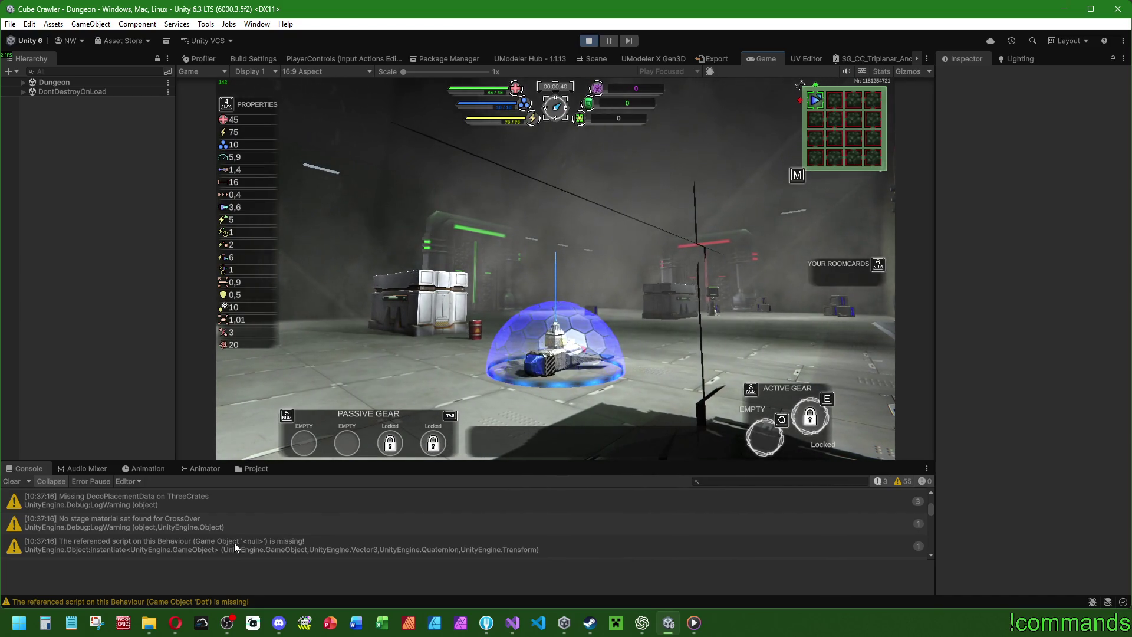
scroll(235, 535, "down", 3)
scroll(232, 539, "down", 5)
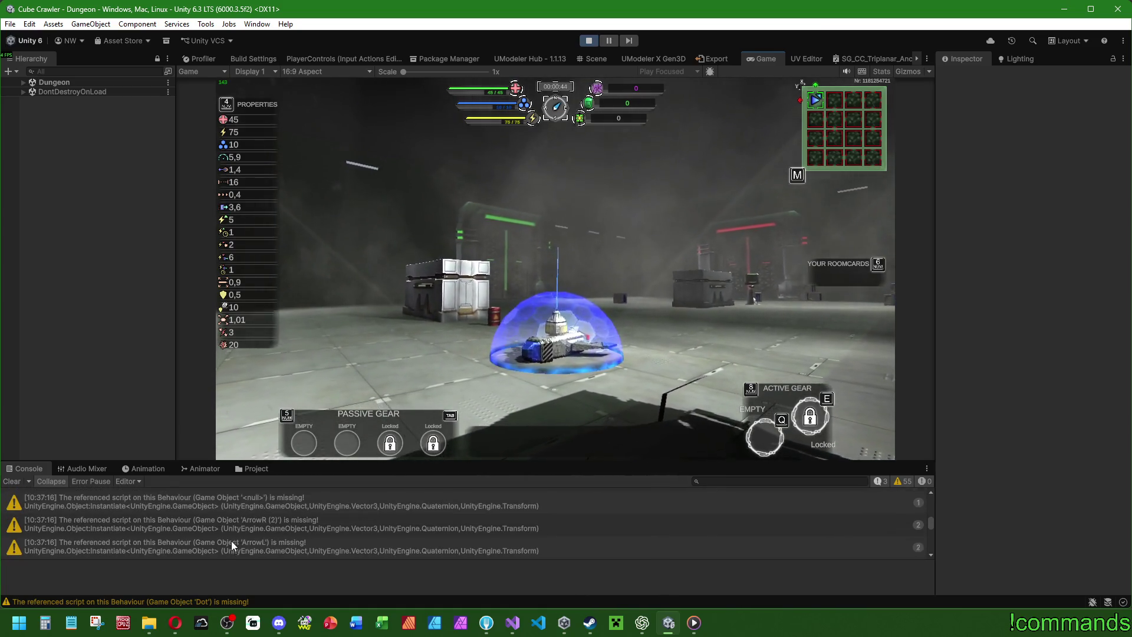
scroll(232, 540, "down", 5)
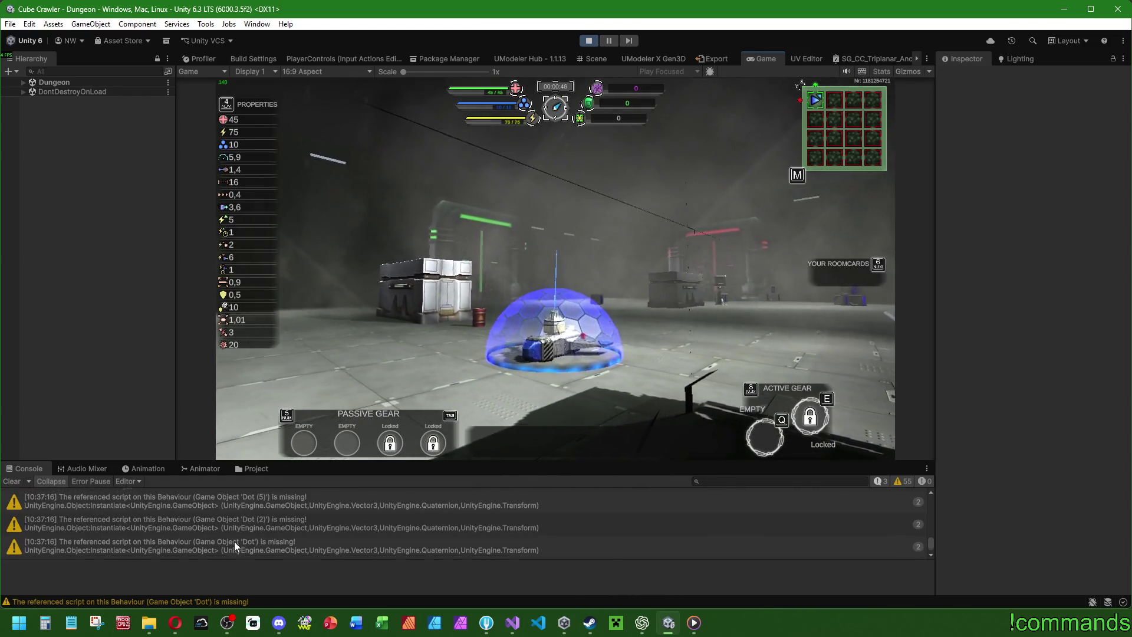
key("ctrl+p")
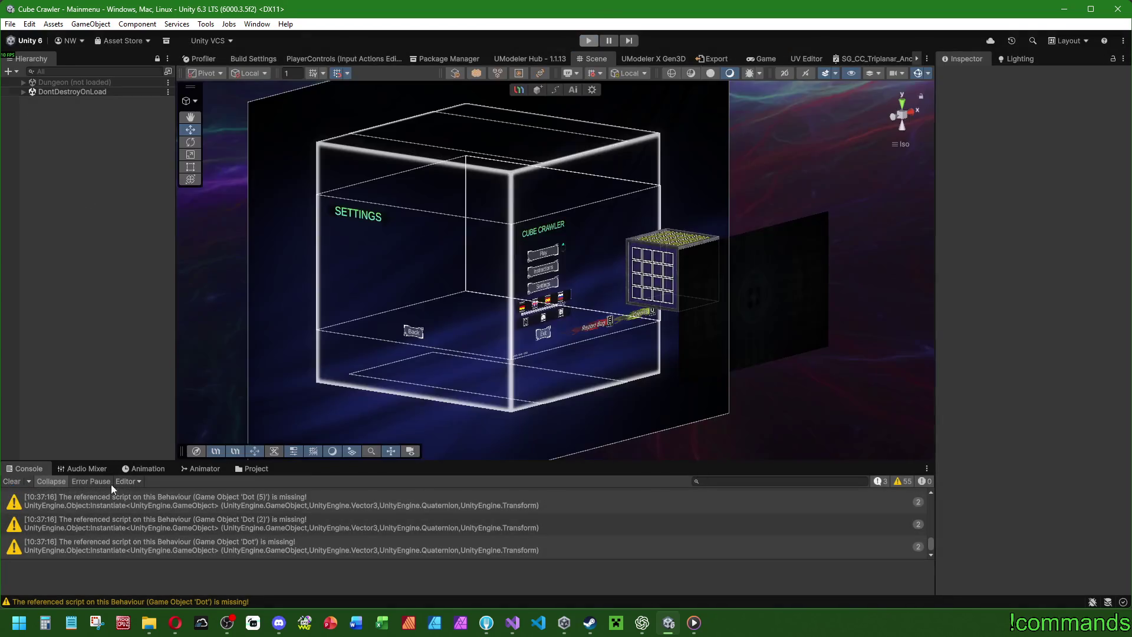
left_click(11, 483)
In Visual Studio, search RoomBuilder.cs for the _ceilingDecorations field.
left_click(522, 631)
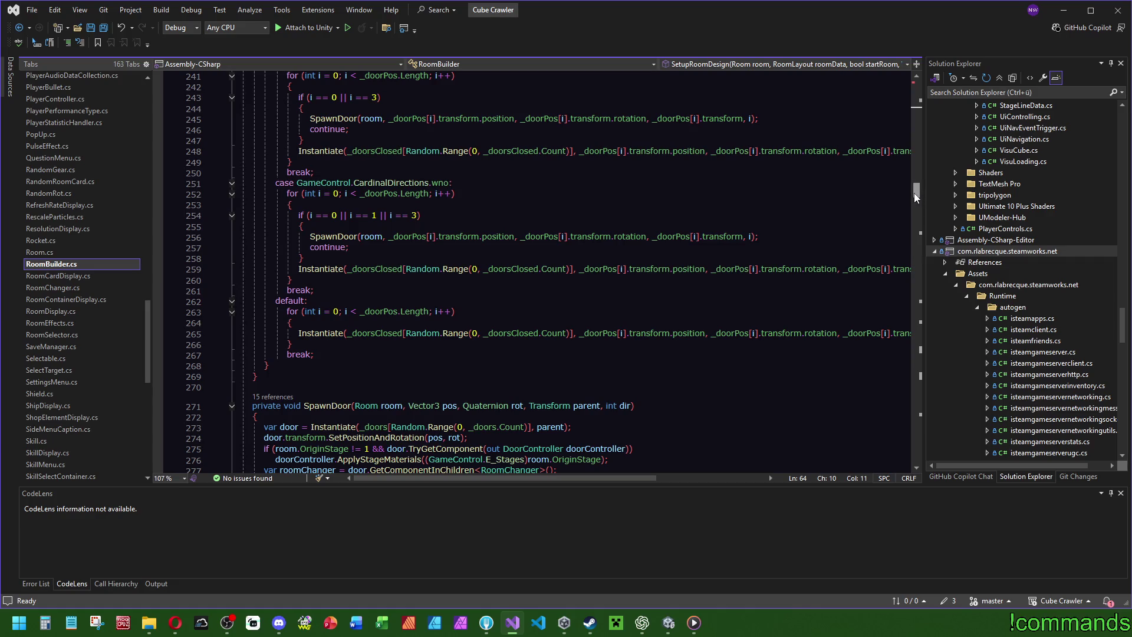
left_click_drag(914, 193, 931, 82)
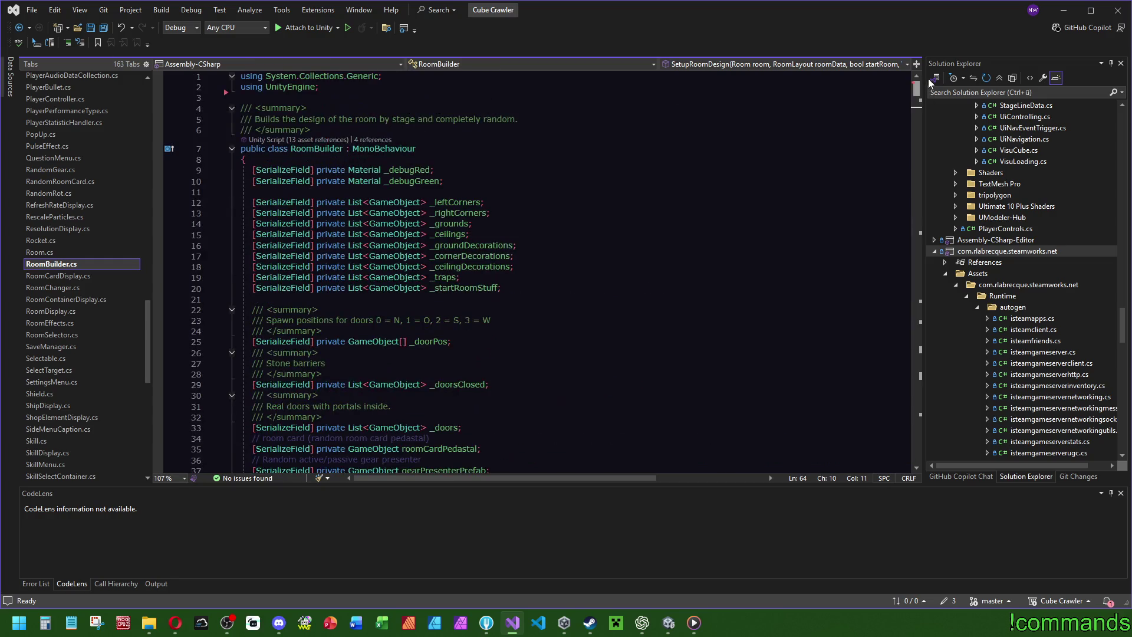
double_click(472, 267)
key("ctrl+f")
left_click_drag(914, 87, 916, 216)
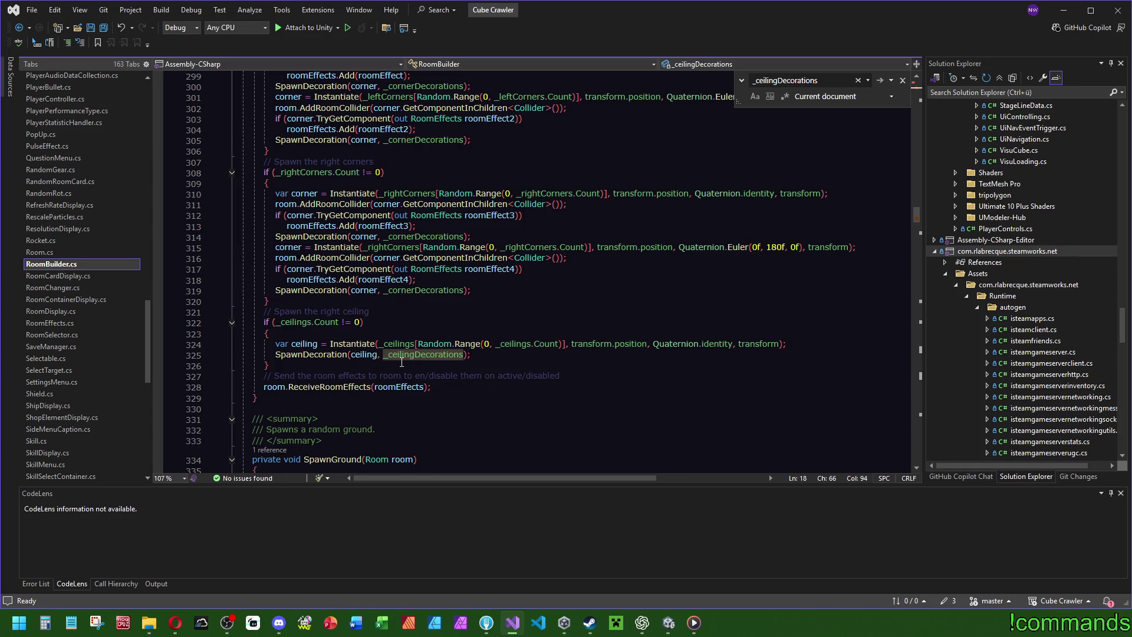
Follow the ceiling SpawnDecoration call to its method definition with F12.
left_click(312, 355)
key("F12")
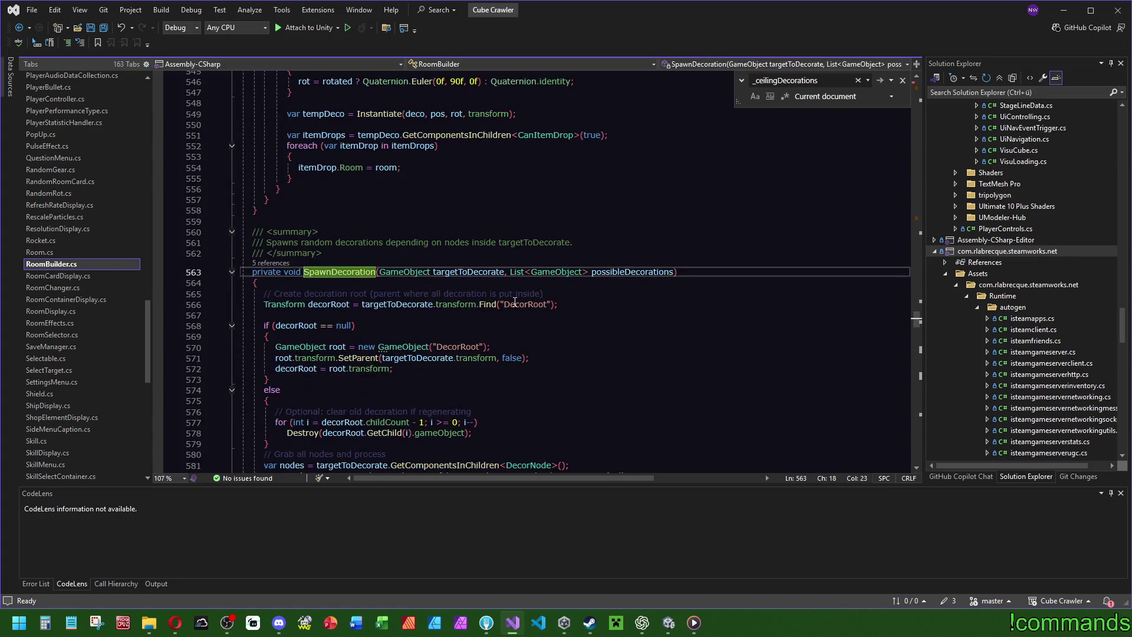
scroll(535, 315, "down", 4)
key("ctrl+minus")
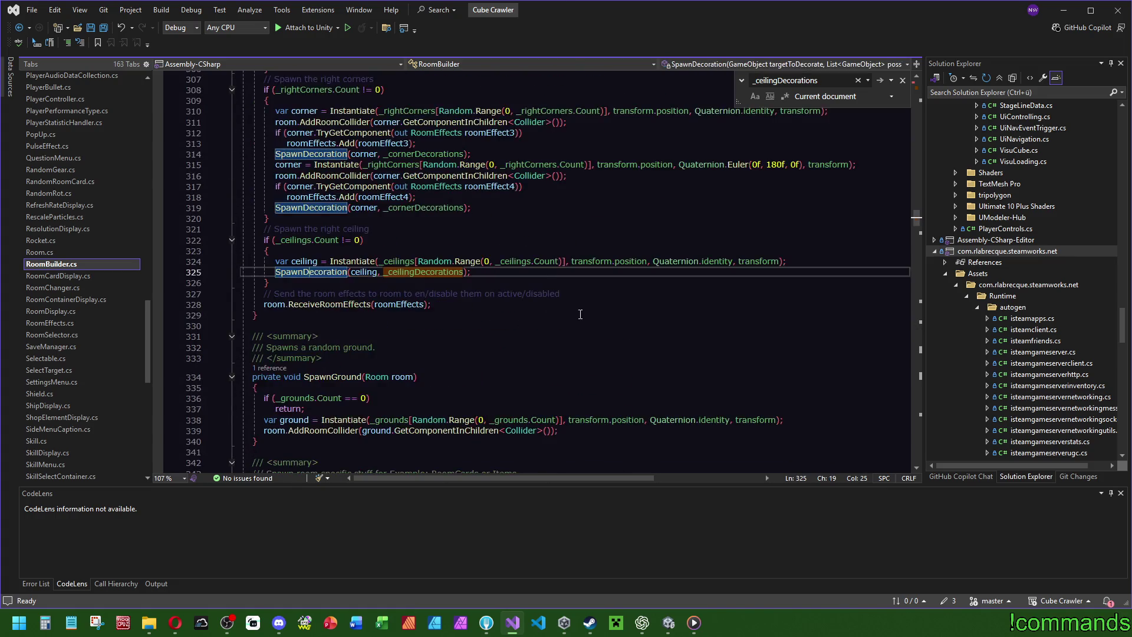
left_click(306, 272)
key("F12")
scroll(496, 261, "down", 10)
Select the null-prefab check on line 589, save all files, and place the caret after its condition.
left_click(381, 196)
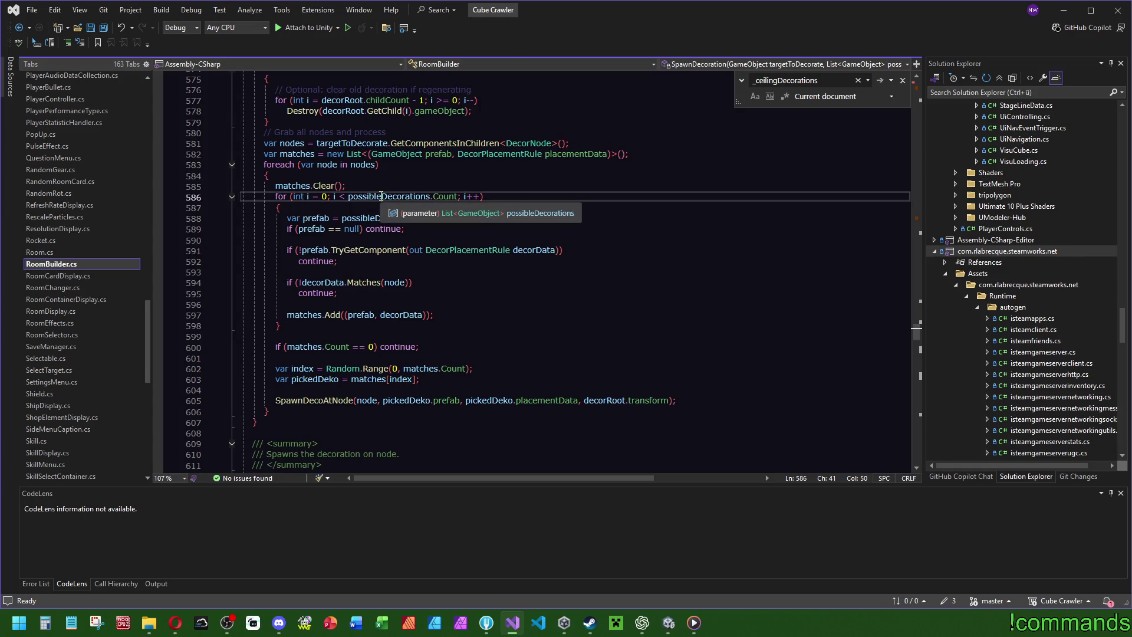
left_click_drag(340, 240, 147, 228)
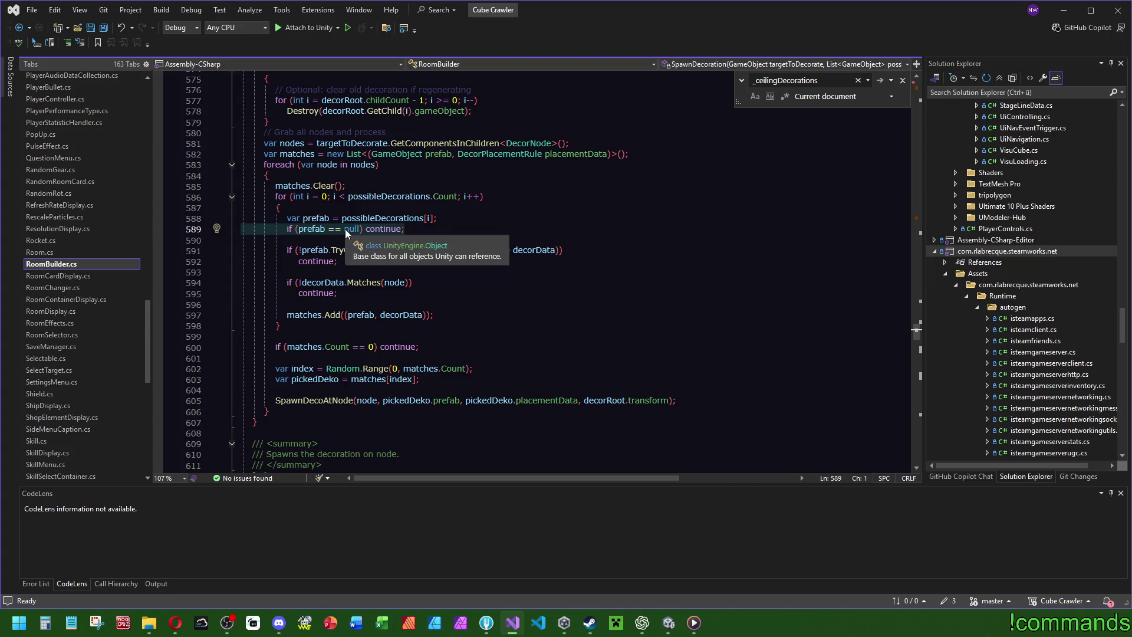
key("End")
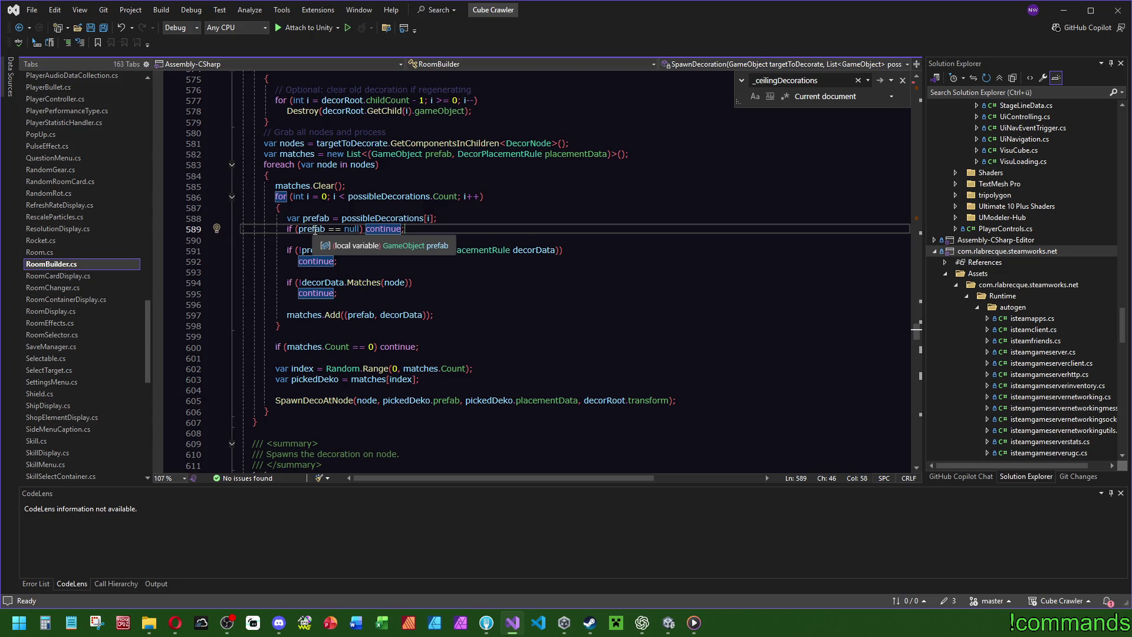
left_click(102, 27)
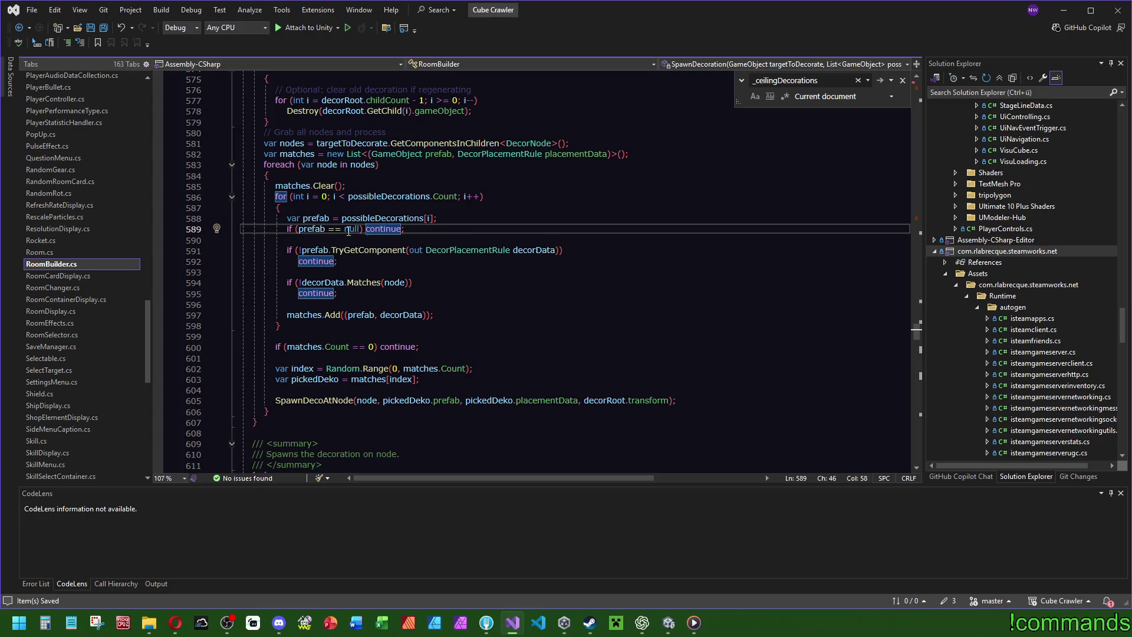
left_click(366, 229)
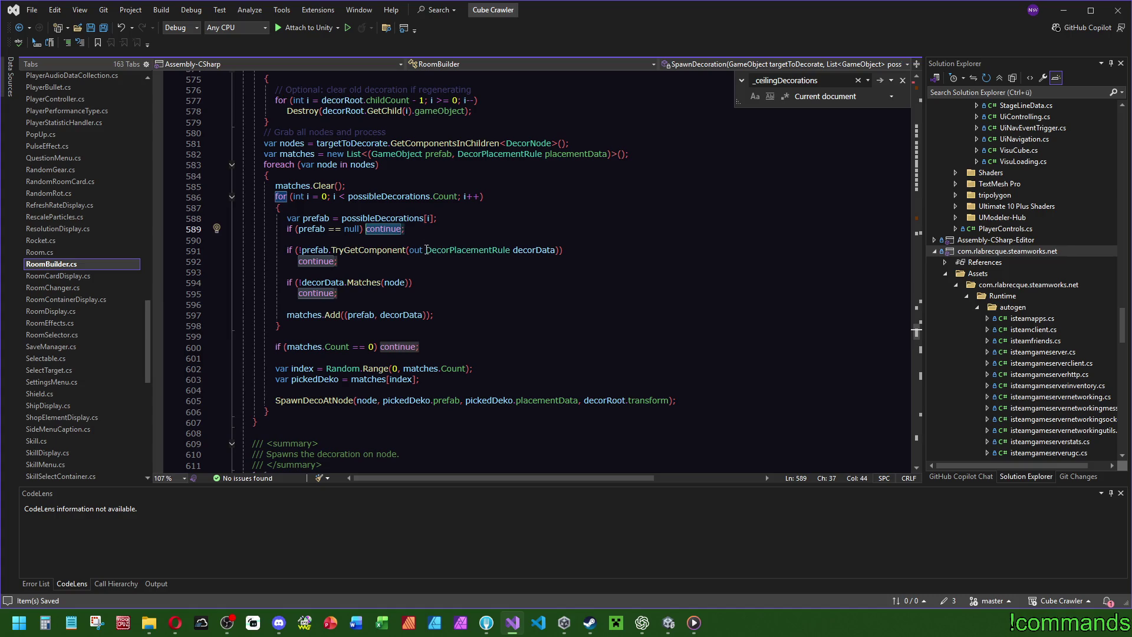
left_click(364, 230)
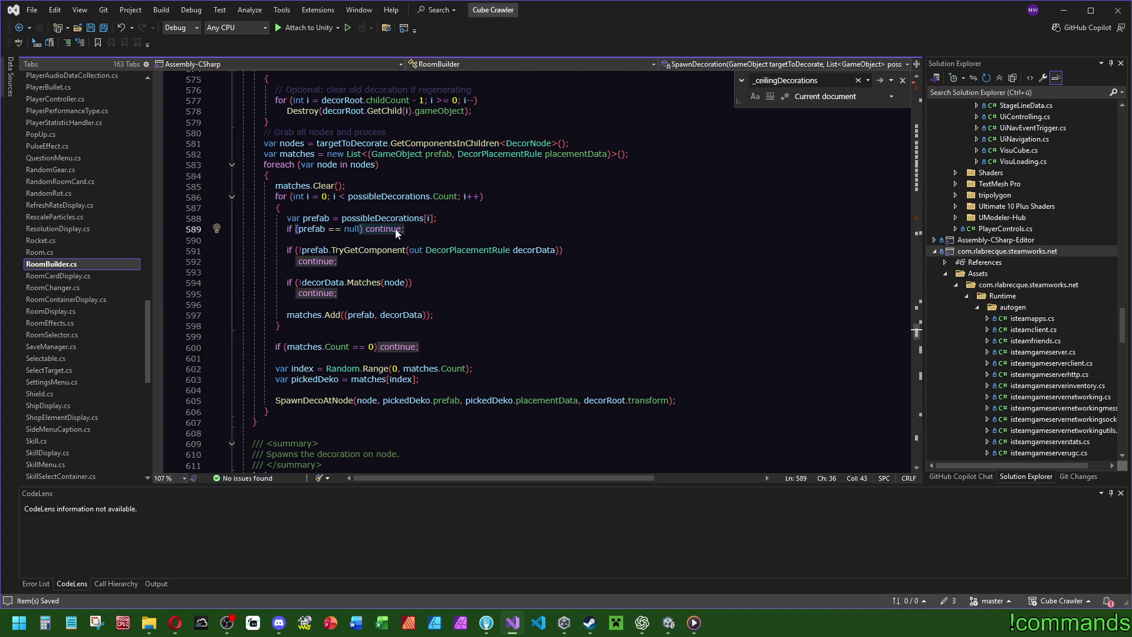
Wrap the null check's continue in braces and start a Debug.Log call above it.
key("shift+End")
type("{")
key("Return")
key("Tab")
type(";")
key("ctrl+Return")
type("Debug.Log(")
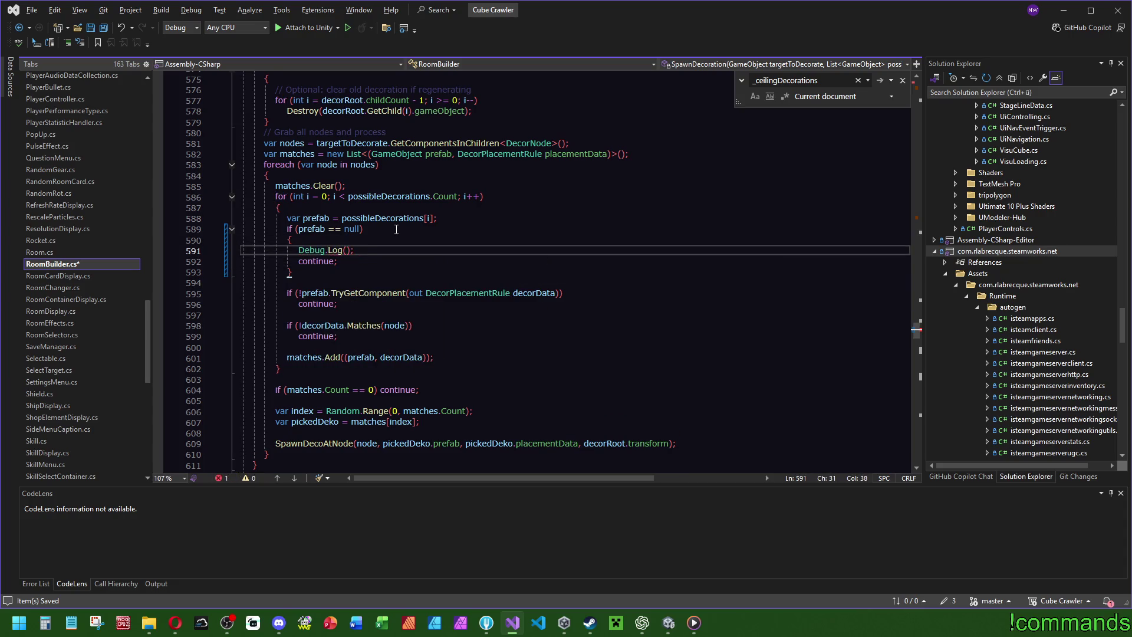
Type the interpolated message 'Decoration Prefab empty, check Room prefab decoration lists from stage:'.
key("BackSpace")
type("$\"")
type("Dec")
type("iojn")
type("n p")
type("empty")
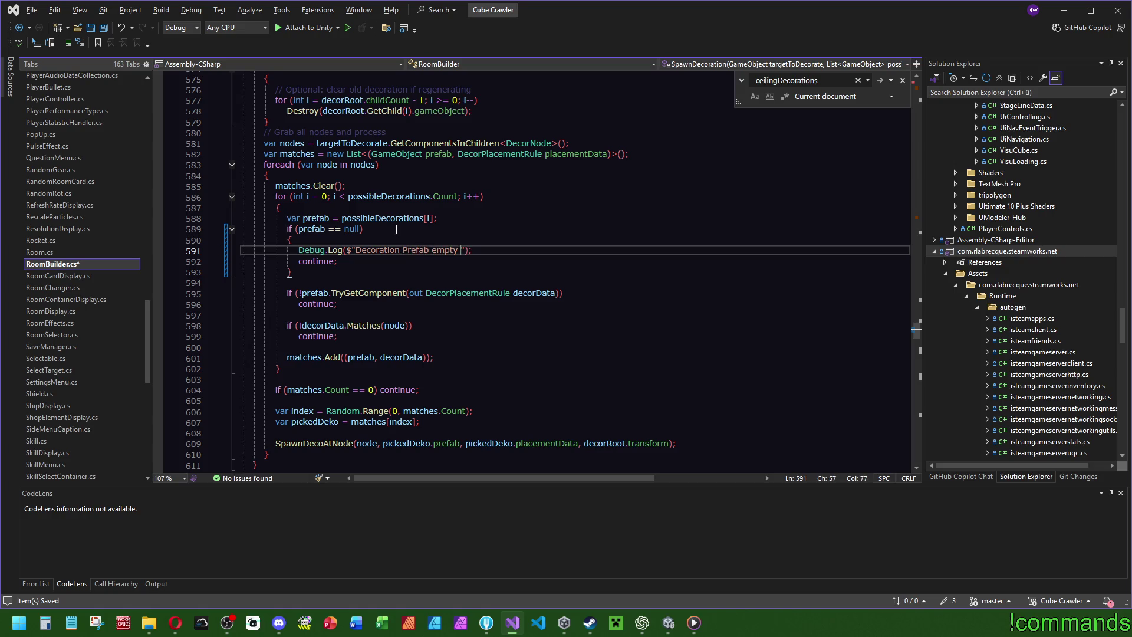
type(" , please")
key("BackSpace")
key("BackSpace")
key("BackSpace")
type("ch")
key("BackSpace")
type("ck Room prefab")
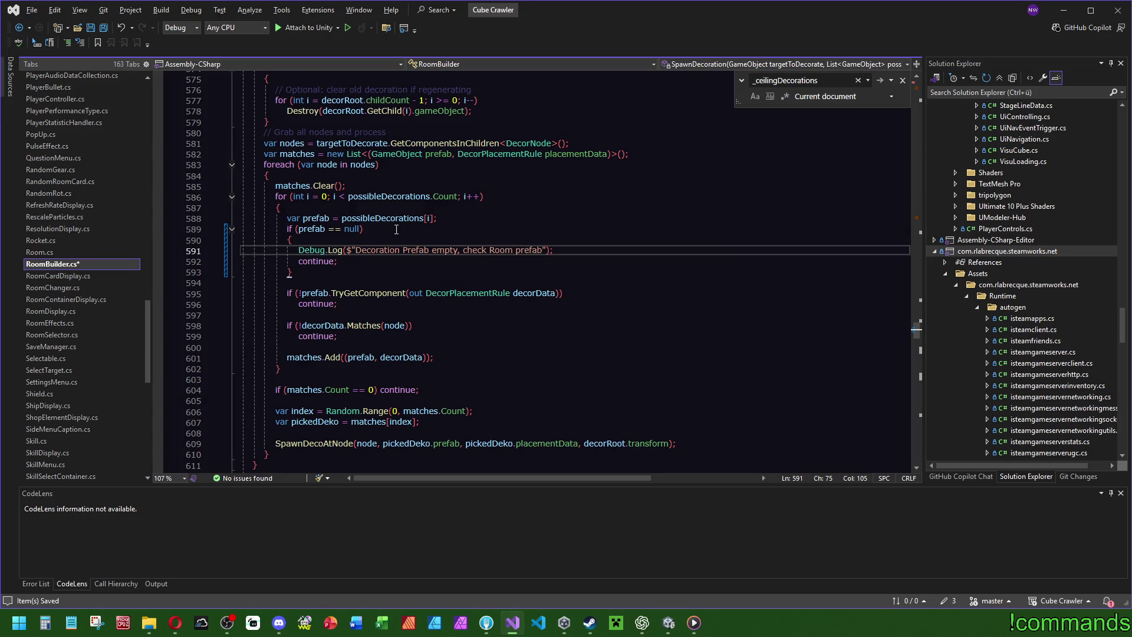
type(" decoraio")
key("BackSpace")
key("BackSpace")
key("BackSpace")
type("tio")
key("BackSpace")
type("rom stage: ")
type("{")
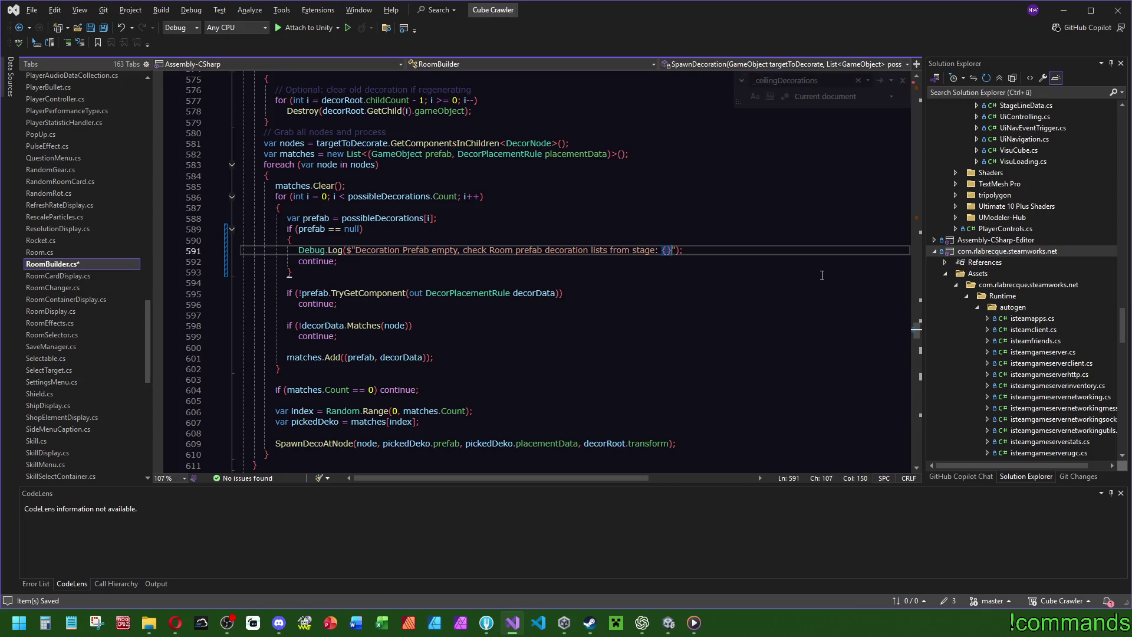
type("roo")
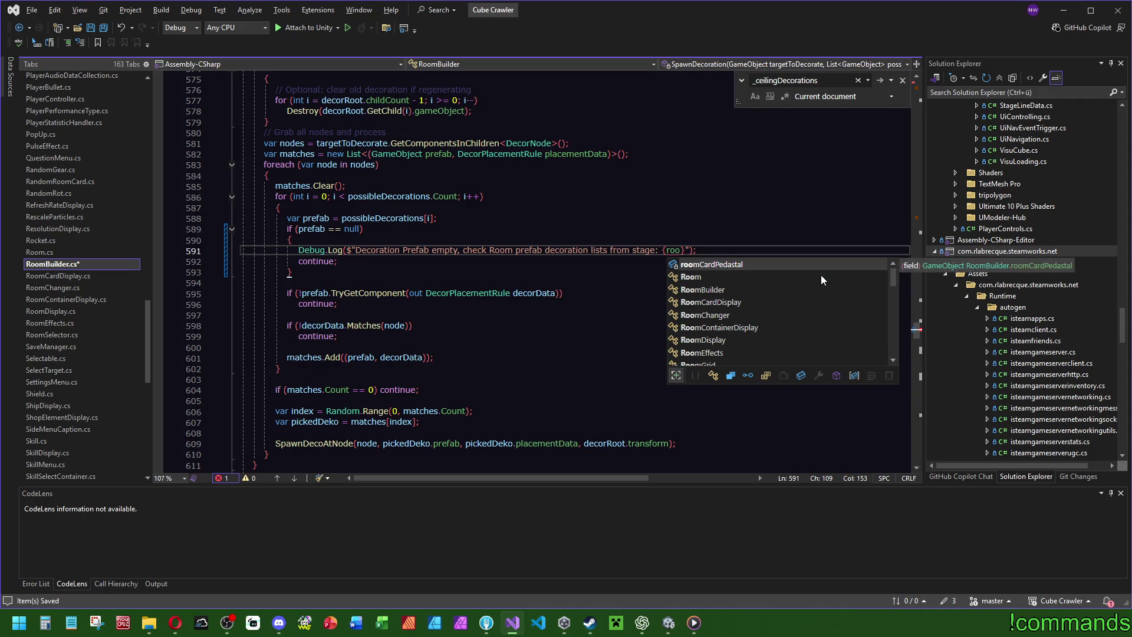
Set the message's placeholder to {stage}.
scroll(542, 232, "up", 6)
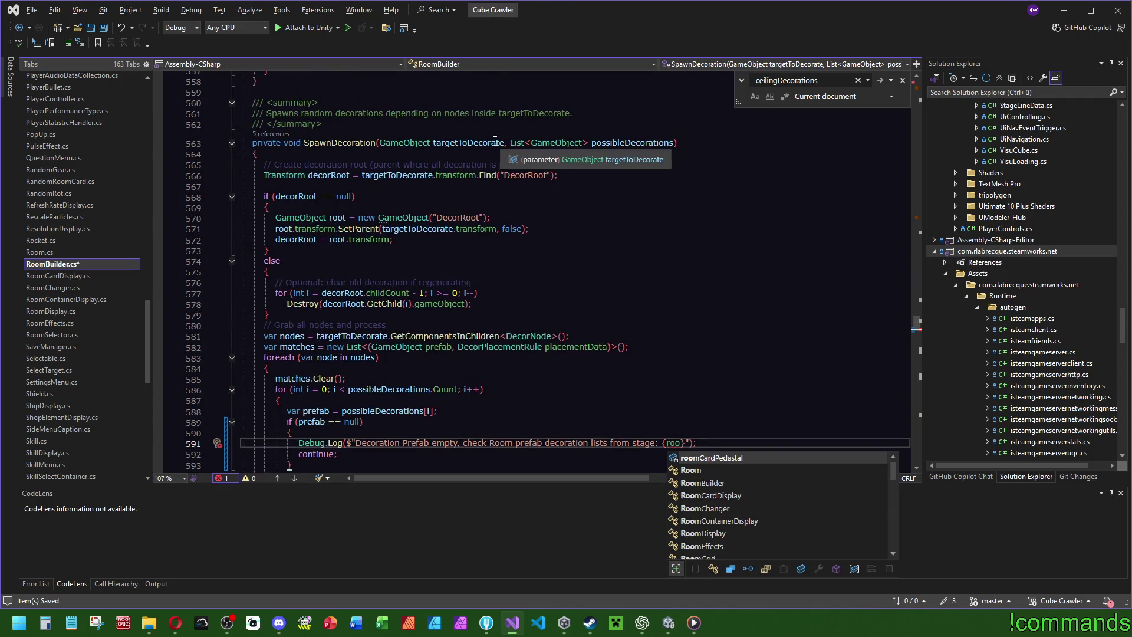
scroll(705, 251, "down", 3)
key("BackSpace")
key("BackSpace")
key("BackSpace")
type("ori")
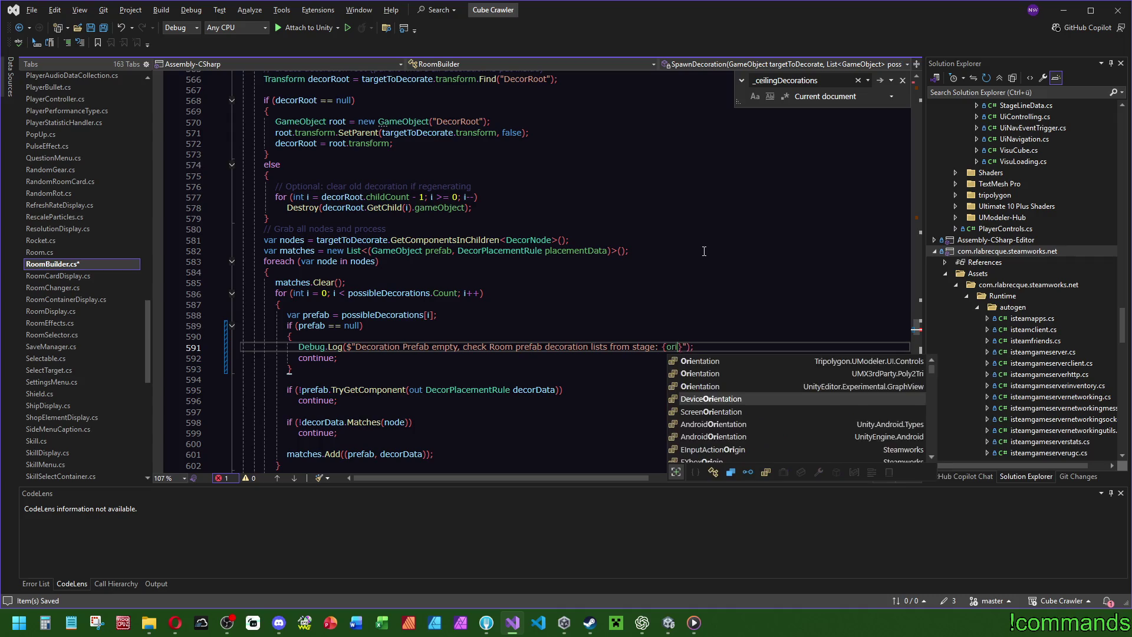
type("ginst")
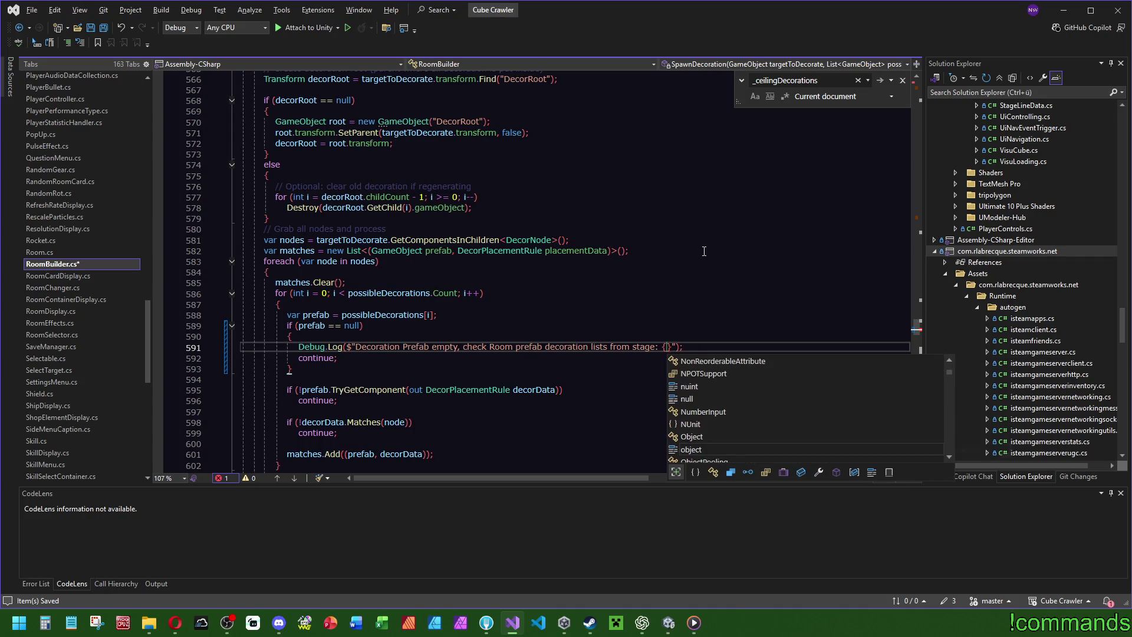
key("BackSpace")
key("BackSpace")
key("BackSpace")
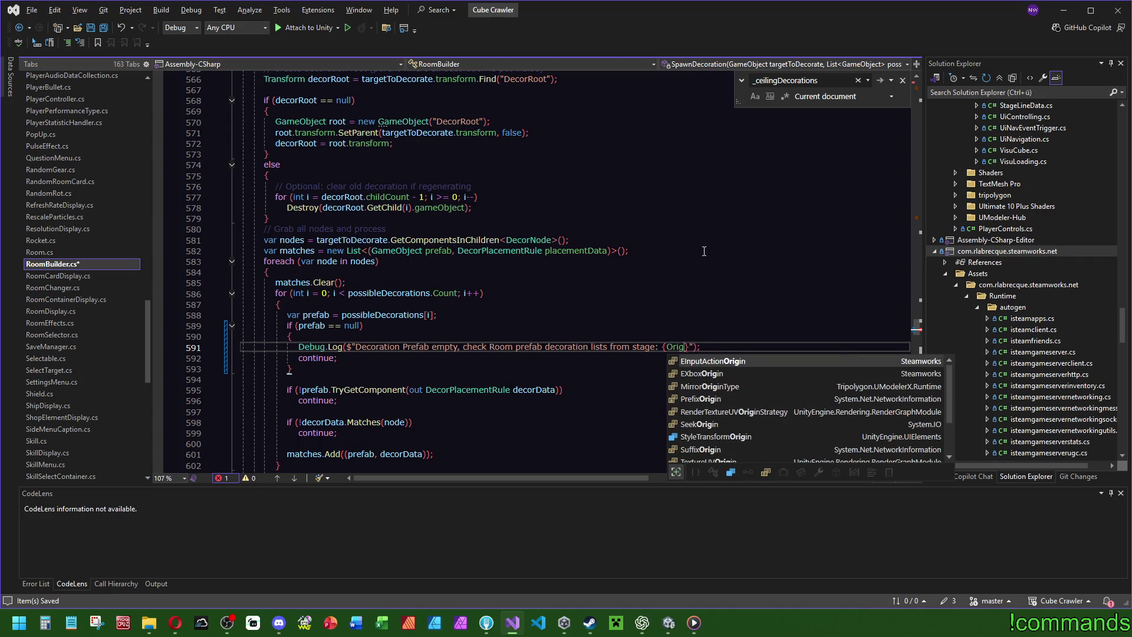
type("stage")
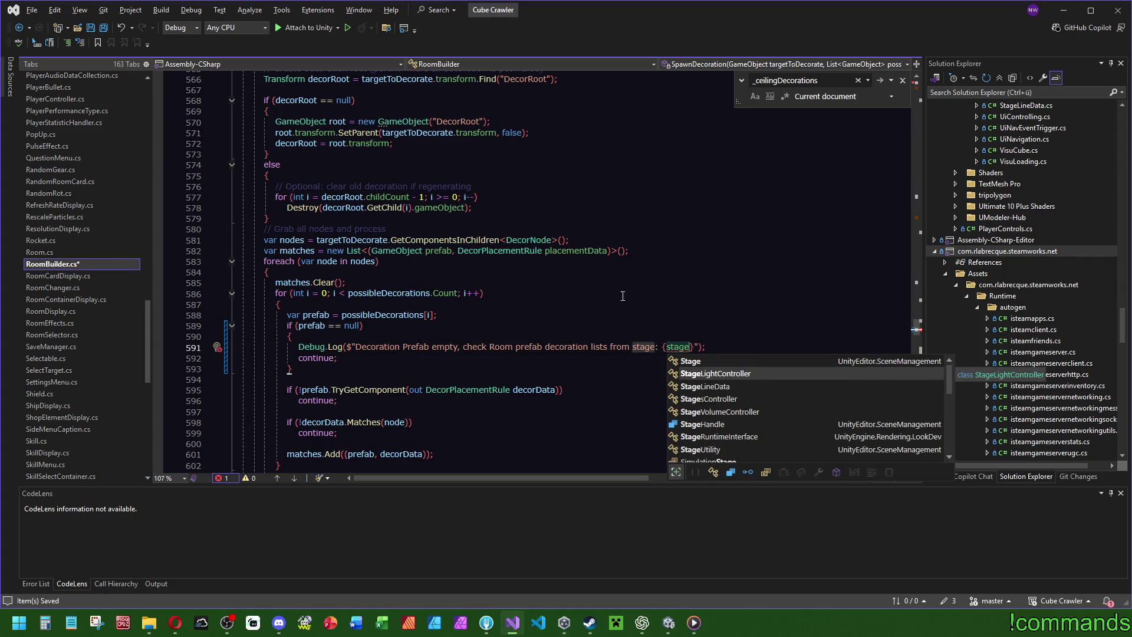
scroll(559, 234, "up", 6)
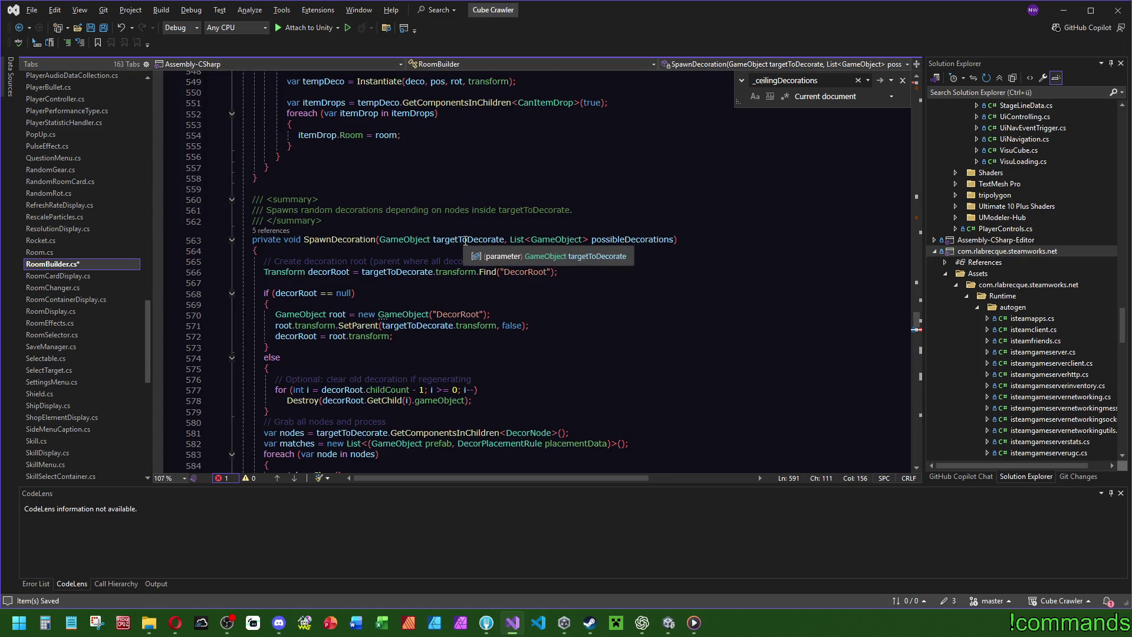
scroll(678, 318, "down", 6)
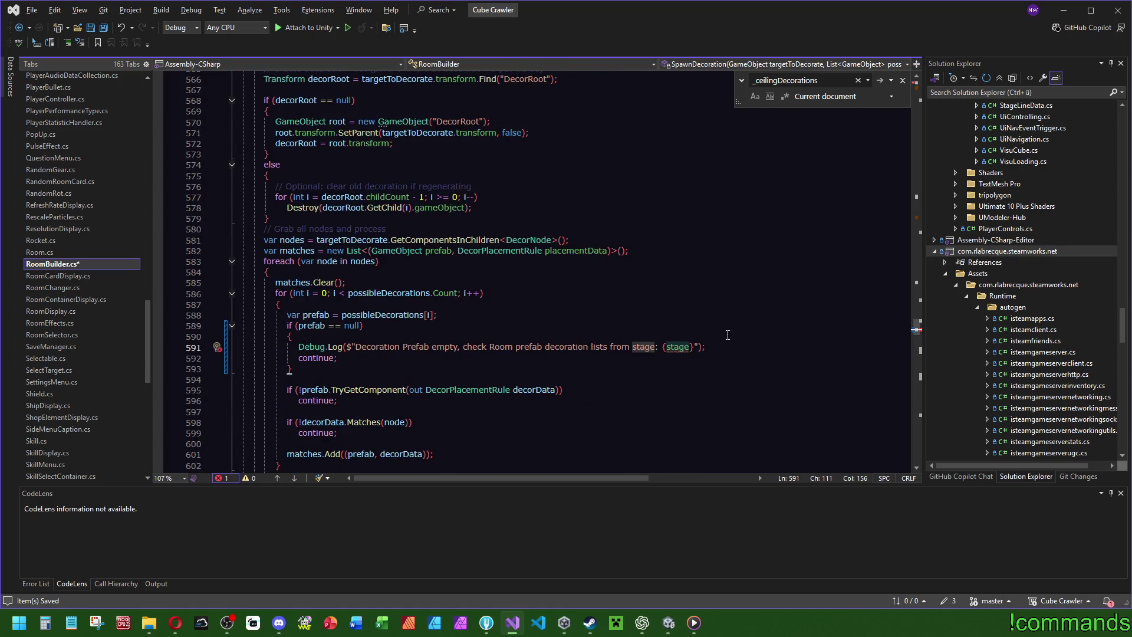
key("Up")
key("Up")
key("Up")
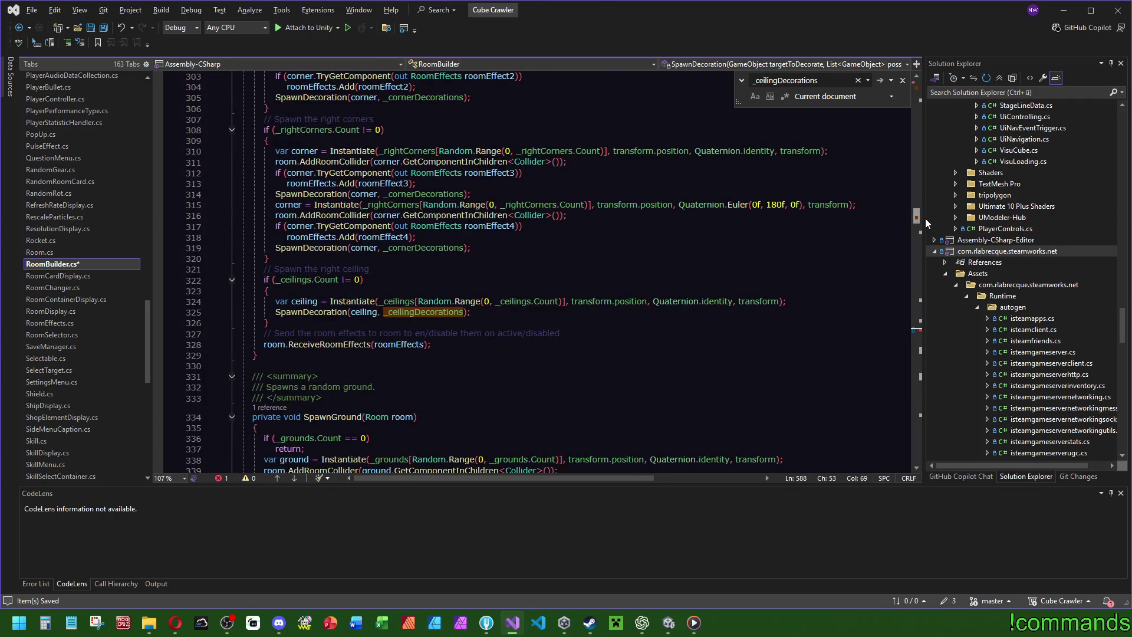
Replace {stage} with 'Entry index: {i} -> missing prefab in list: {nameof(possibleDecorations)}'.
mouse_move(926, 220)
left_mouse_down()
mouse_move(928, 210)
mouse_move(917, 335)
left_mouse_up()
left_click_drag(697, 313, 658, 312)
key("BackSpace")
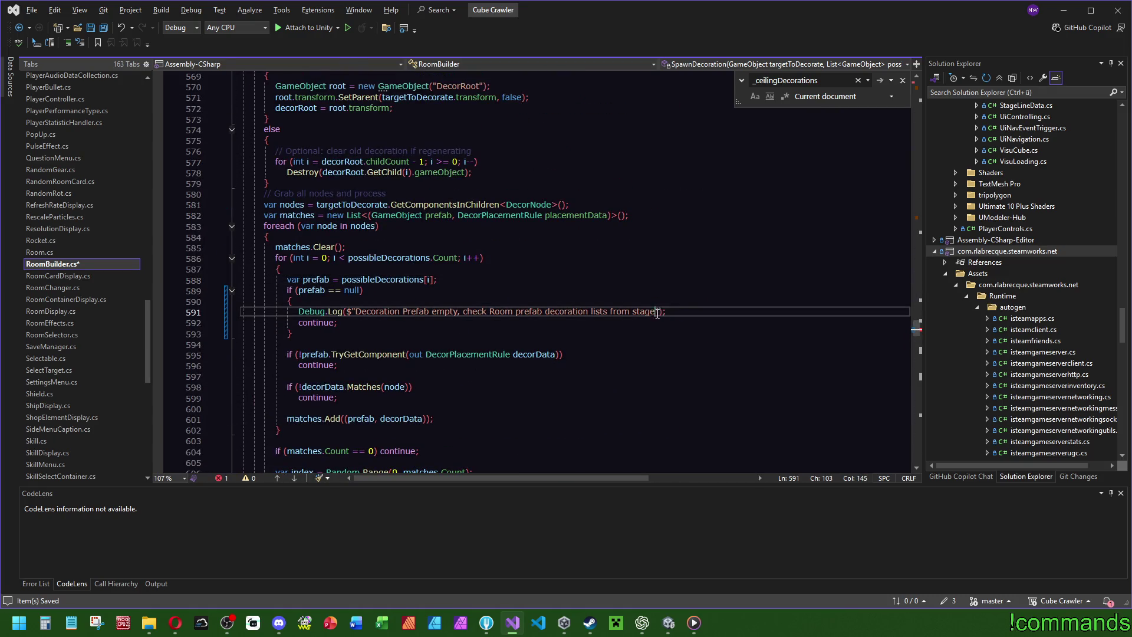
type(".")
type("{")
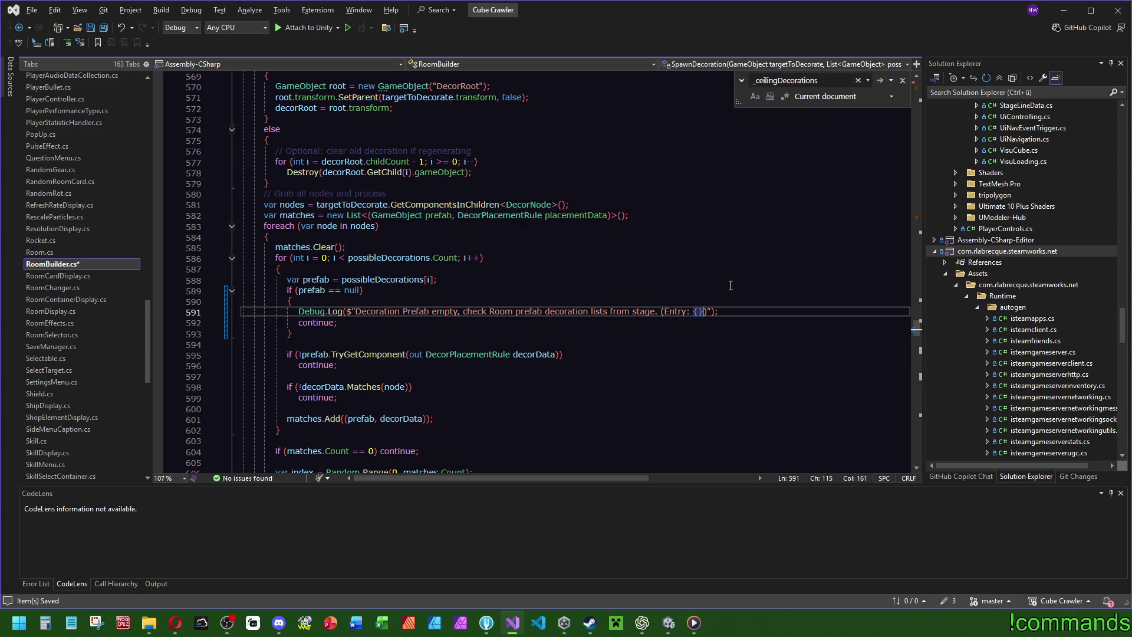
type("i}")
type(" index")
key("Right")
key("Right")
type("-> ")
type("miss")
key("Tab")
scroll(731, 286, "up", 3)
left_click(590, 334)
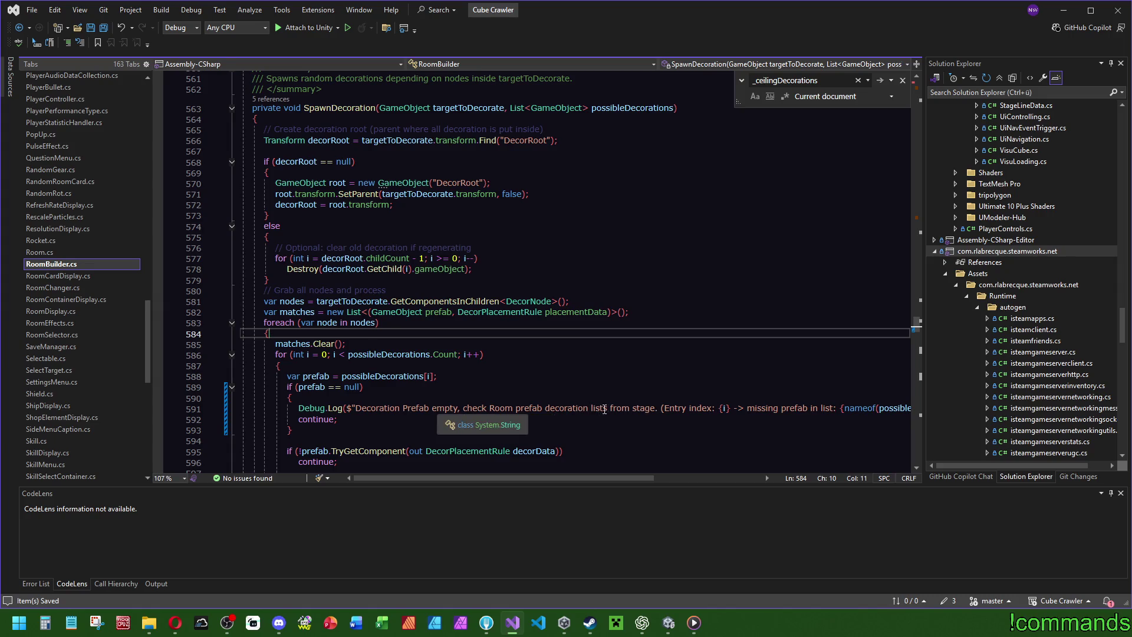
Reword the message start to 'Check Rooms decoration lists.' and save RoomBuilder.cs.
left_click(654, 408)
key("BackSpace")
key("BackSpace")
key("BackSpace")
key("BackSpace")
key("BackSpace")
key("BackSpace")
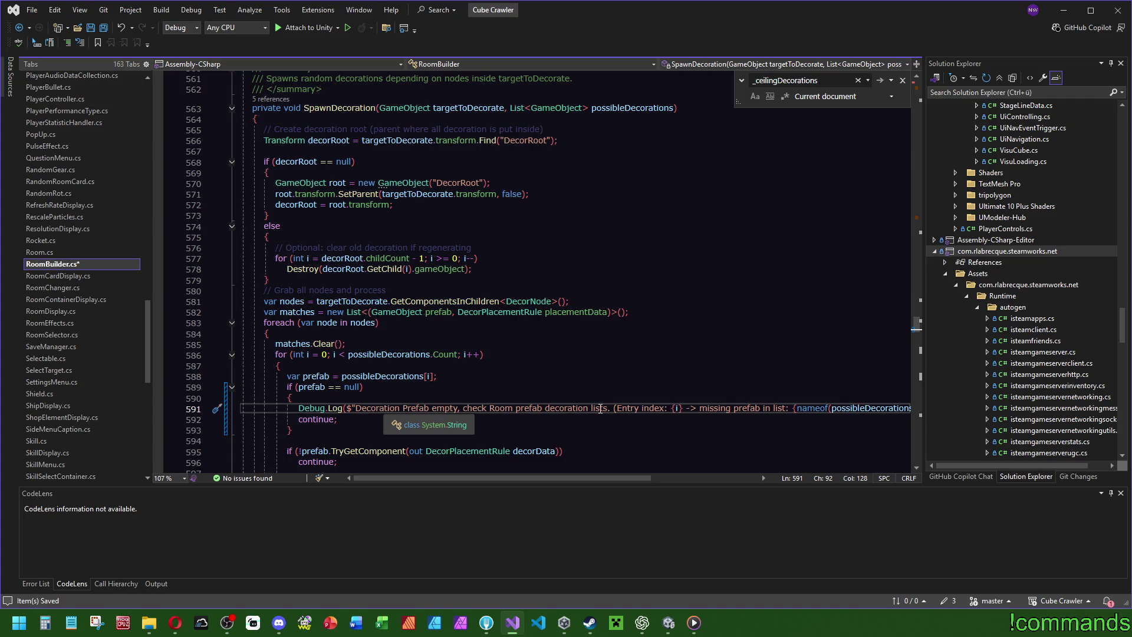
left_click_drag(468, 409, 370, 408)
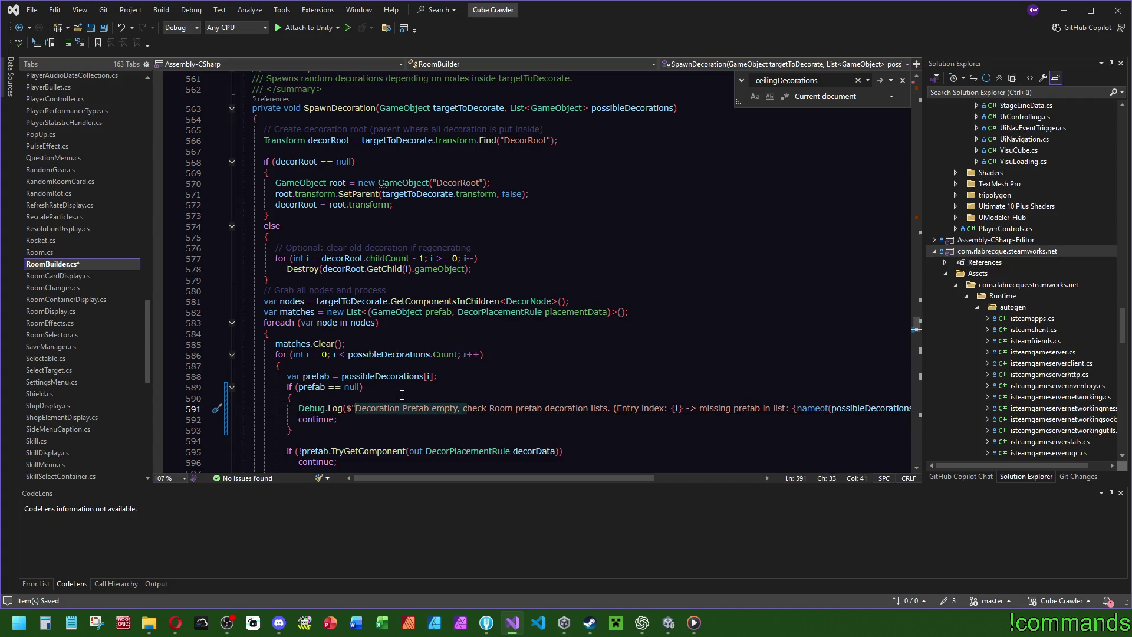
type("C")
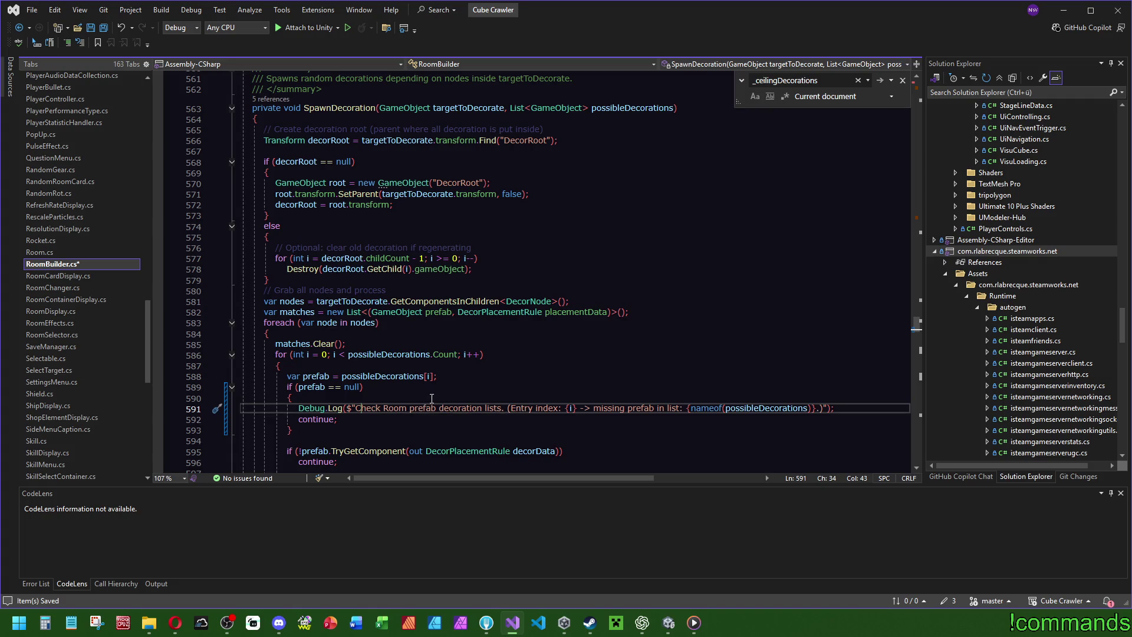
double_click(424, 408)
key("BackSpace")
key("BackSpace")
type("s")
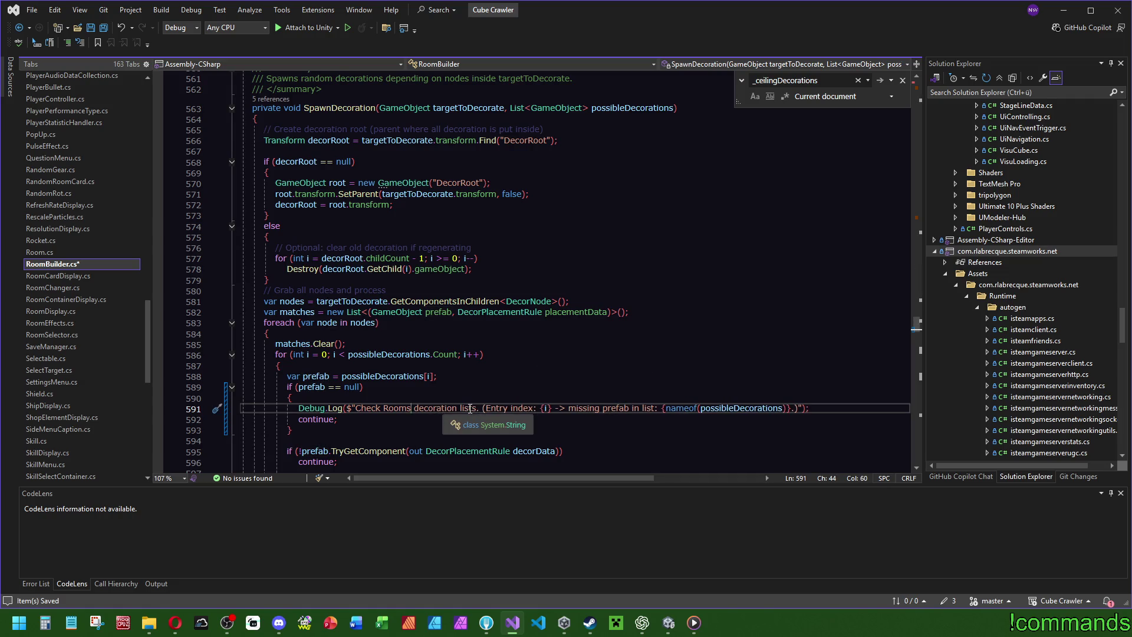
key("Up")
key("Up")
key("Up")
key("ctrl+s")
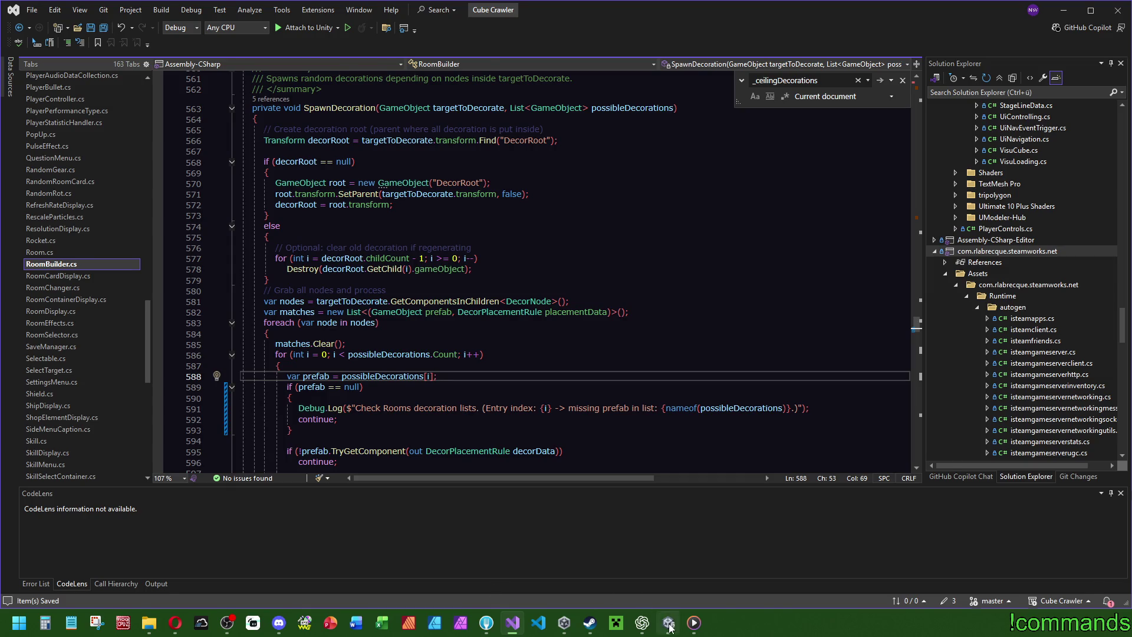
Back in Unity, show the Console, enter Play, and start a new run into the Dungeon.
left_click(669, 624)
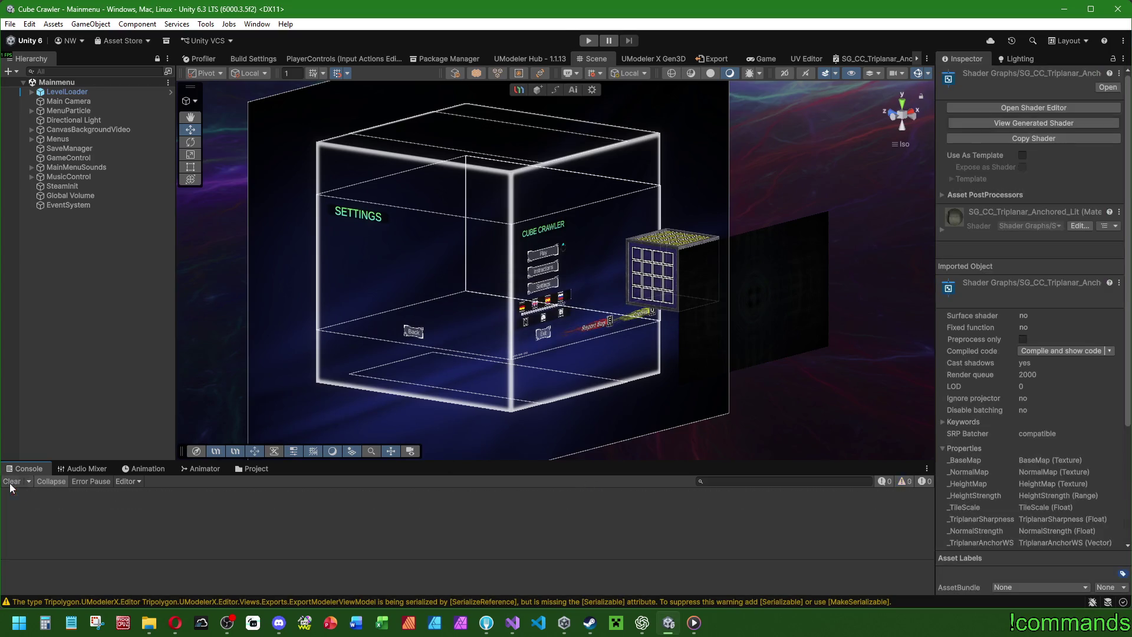
left_click(23, 469)
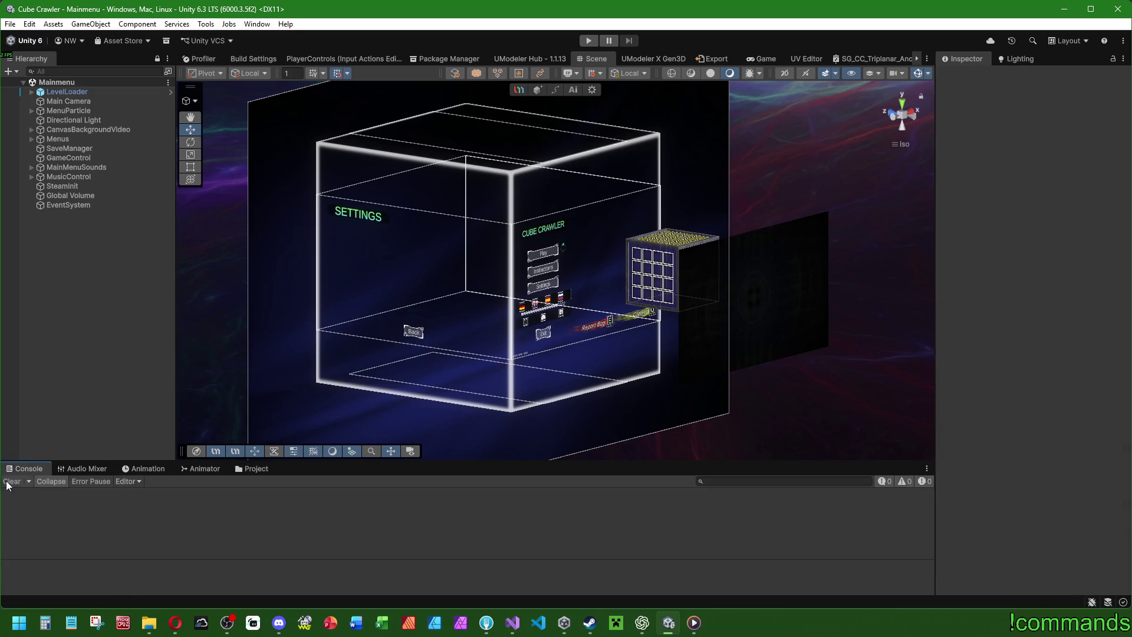
left_click(588, 40)
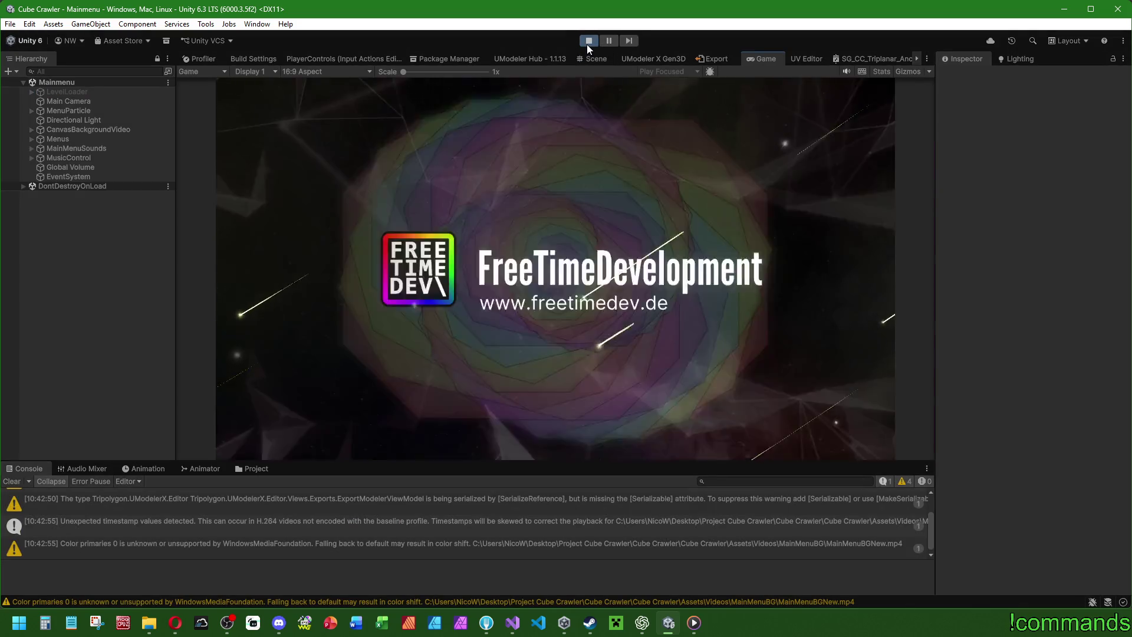
left_click(13, 482)
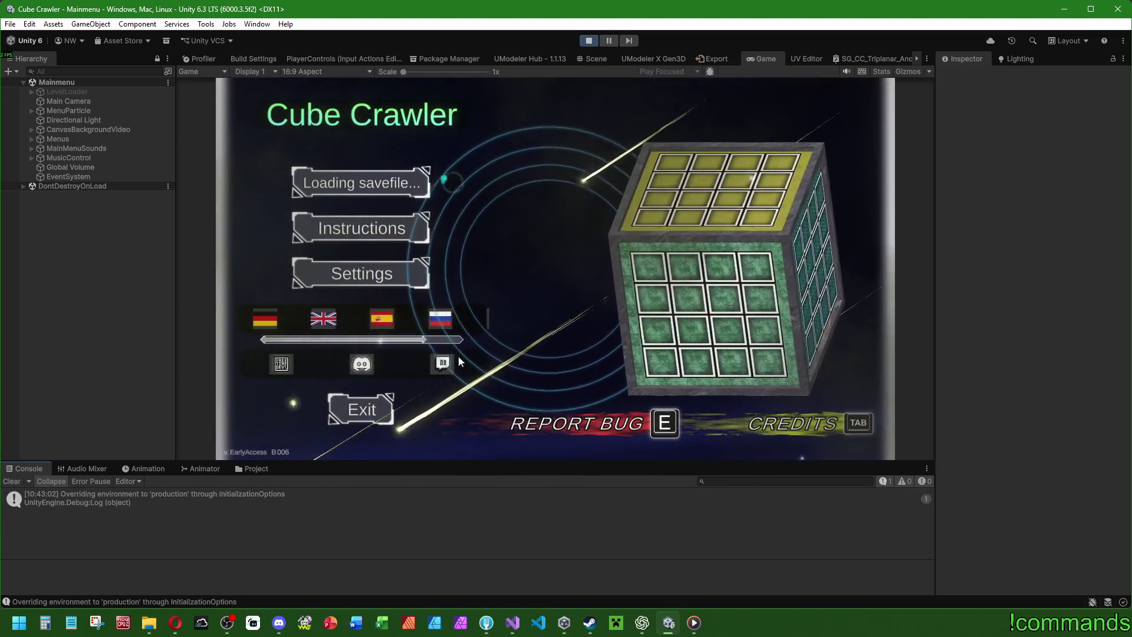
left_click(361, 183)
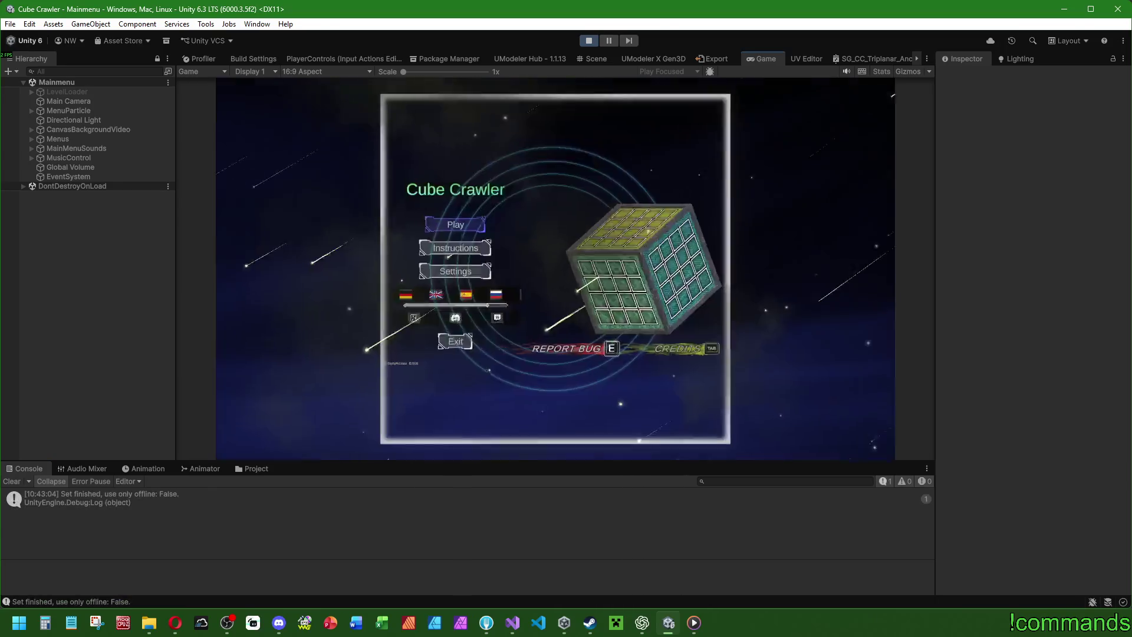
key("Return")
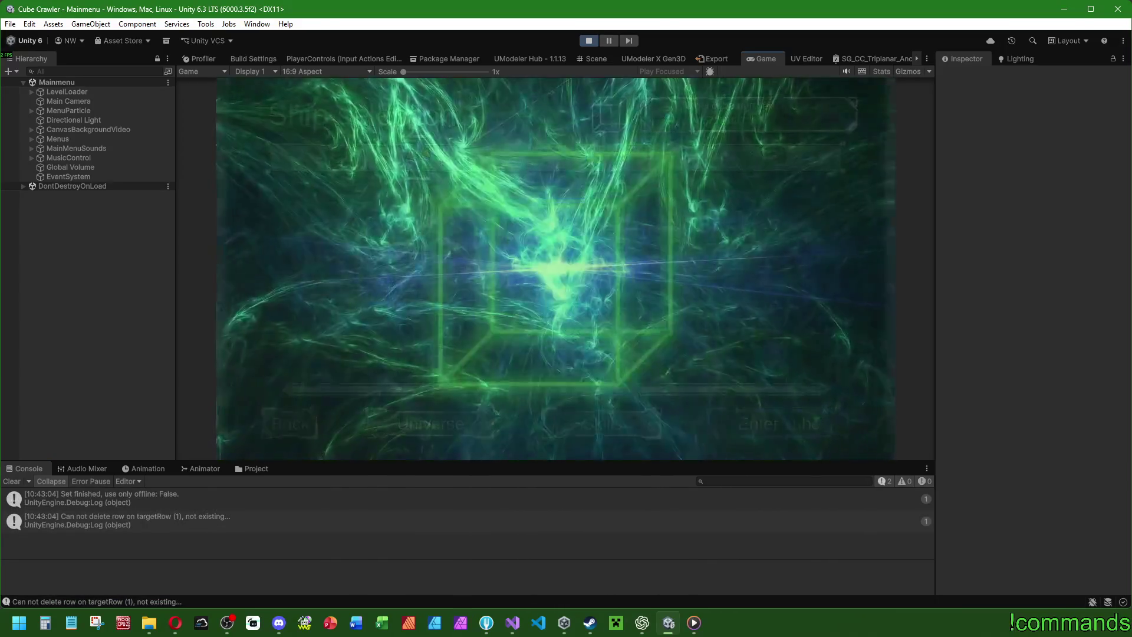
key("super")
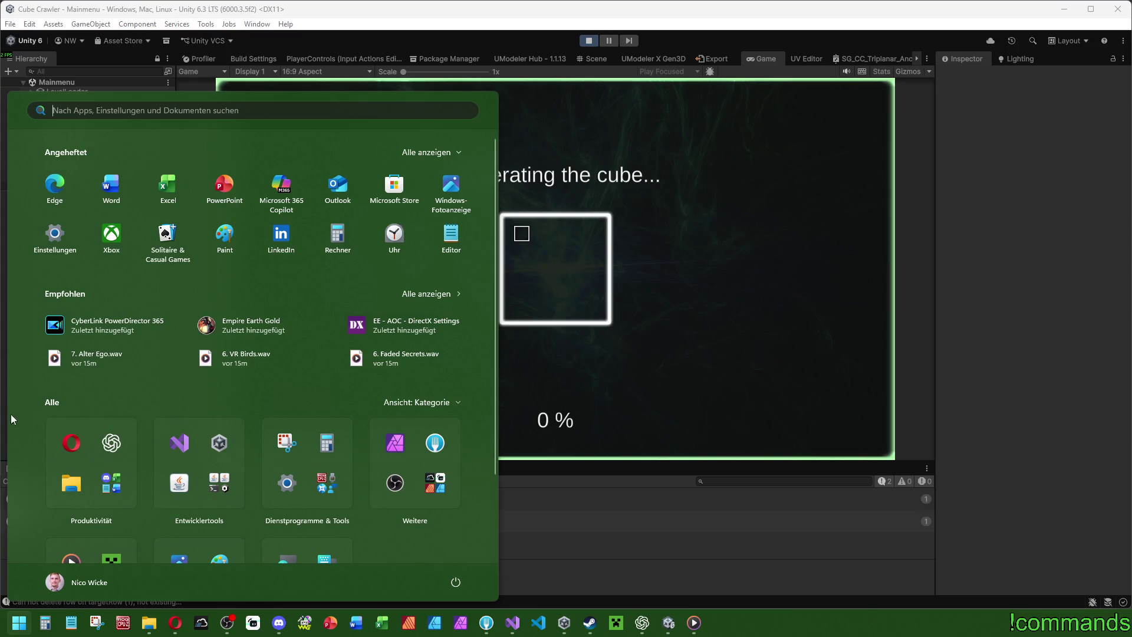
left_click(640, 503)
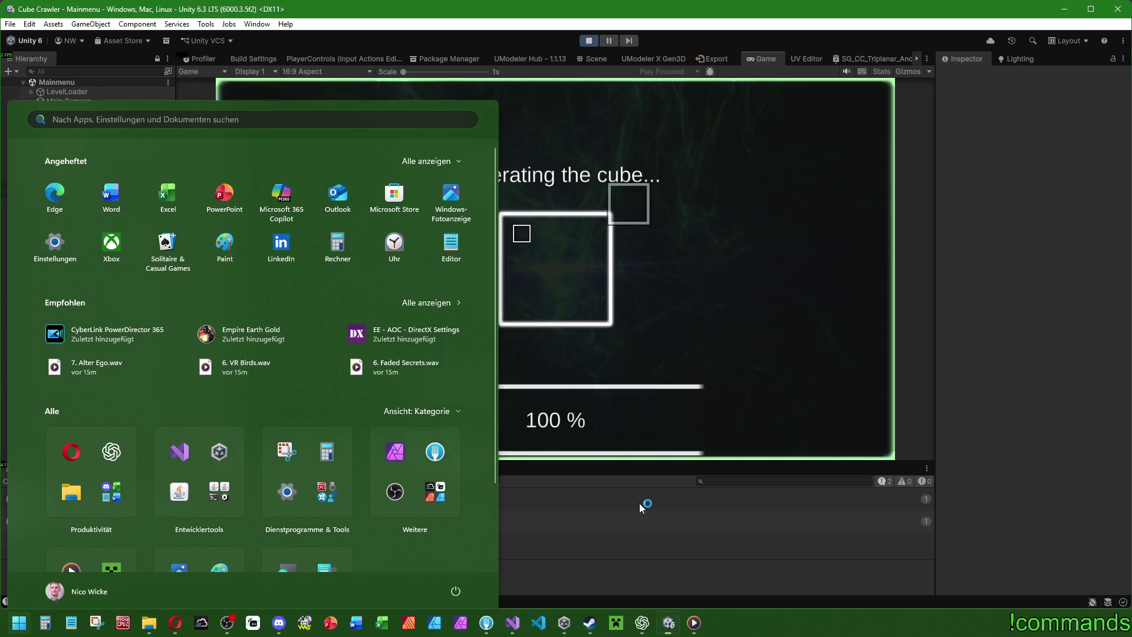
left_click(9, 481)
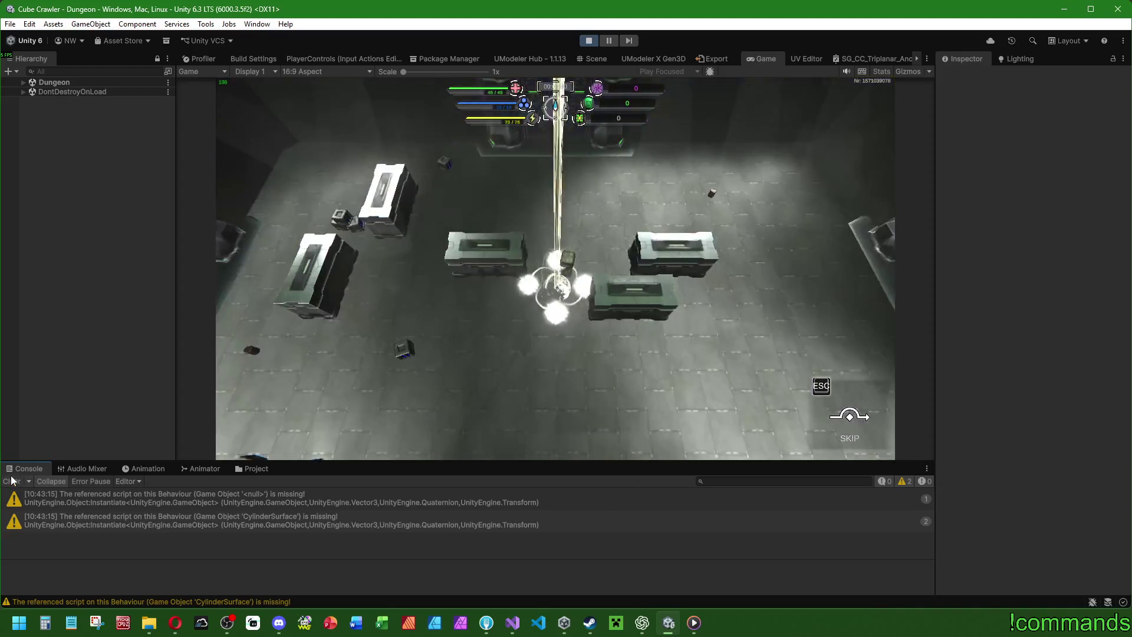
Drive the tank toward the door, find the 'Check Rooms' log for entry index 0, then stop.
left_click(11, 482)
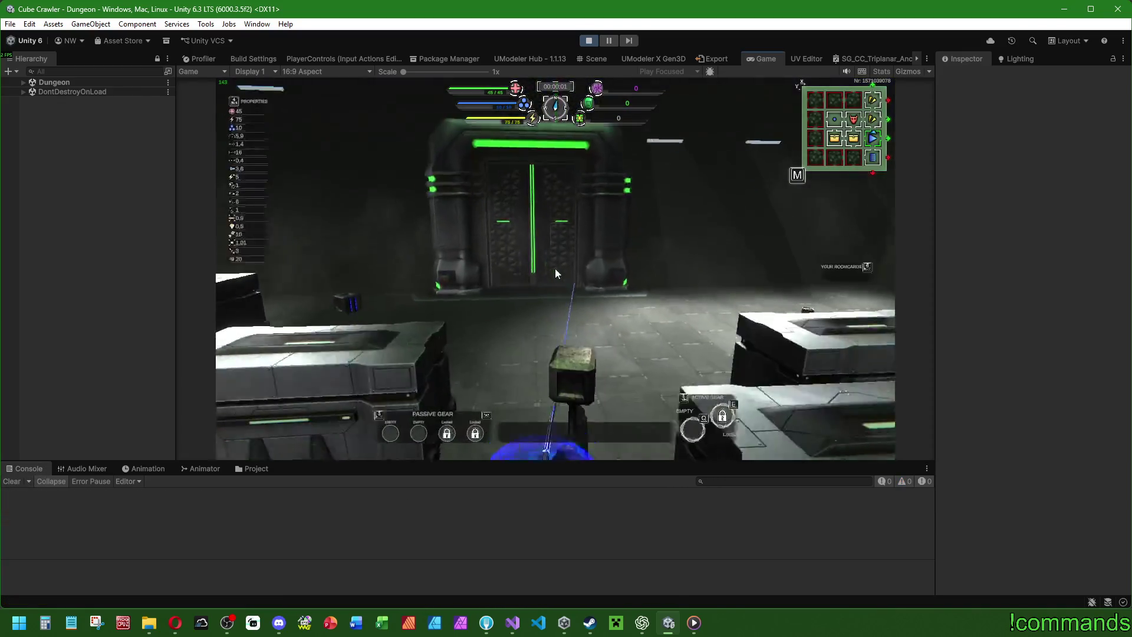
key("w")
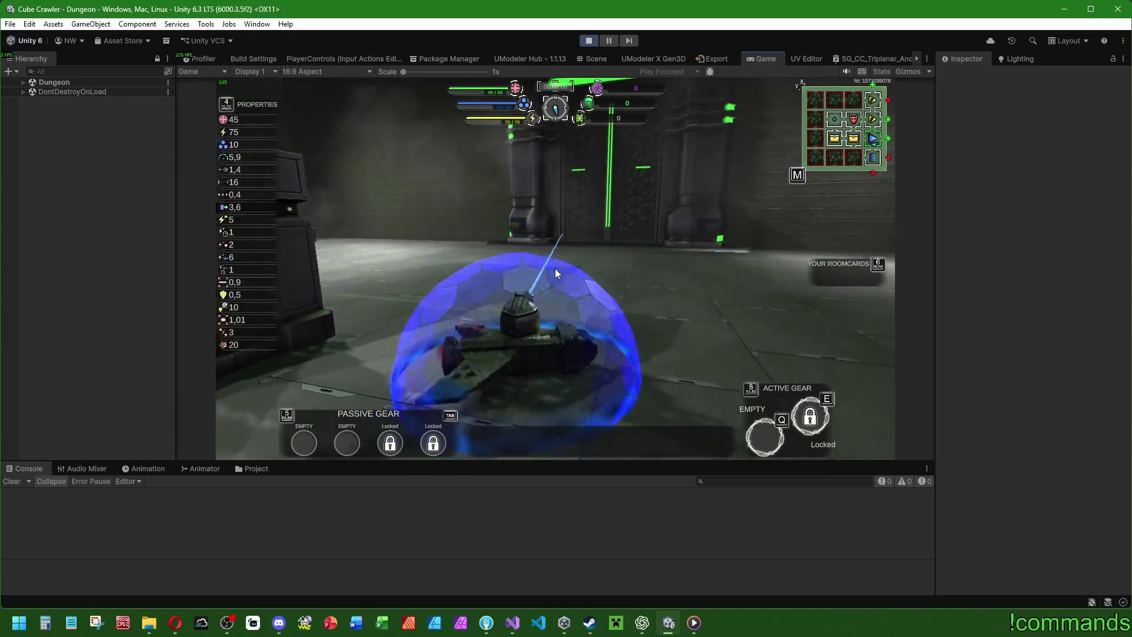
key("shift")
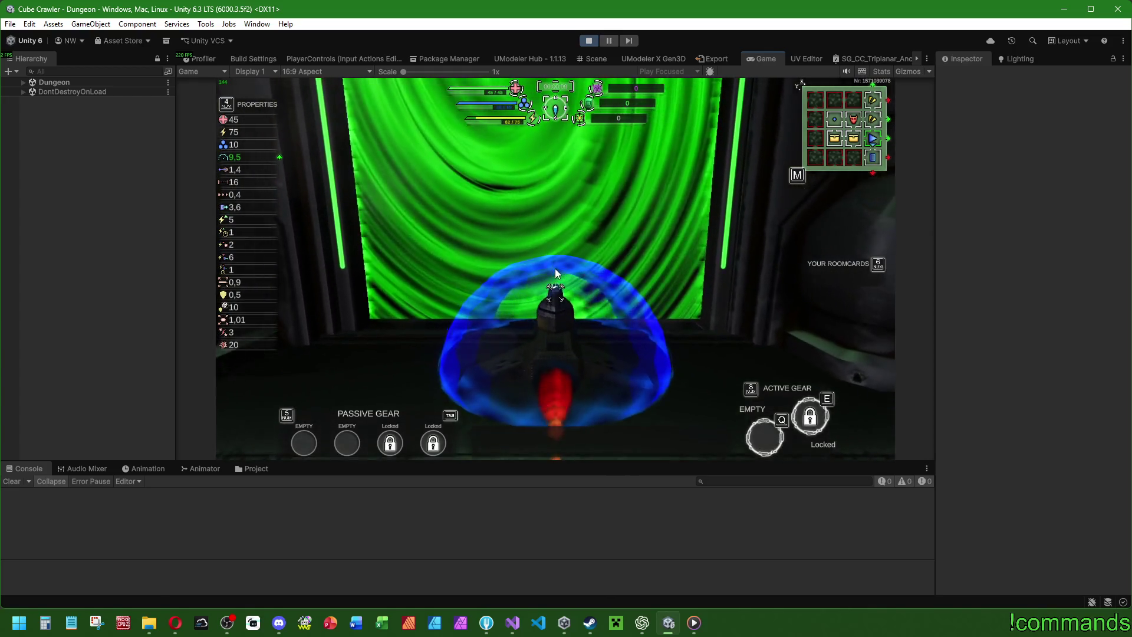
key("super")
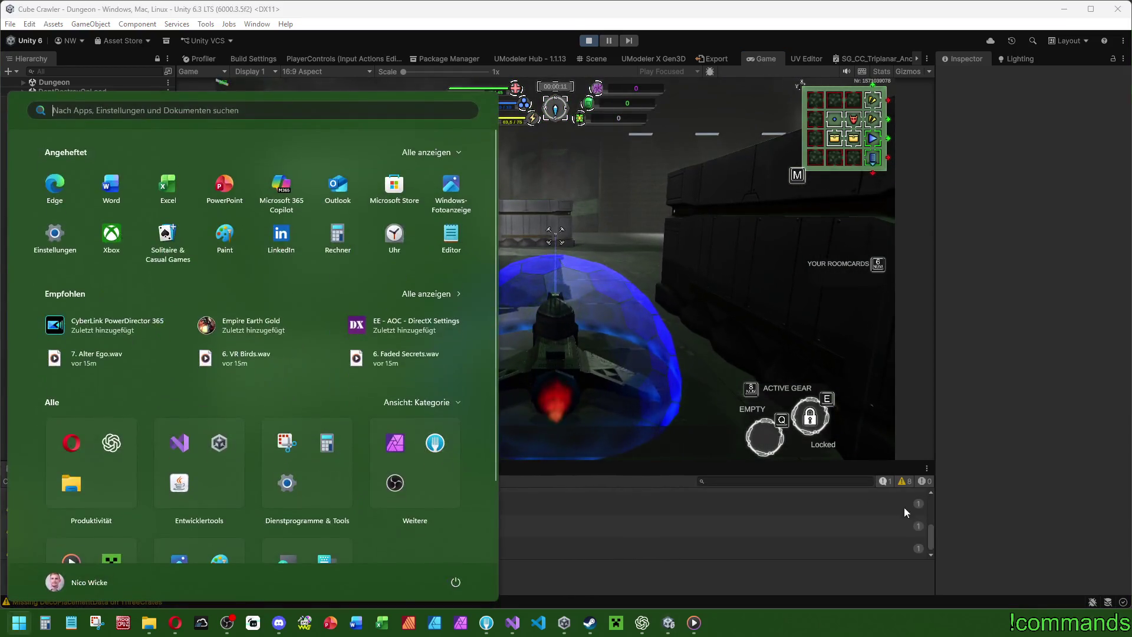
left_click_drag(931, 528, 932, 501)
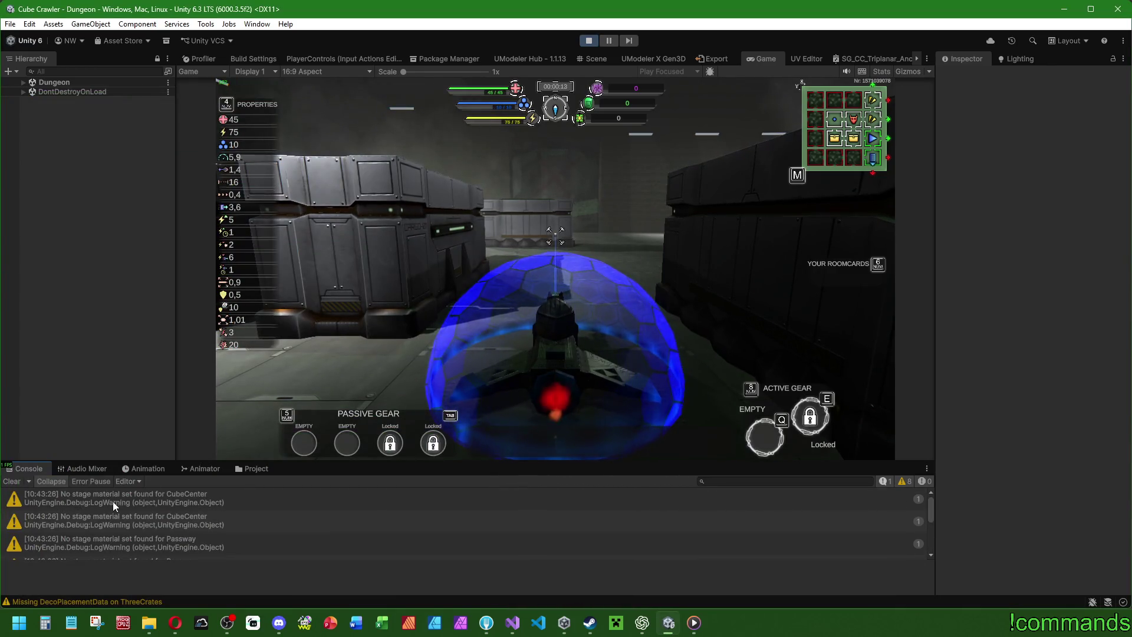
scroll(143, 501, "down", 3)
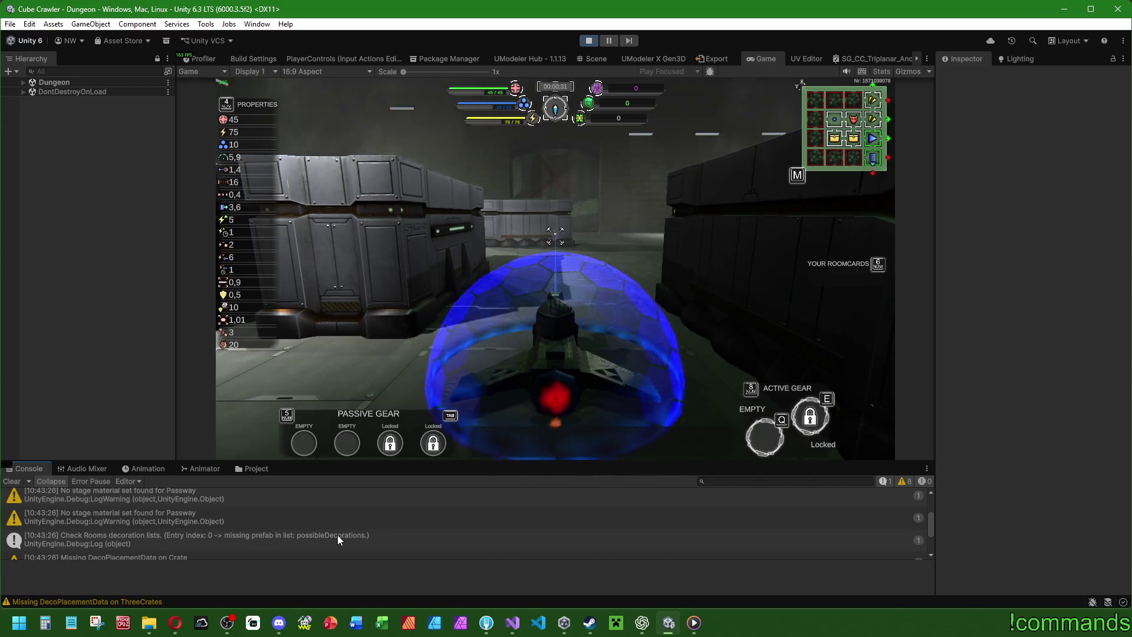
left_click(593, 42)
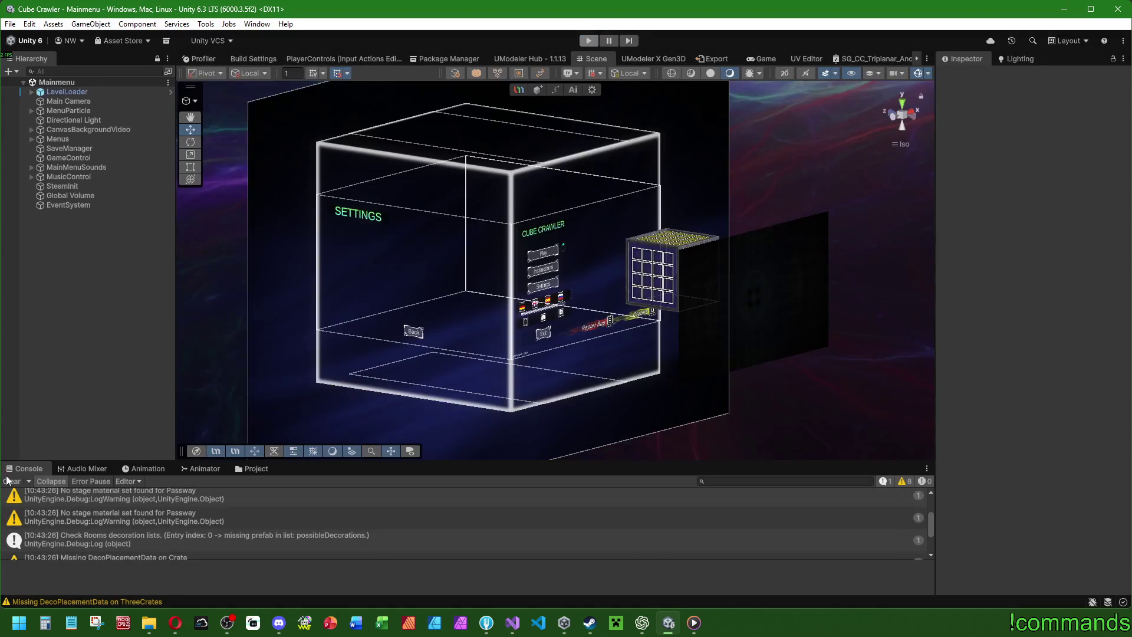
left_click(8, 480)
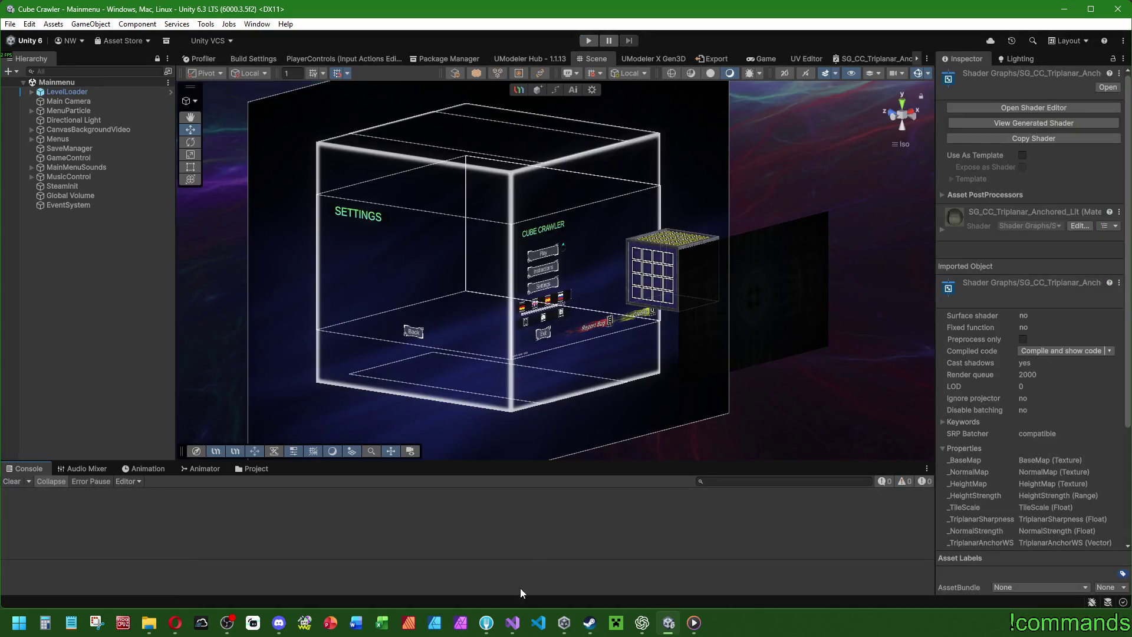
Remove the nameof wrapper around possibleDecorations in the Debug.Log message.
left_click(504, 623)
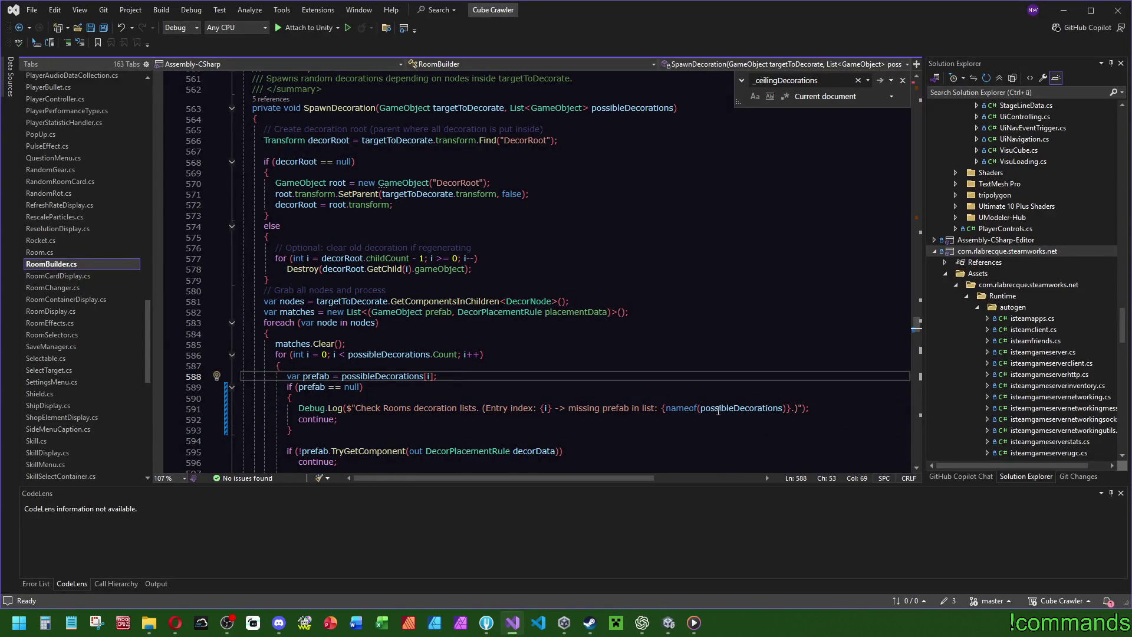
left_click(699, 407)
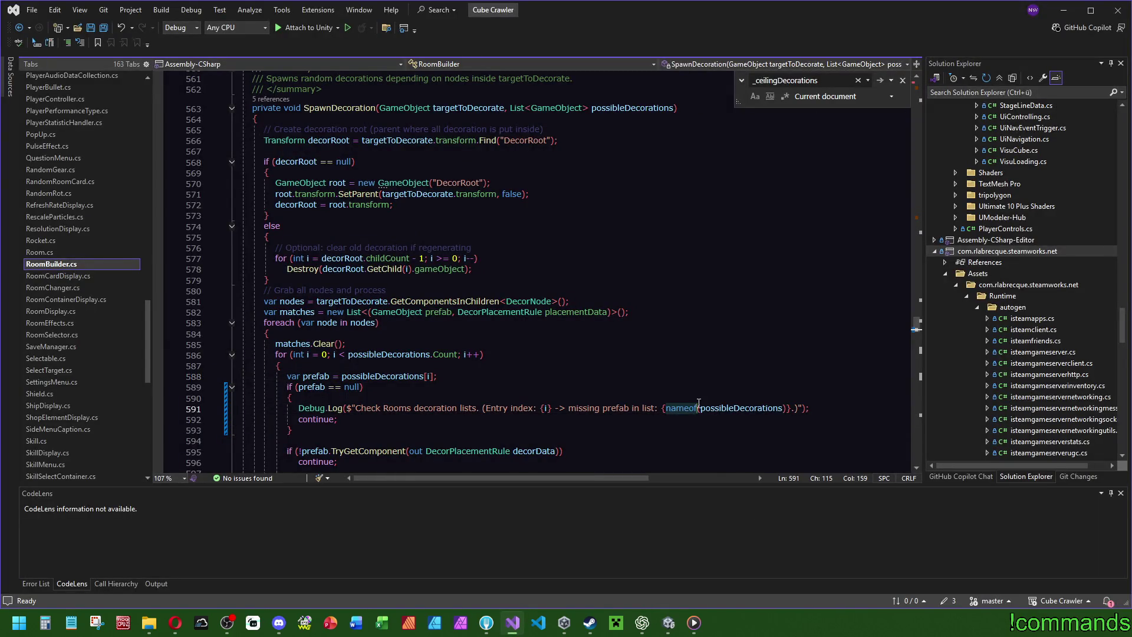
double_click(730, 407)
key("ctrl+c")
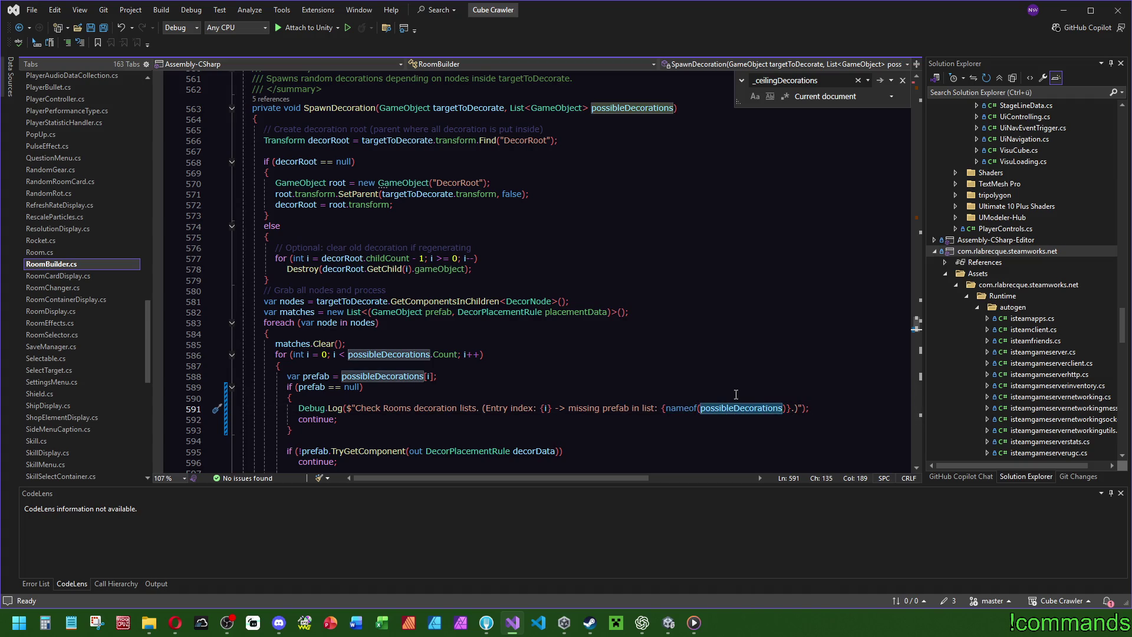
left_click_drag(783, 407, 666, 408)
key("ctrl+v")
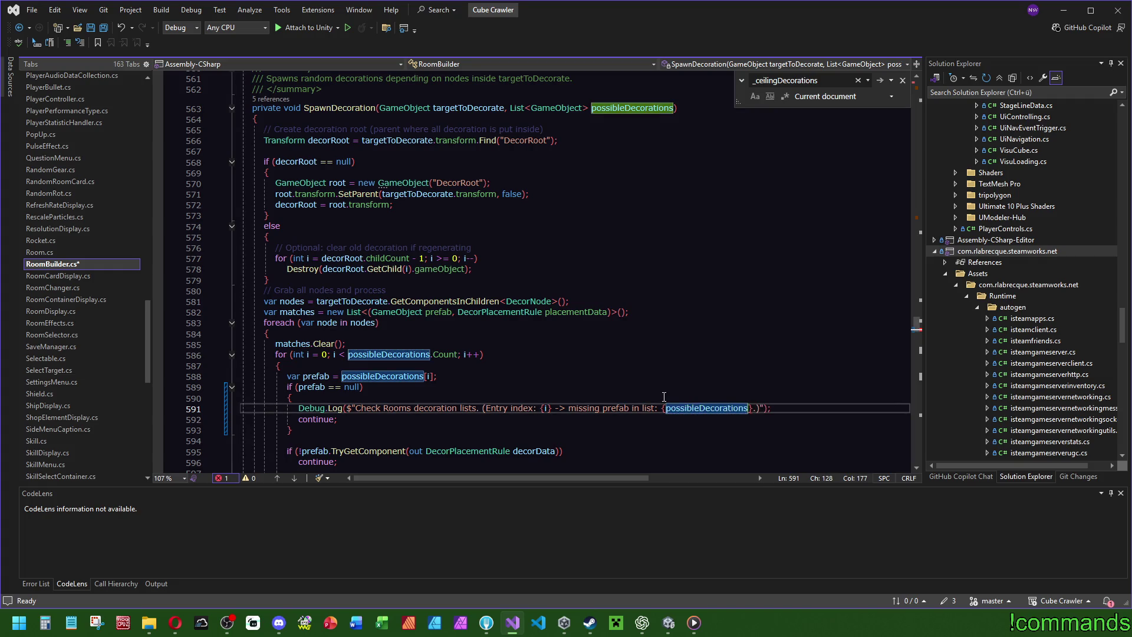
type(".")
left_click_drag(817, 438, 820, 510)
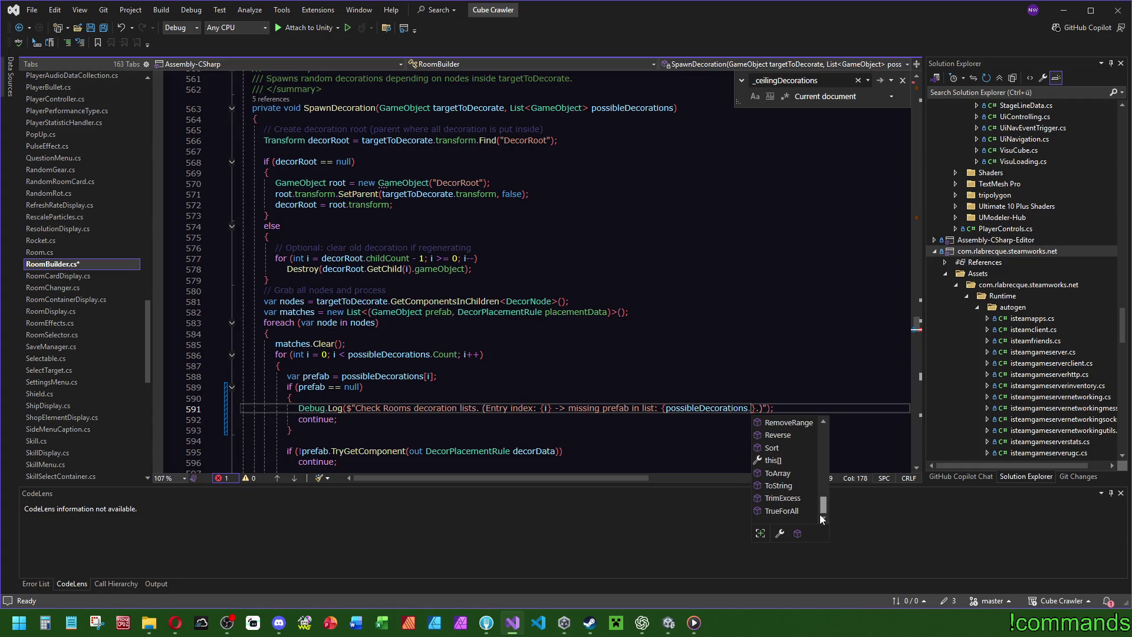
left_click(779, 488)
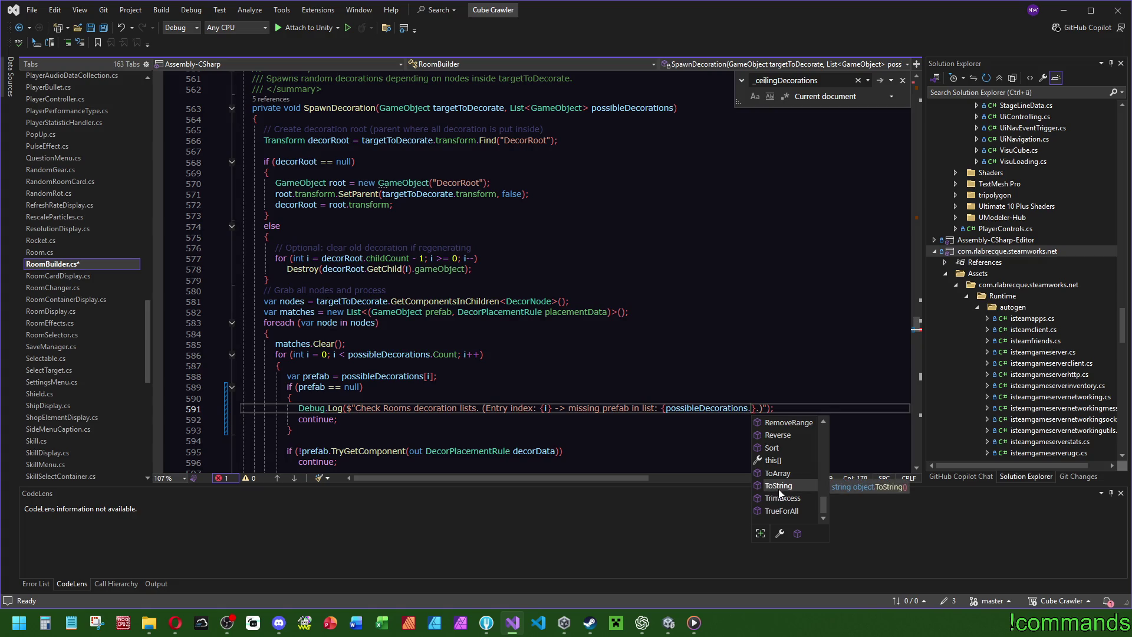
key("BackSpace")
key("Up")
key("Up")
key("Up")
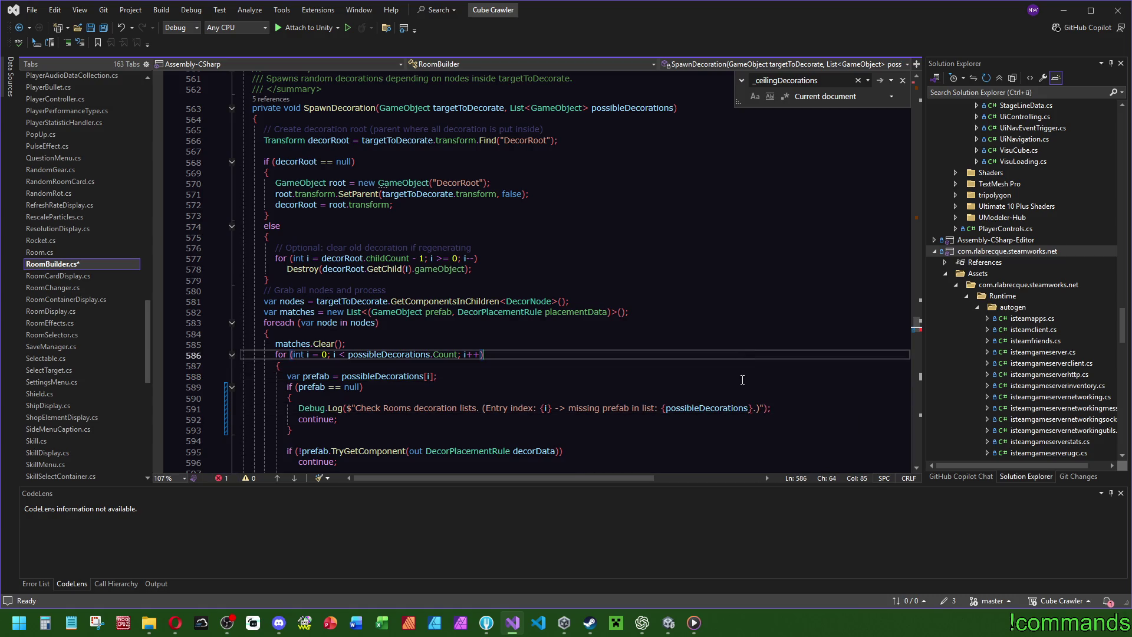
Delete the 'in list' part so the message ends at 'missing prefab.)'.
mouse_move(697, 410)
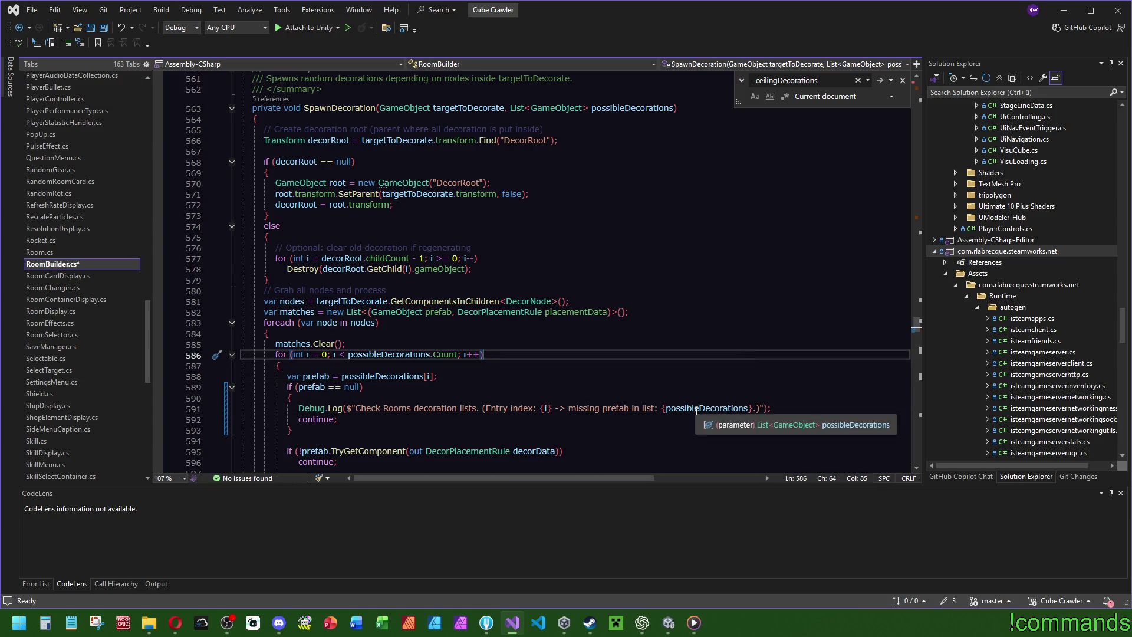
left_click(702, 388)
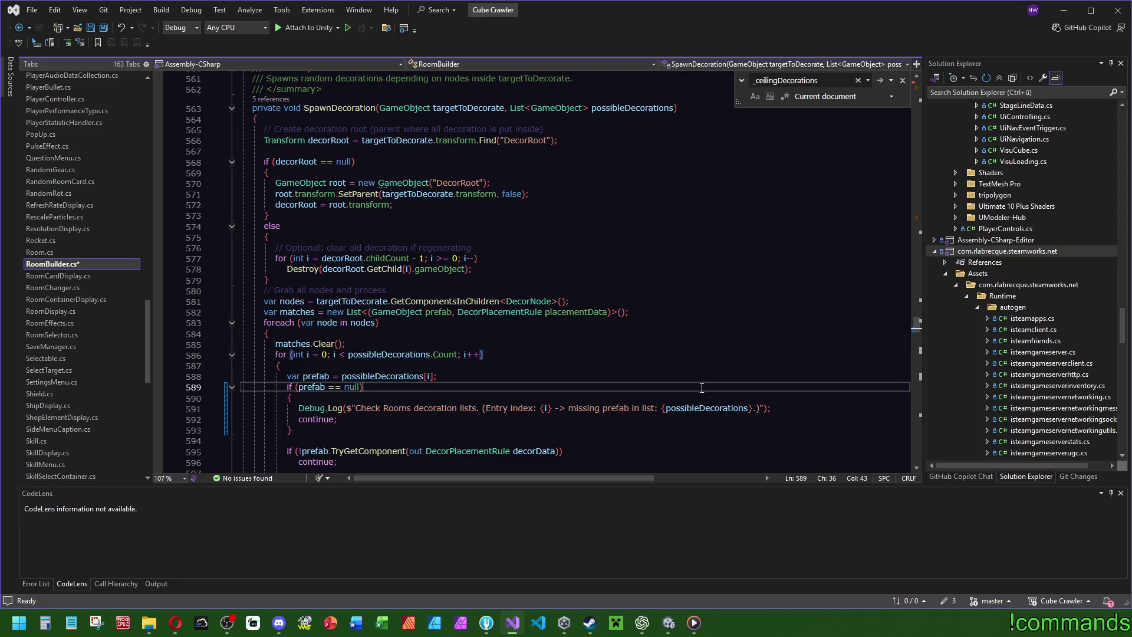
left_click_drag(755, 408, 627, 408)
key("BackSpace")
key("Up")
key("Up")
key("Up")
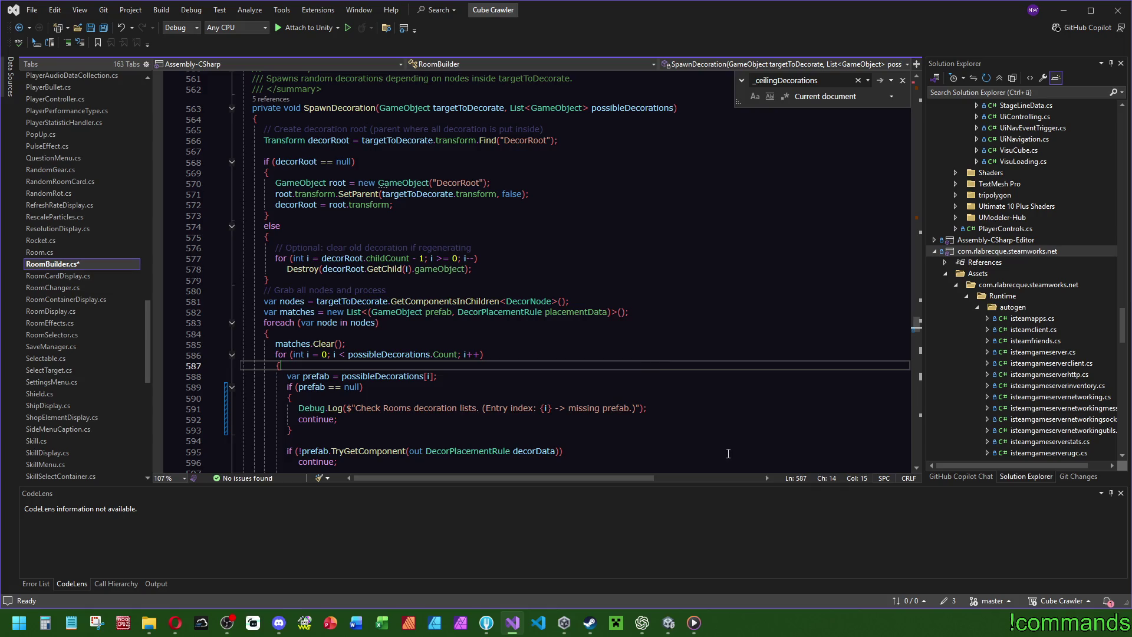
left_click(510, 378)
Save RoomBuilder.cs and switch back to the Unity editor.
left_click(103, 29)
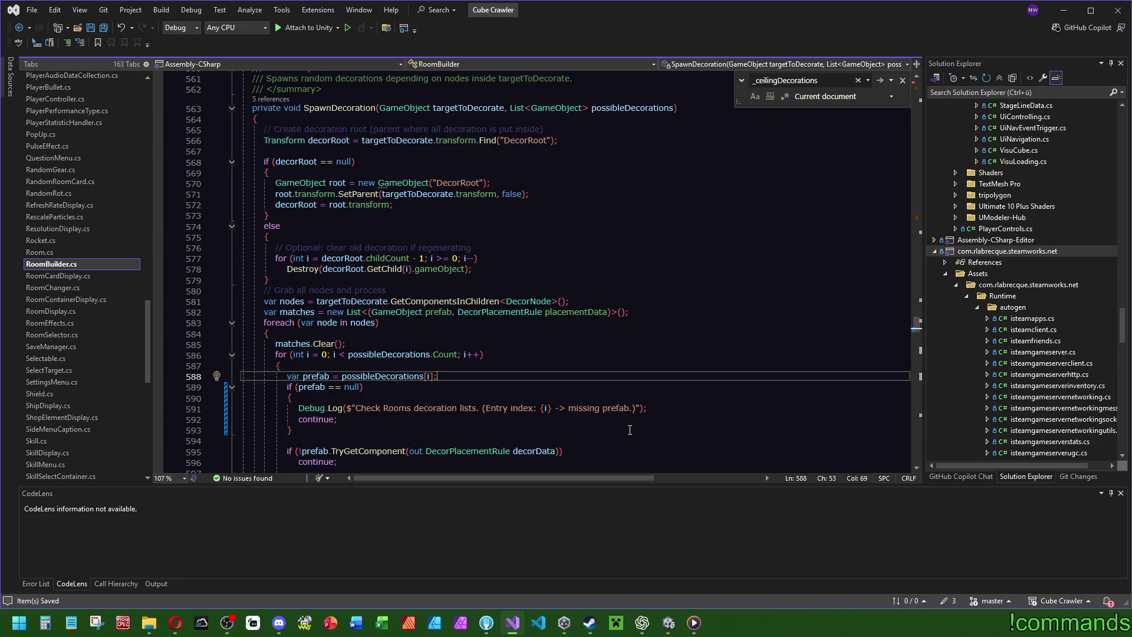
mouse_move(673, 619)
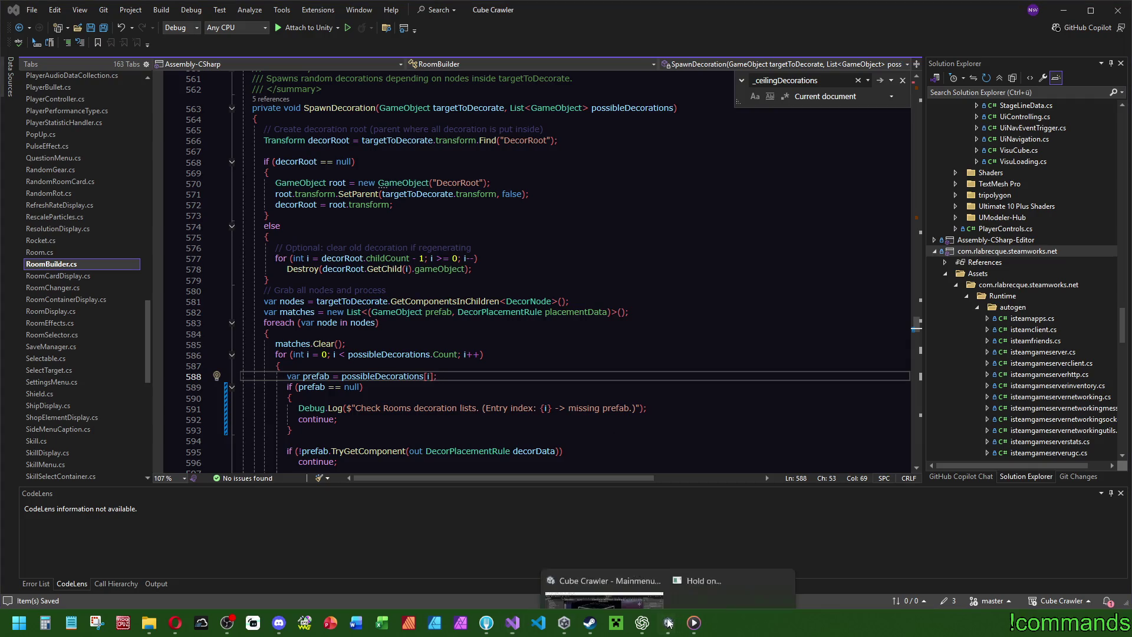
left_click(693, 549)
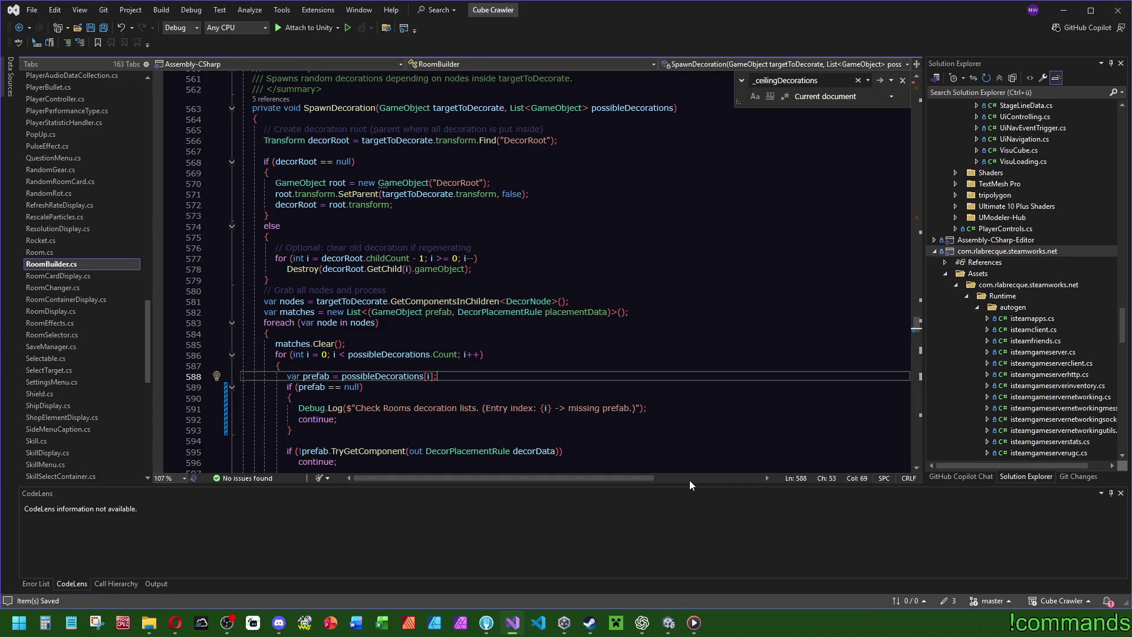
left_click(669, 623)
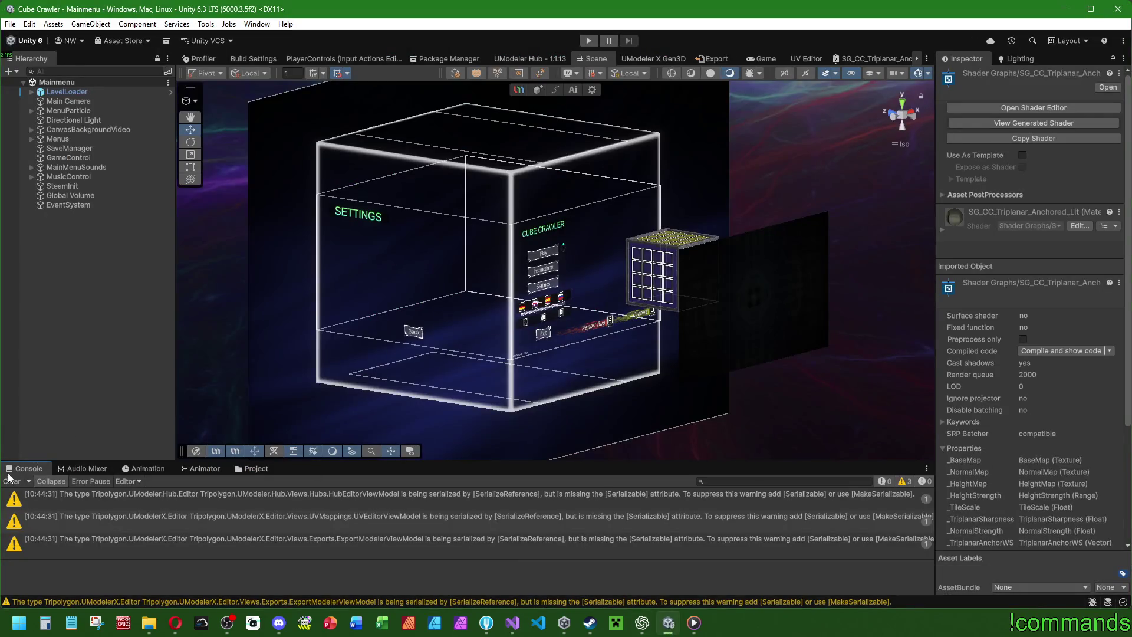
Open the ExampleRoom prefab and remove RoomS1's missing Ceiling Decorations element.
left_click(239, 470)
double_click(550, 527)
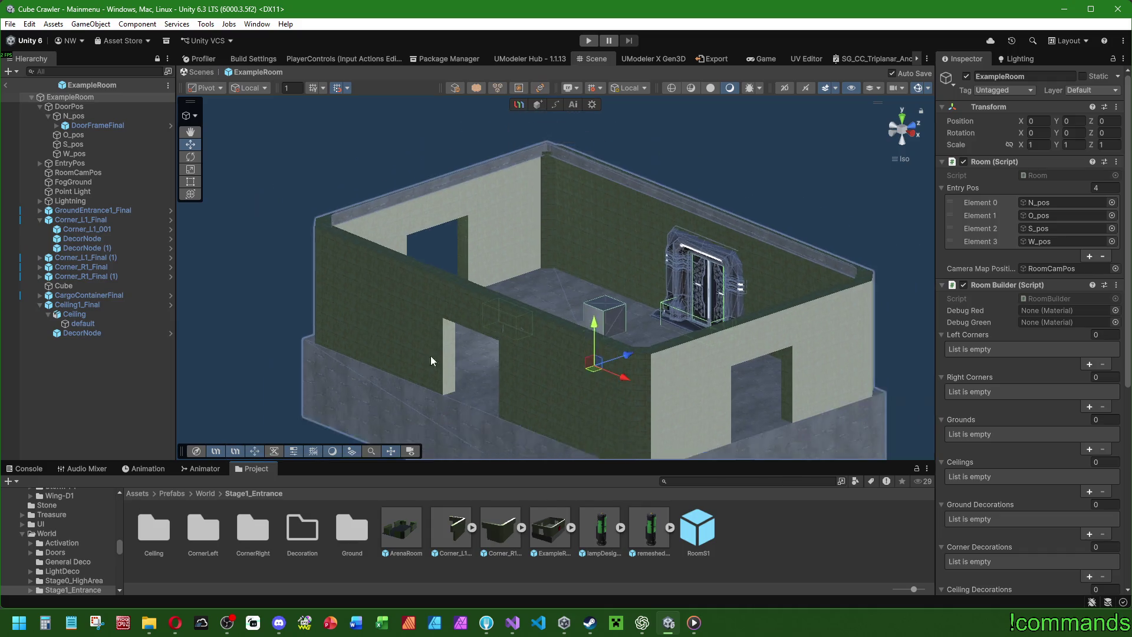
mouse_move(431, 355)
left_mouse_down()
mouse_move(472, 189)
mouse_move(397, 189)
mouse_move(235, 274)
mouse_move(473, 387)
left_mouse_up()
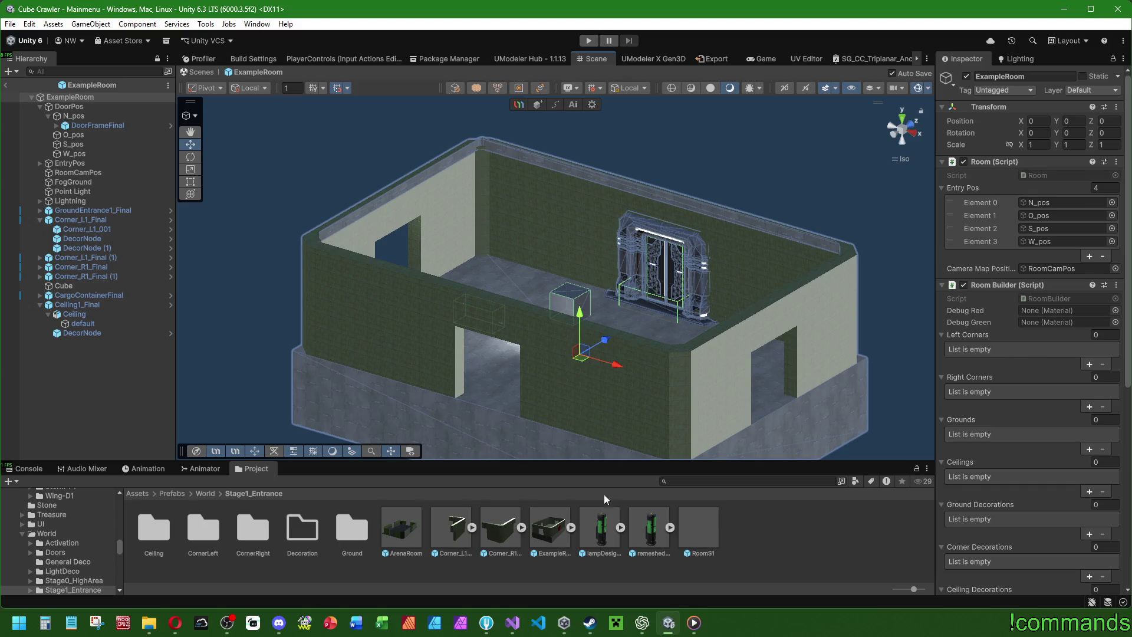
left_click(694, 522)
scroll(978, 237, "down", 15)
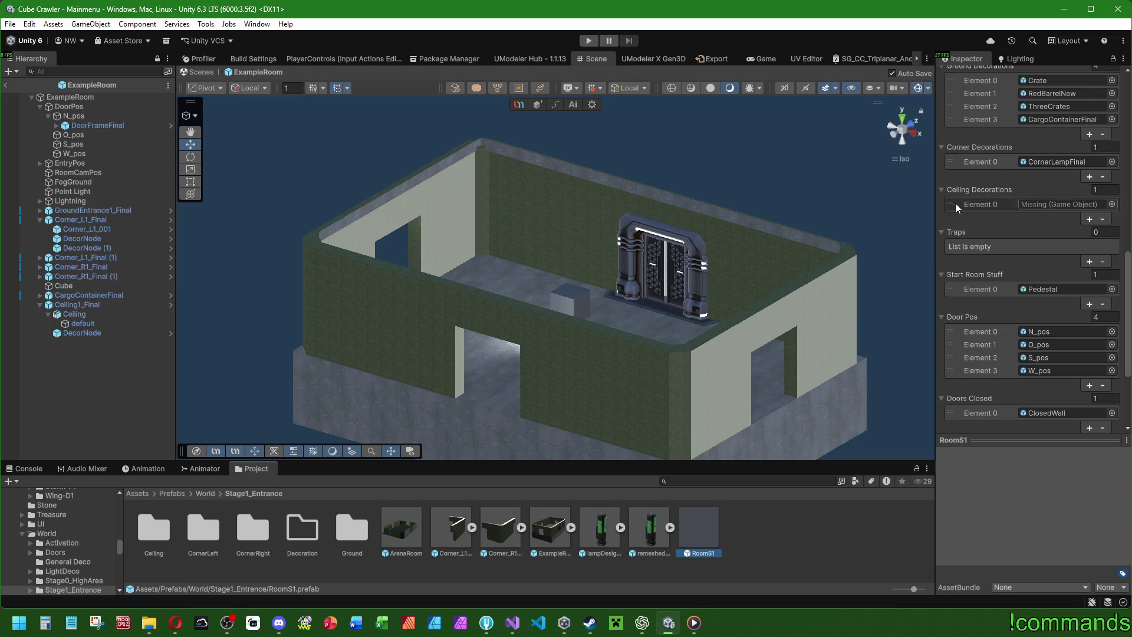
left_click(951, 207)
left_click(1104, 219)
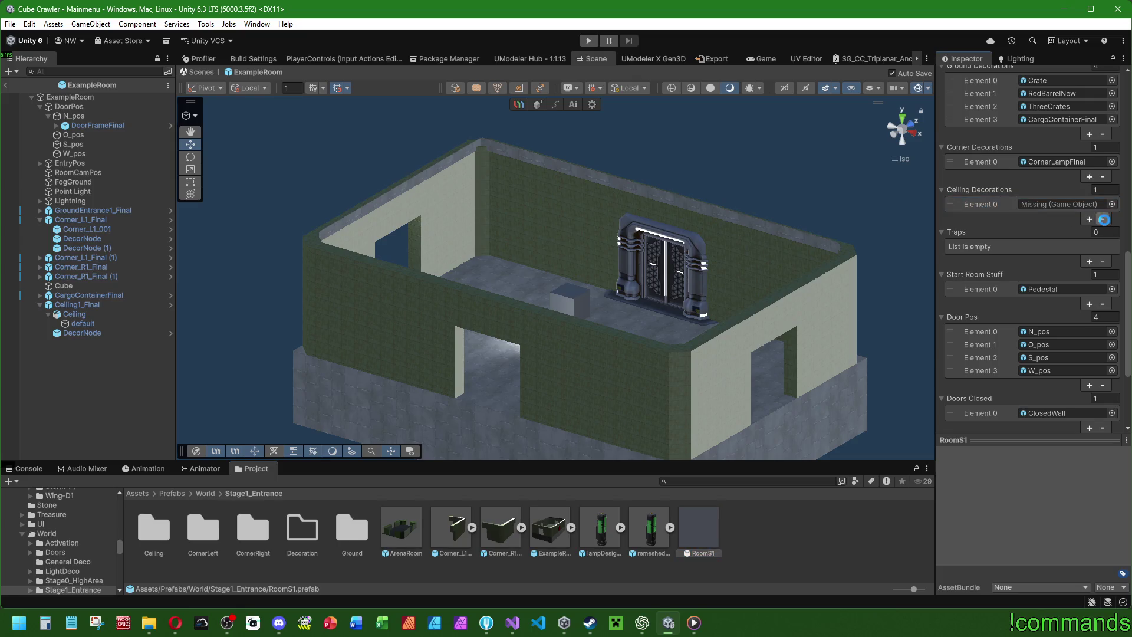
scroll(1032, 265, "up", 3)
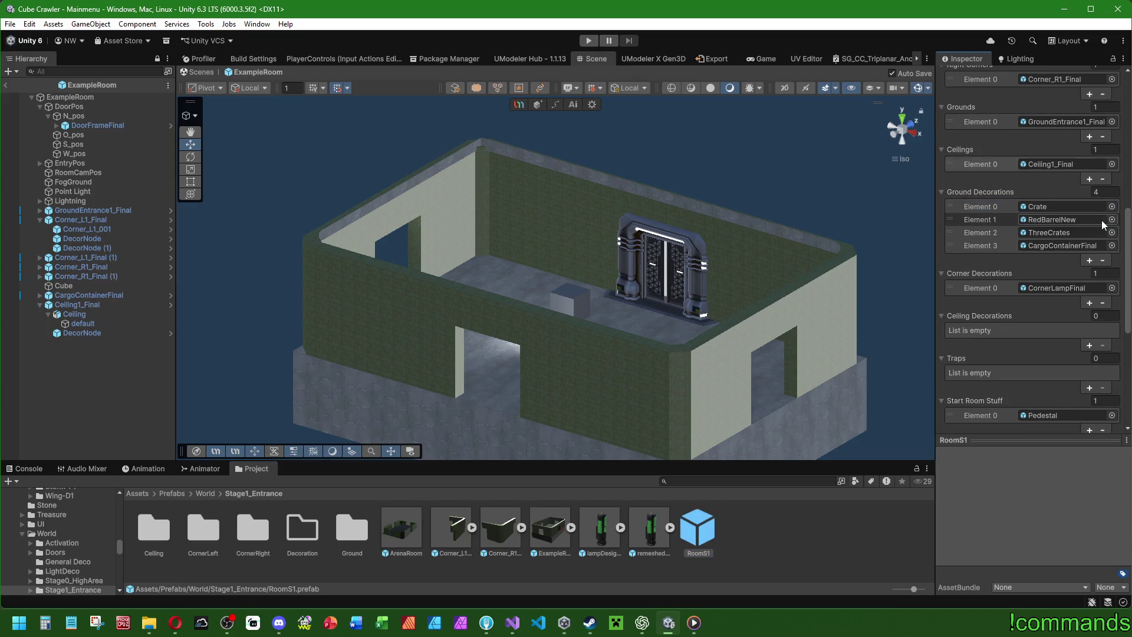
left_click(788, 539)
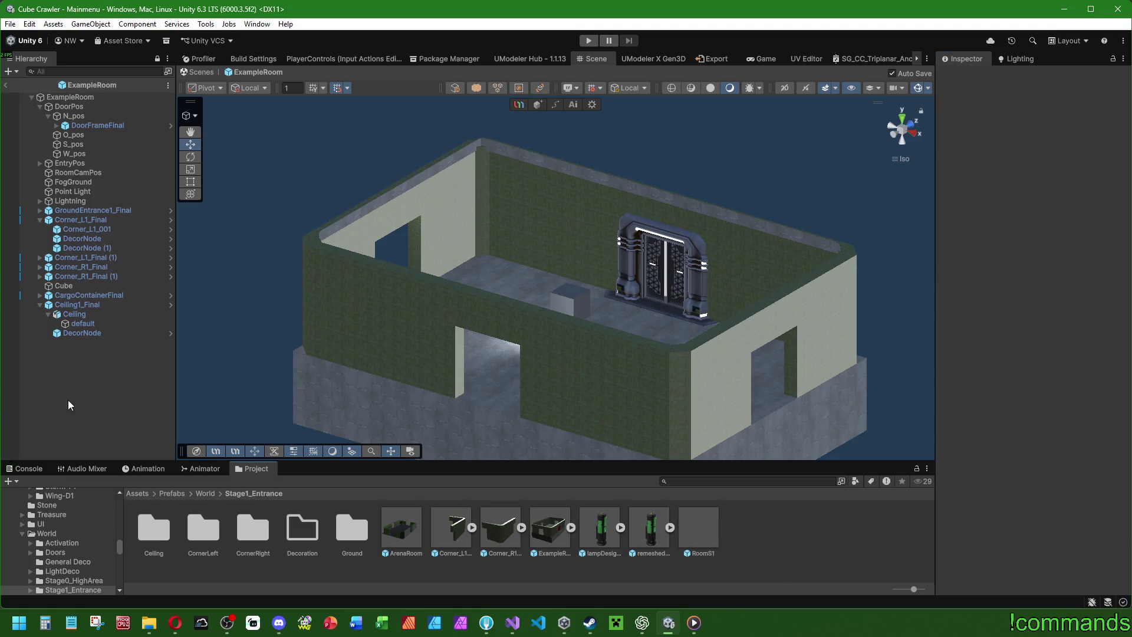
Turn off GroundEntrance1_Final and inspect the Ceiling1_Final child mesh's material.
left_click(112, 214)
left_click(967, 76)
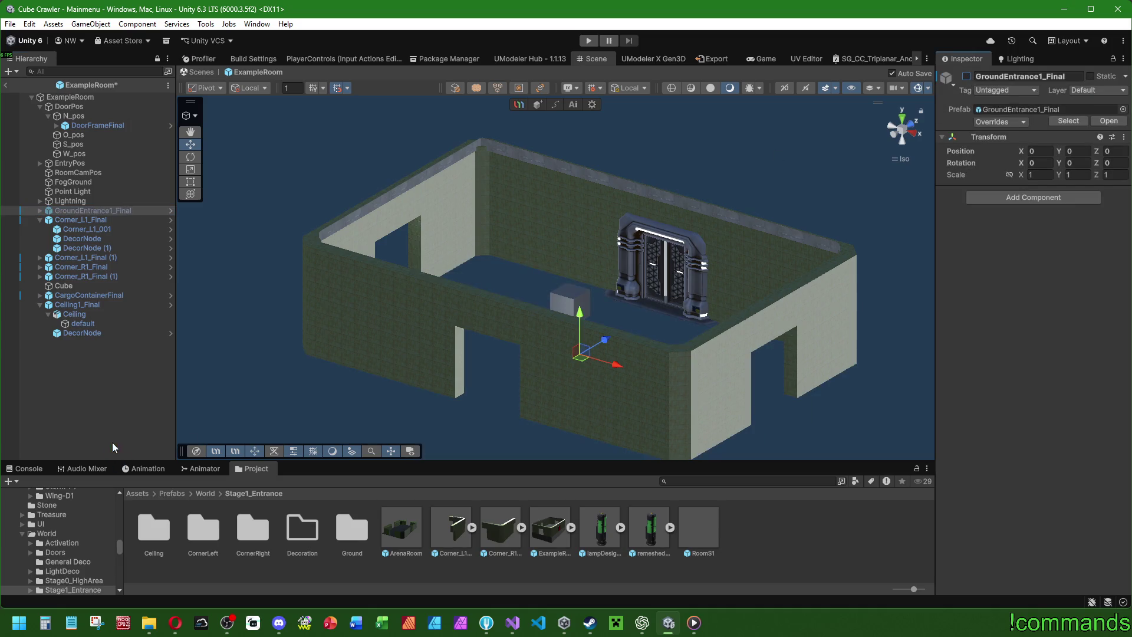
left_click(78, 305)
mouse_move(590, 248)
left_mouse_down()
mouse_move(549, 184)
mouse_move(412, 347)
mouse_move(592, 352)
mouse_move(578, 288)
mouse_move(602, 313)
mouse_move(581, 323)
mouse_move(624, 336)
mouse_move(361, 397)
left_mouse_up()
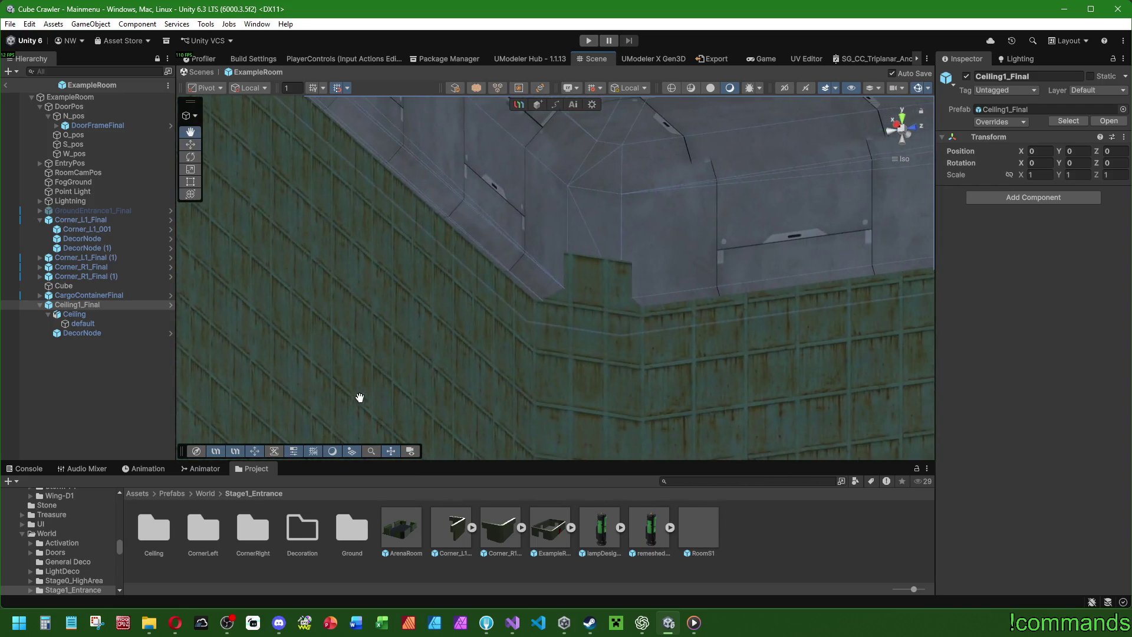
left_click(89, 316)
left_click(85, 323)
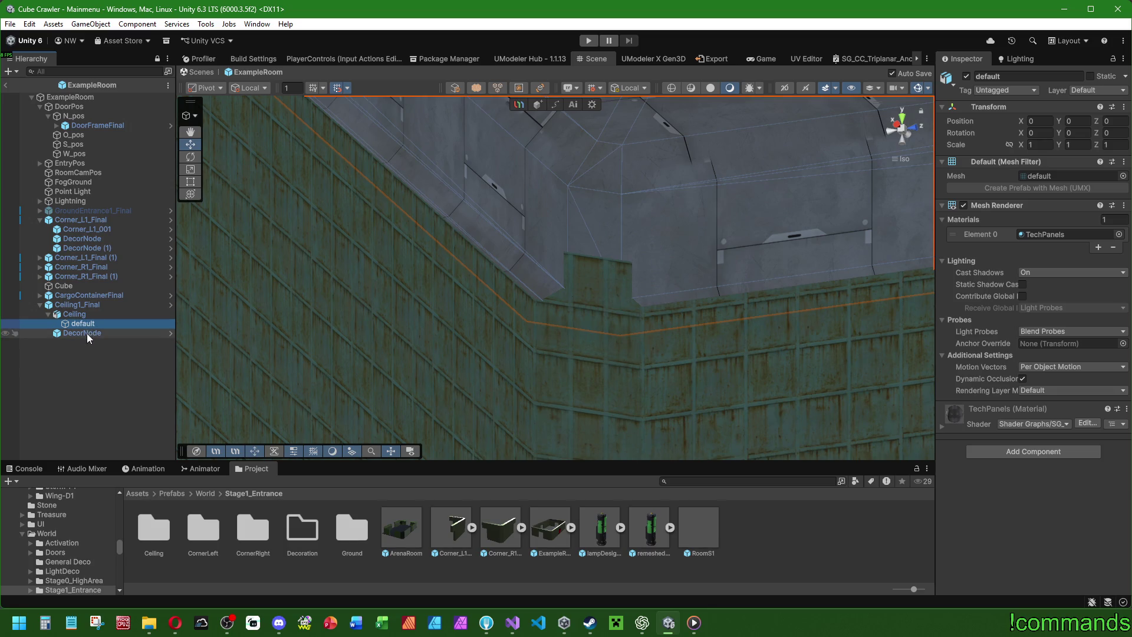
left_click(93, 312)
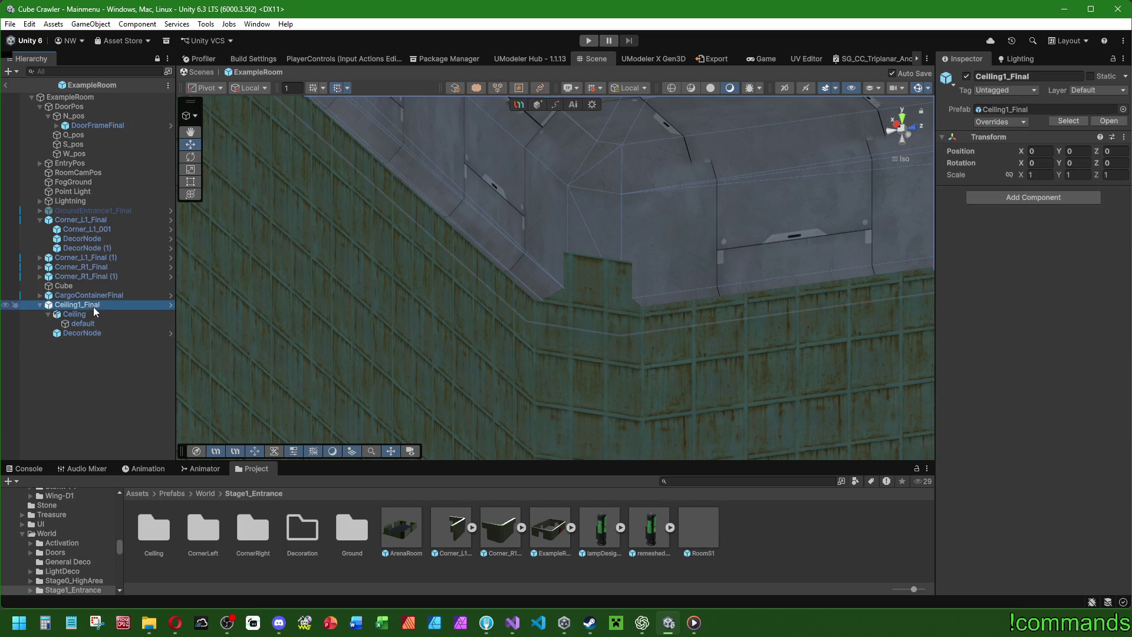
left_click(73, 390)
Disable the old Ceiling1_Final and browse to the Ceiling/Ceiling1 prefab folder.
left_click(84, 305)
left_click(967, 76)
left_click(110, 420)
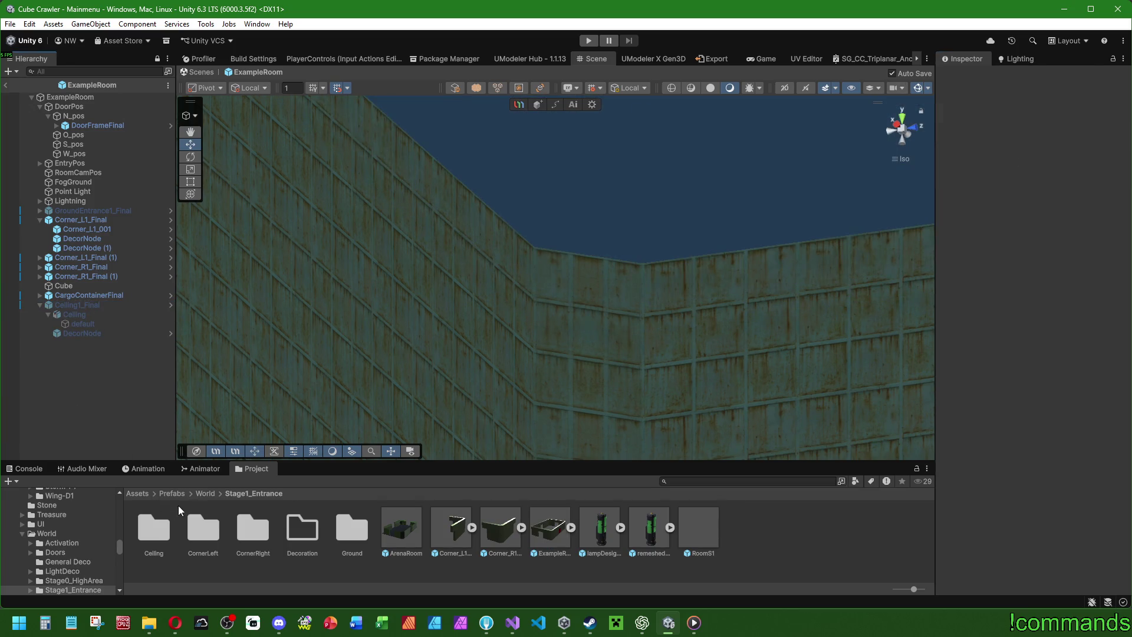
double_click(158, 527)
double_click(156, 529)
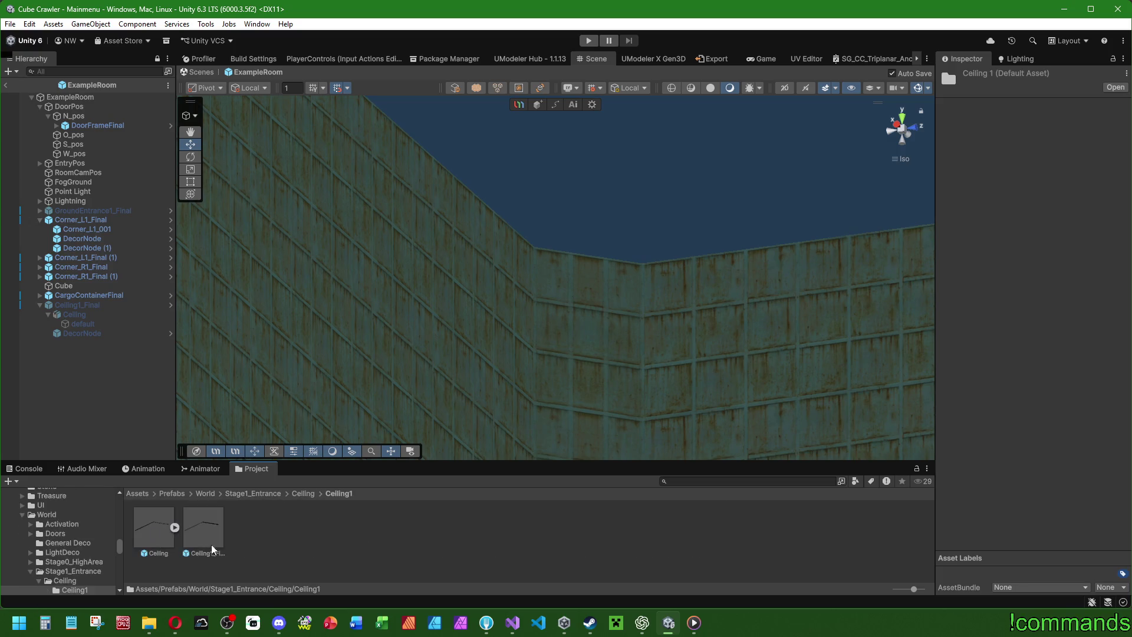
Drop the Ceiling prefab into ExampleRoom, reset its Transform to 0,0,0, and open Prefab Editor In Scene.
mouse_move(157, 532)
left_mouse_down()
mouse_move(118, 429)
mouse_move(72, 402)
left_mouse_up()
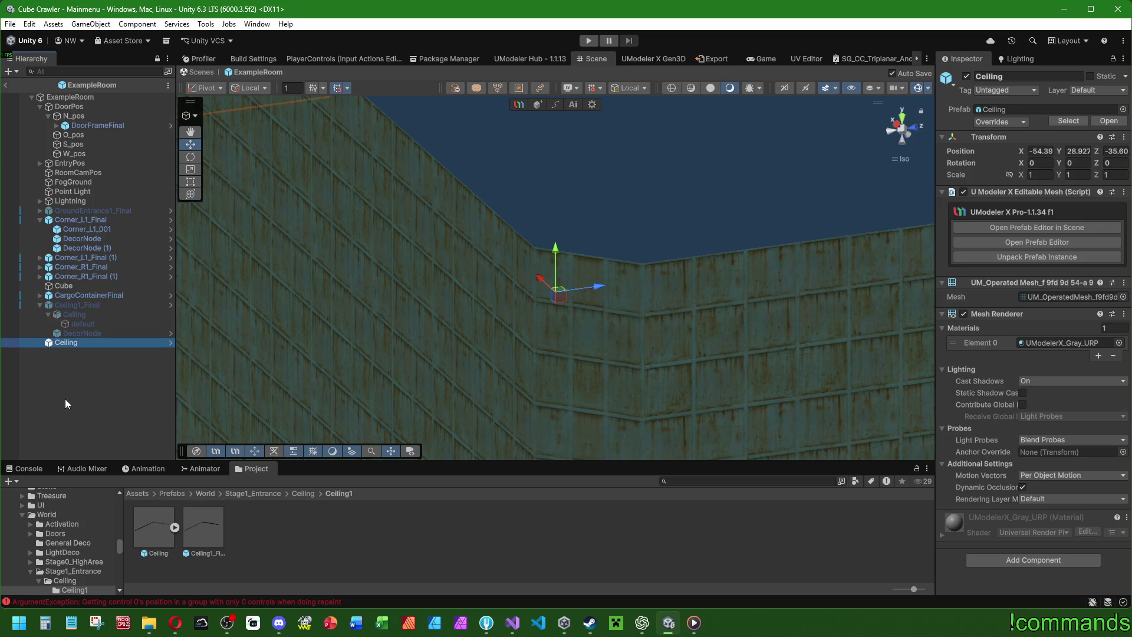
scroll(618, 324, "down", 4)
right_click(978, 155)
left_click(1003, 146)
scroll(646, 227, "up", 2)
scroll(641, 224, "up", 1)
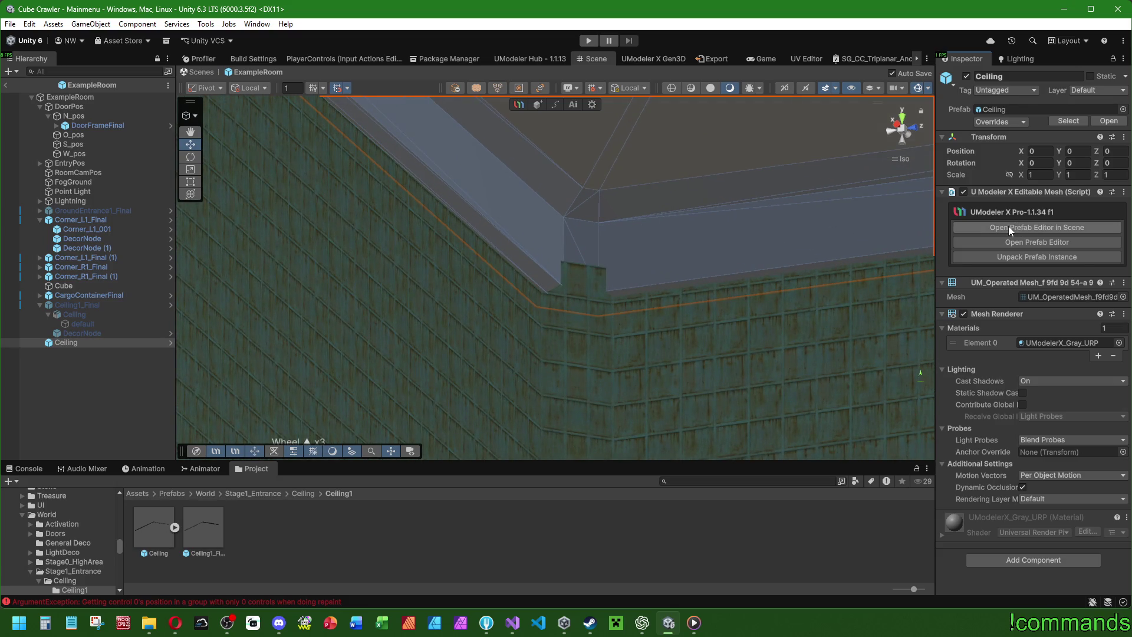
left_click(1009, 227)
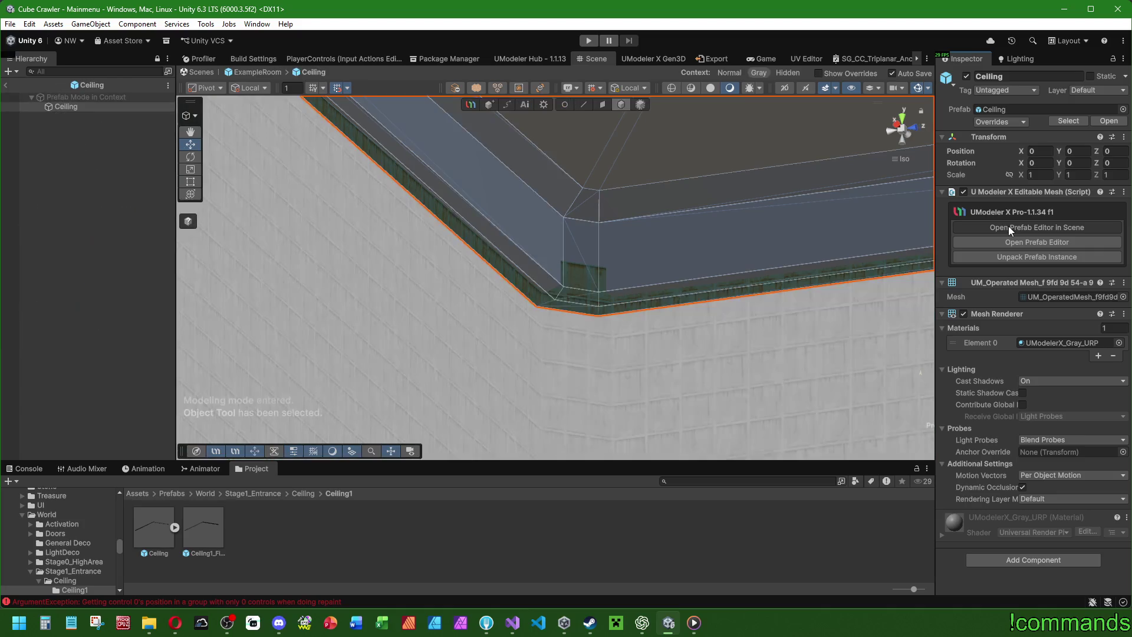
Select the ceiling's corner face in face-selection mode.
left_click(66, 108)
left_click(602, 105)
left_click(582, 254)
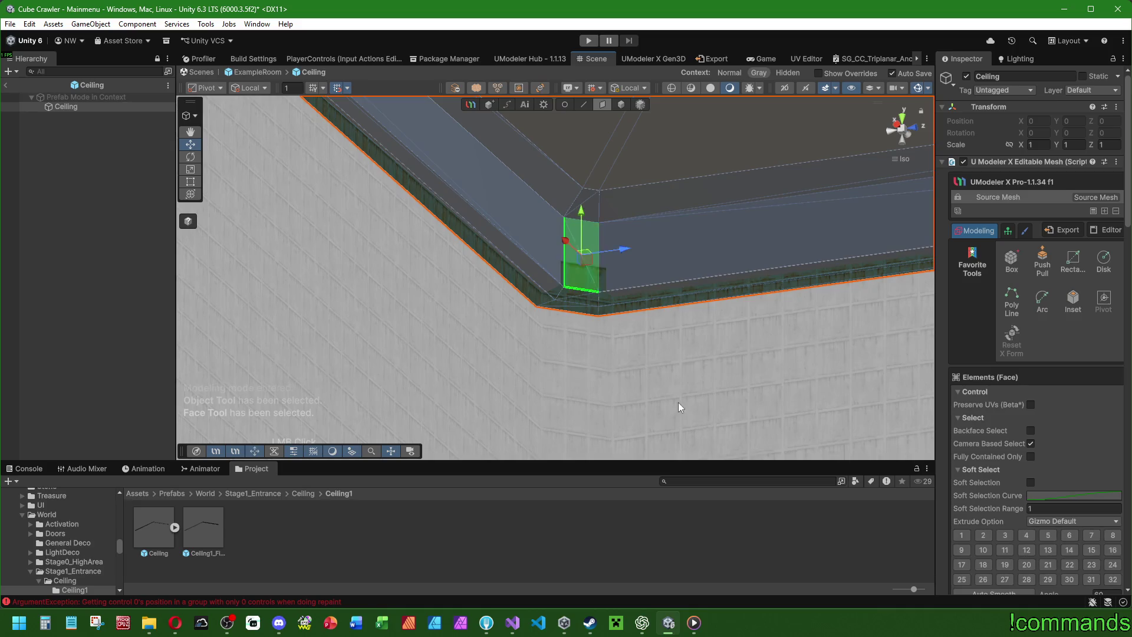
scroll(664, 373, "down", 5)
mouse_move(650, 356)
left_mouse_down()
mouse_move(660, 270)
mouse_move(618, 287)
left_mouse_up()
scroll(826, 366, "up", 2)
scroll(826, 372, "down", 3)
mouse_move(801, 391)
left_mouse_down()
mouse_move(637, 255)
mouse_move(337, 295)
mouse_move(323, 282)
left_mouse_up()
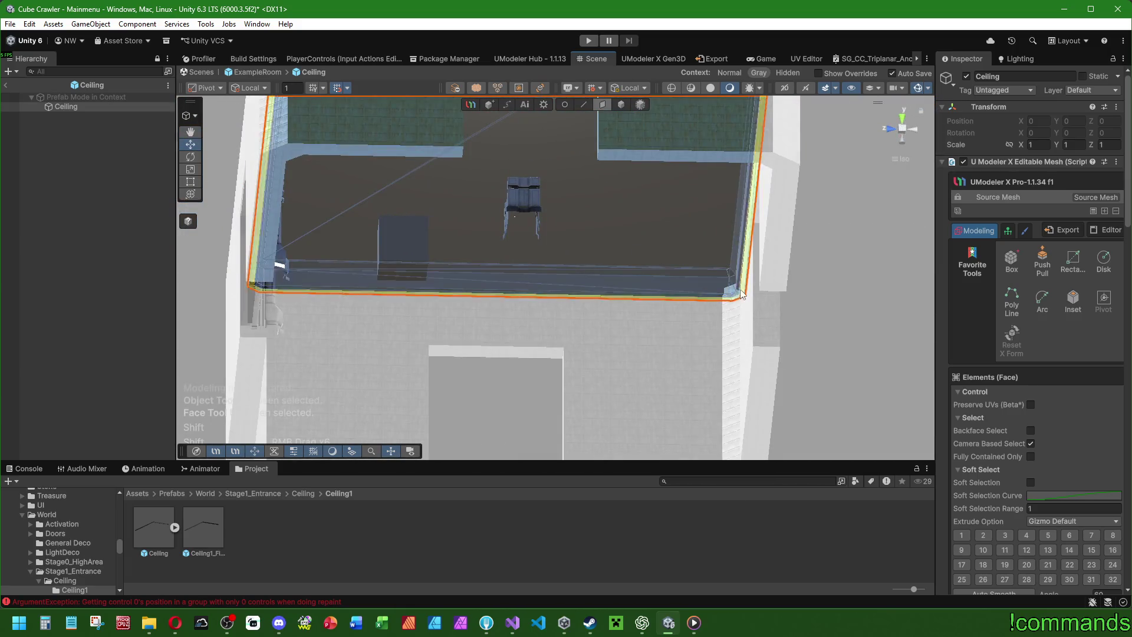
left_click_drag(488, 268, 474, 311)
left_click(476, 311)
scroll(519, 297, "up", 3)
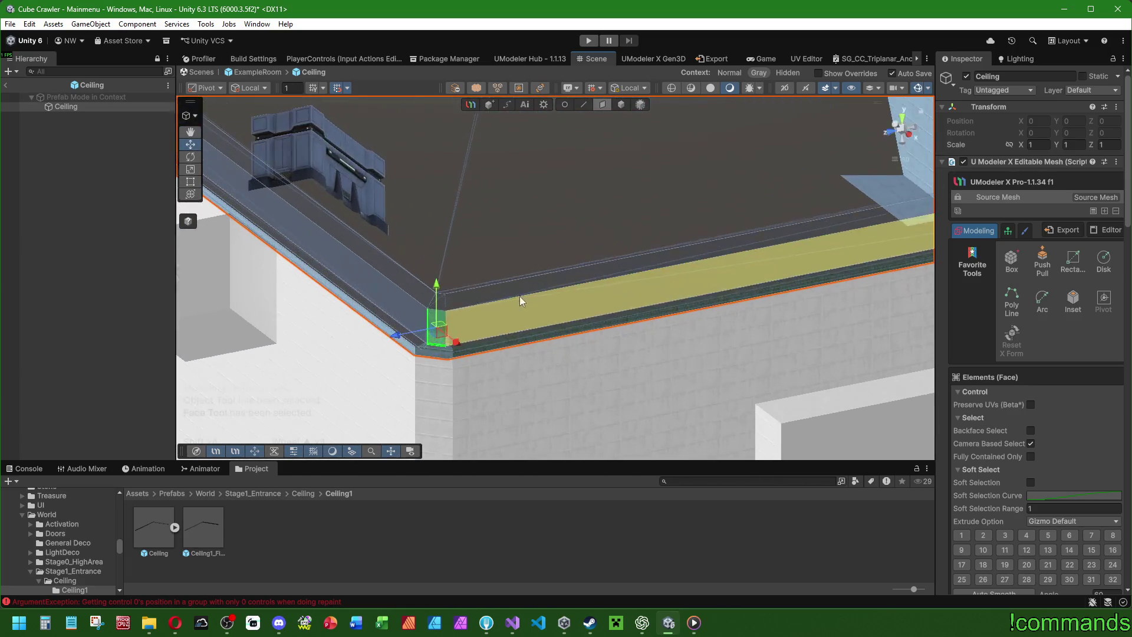
Set the handle pivot to Center and orientation to Global, and frame the face.
left_click(205, 88)
left_click(217, 103)
left_click(250, 88)
left_click(255, 102)
key("f")
mouse_move(535, 225)
left_mouse_down()
mouse_move(564, 399)
mouse_move(589, 253)
mouse_move(634, 294)
mouse_move(531, 283)
mouse_move(624, 240)
mouse_move(510, 288)
mouse_move(519, 277)
left_mouse_up()
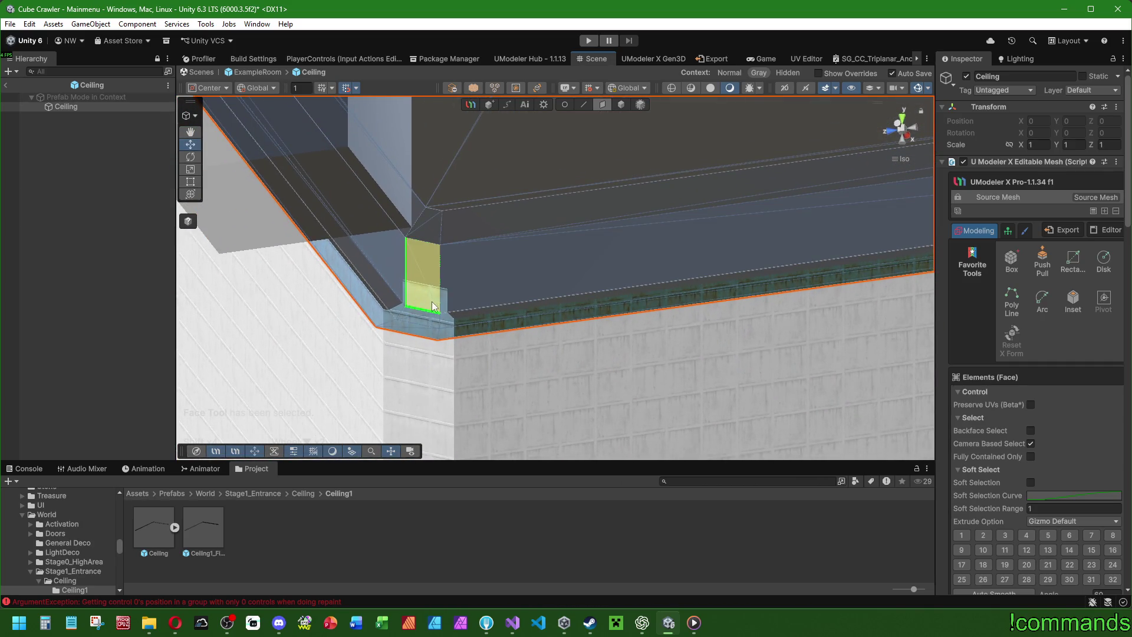
Trial-scale the corner face with the Scale tool, save, then undo the move.
left_click(191, 169)
left_click_drag(466, 214, 610, 223)
mouse_move(619, 179)
left_mouse_down()
mouse_move(602, 203)
mouse_move(618, 185)
left_mouse_up()
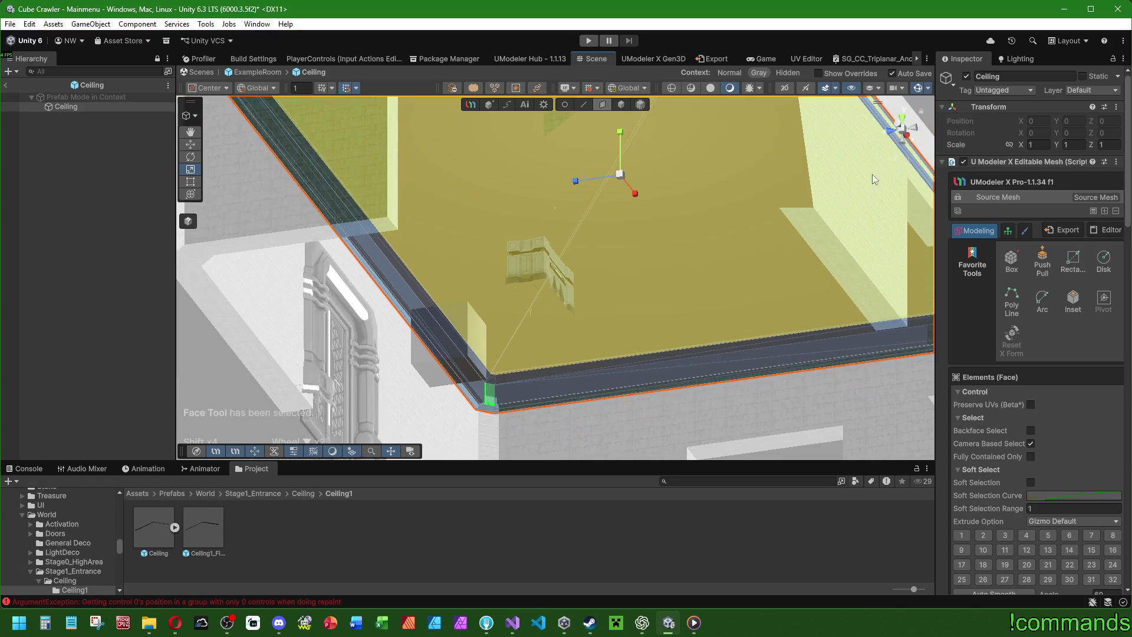
left_click_drag(649, 271, 597, 196)
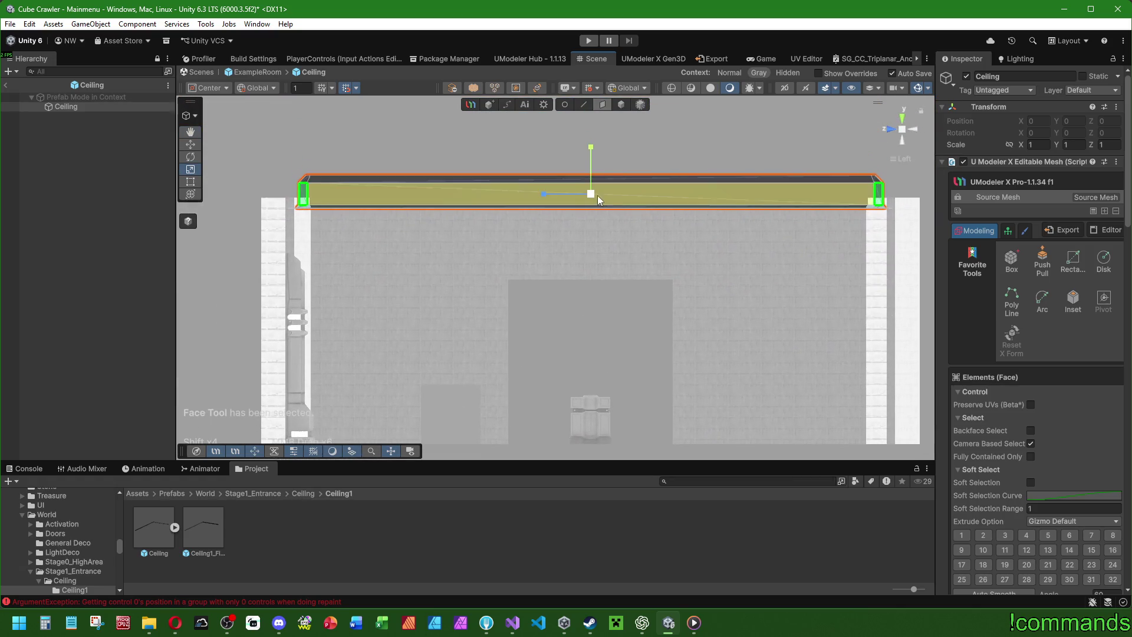
mouse_move(664, 288)
left_mouse_down()
mouse_move(592, 272)
mouse_move(647, 170)
left_mouse_up()
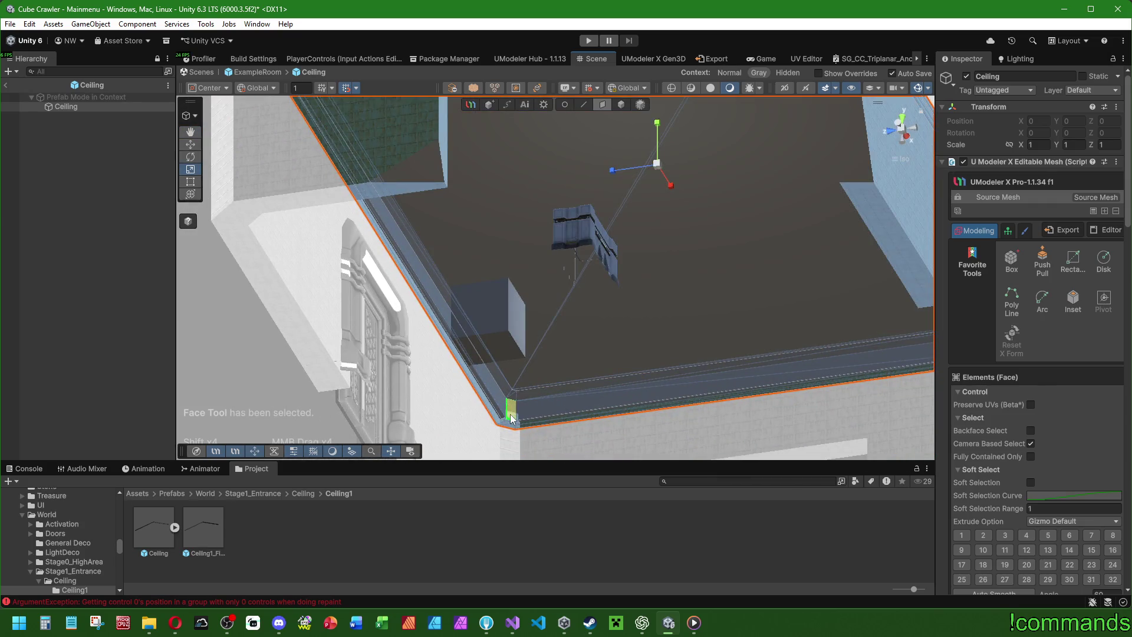
left_click_drag(658, 169, 658, 169)
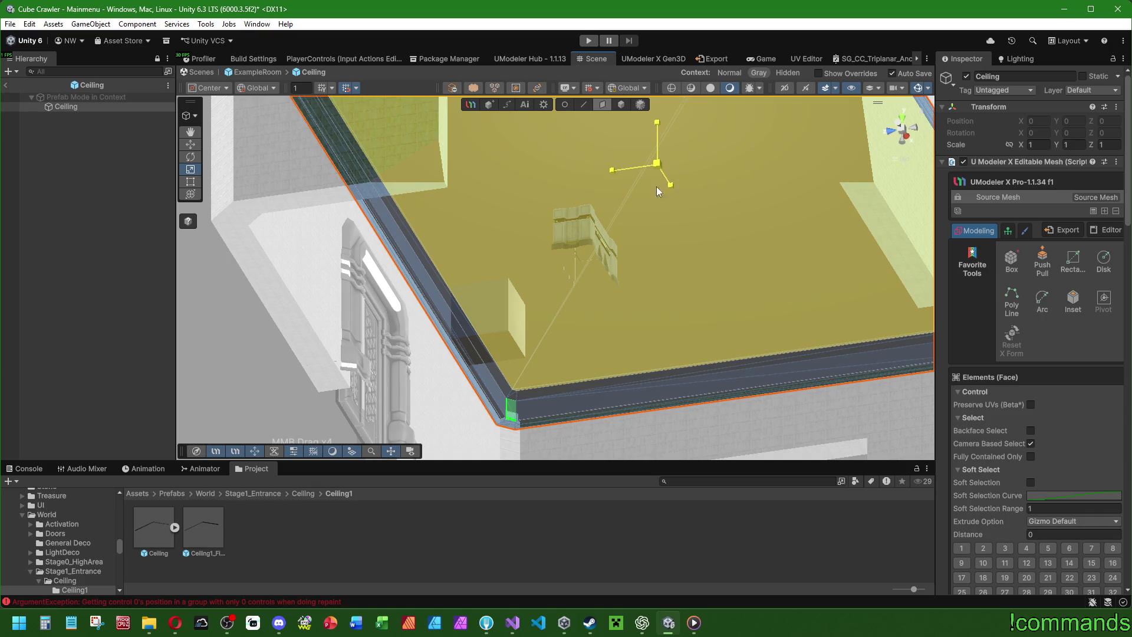
mouse_move(670, 161)
left_mouse_down()
mouse_move(745, 133)
mouse_move(628, 154)
left_mouse_up()
key("ctrl+s")
key("ctrl+z")
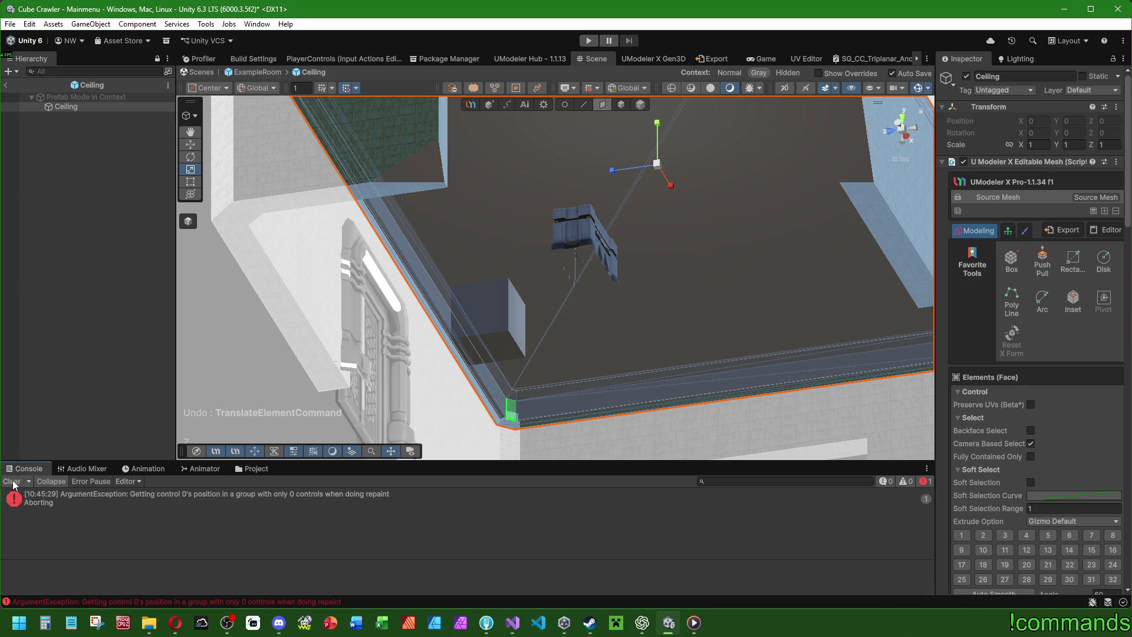
scroll(589, 312, "down", 5)
scroll(512, 324, "up", 3)
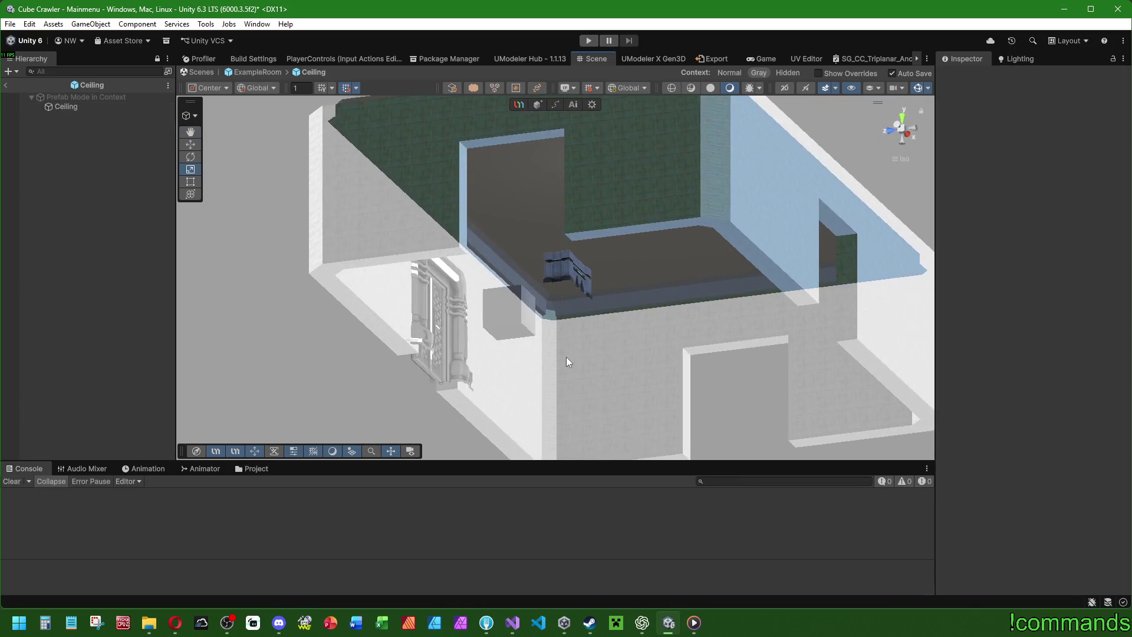
Select the ceiling's top faces with the Face tool and view the Snapping settings (grid 1, rotate 45).
scroll(568, 362, "up", 5)
left_click(118, 108)
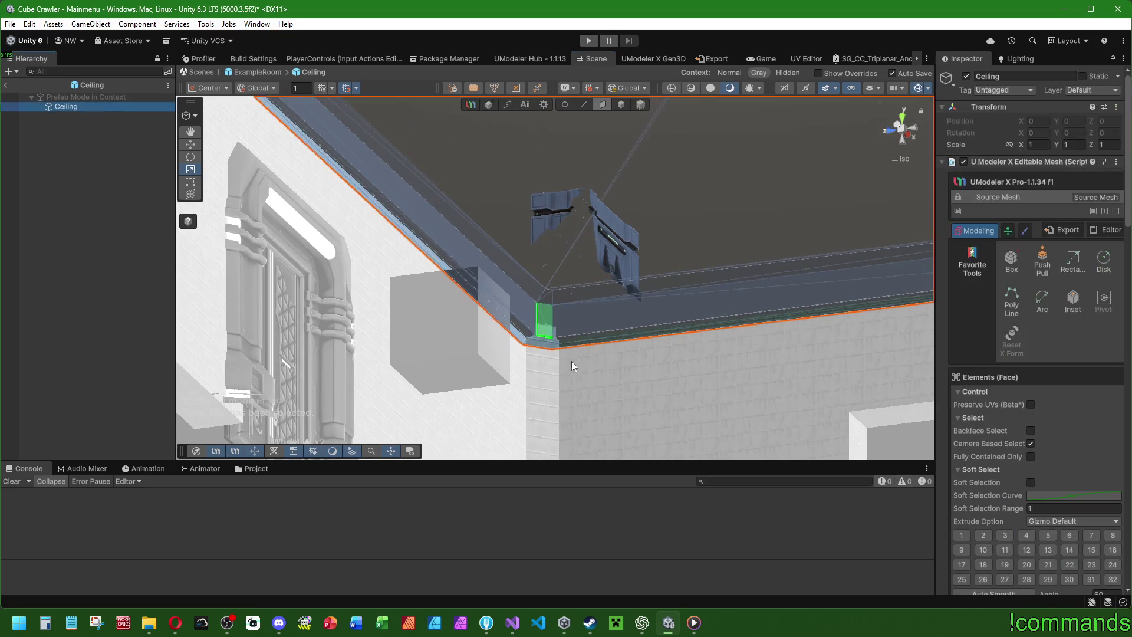
scroll(635, 281, "down", 3)
left_click(536, 334)
scroll(656, 225, "down", 3)
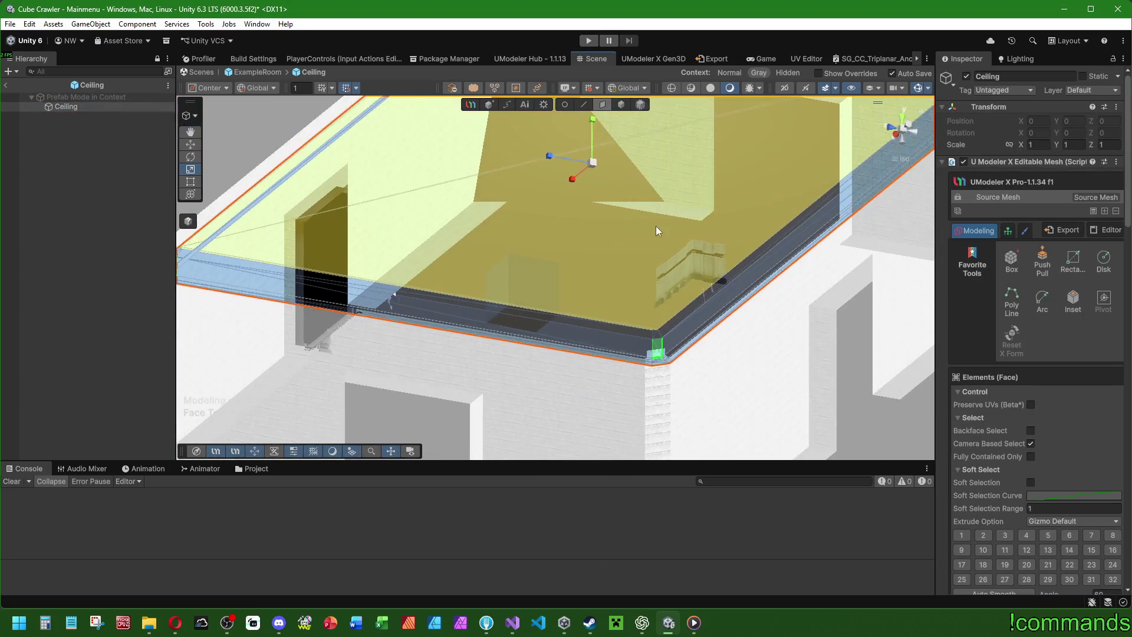
mouse_move(592, 344)
left_mouse_down()
mouse_move(749, 253)
mouse_move(985, 293)
left_mouse_up()
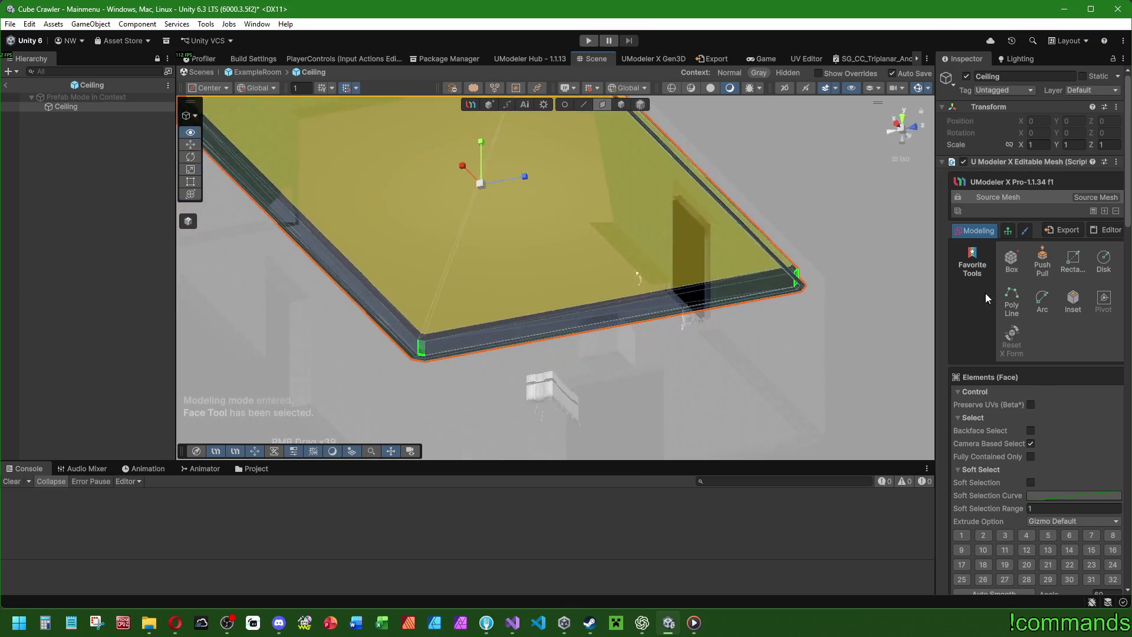
scroll(447, 293, "up", 3)
left_click_drag(447, 293, 534, 272)
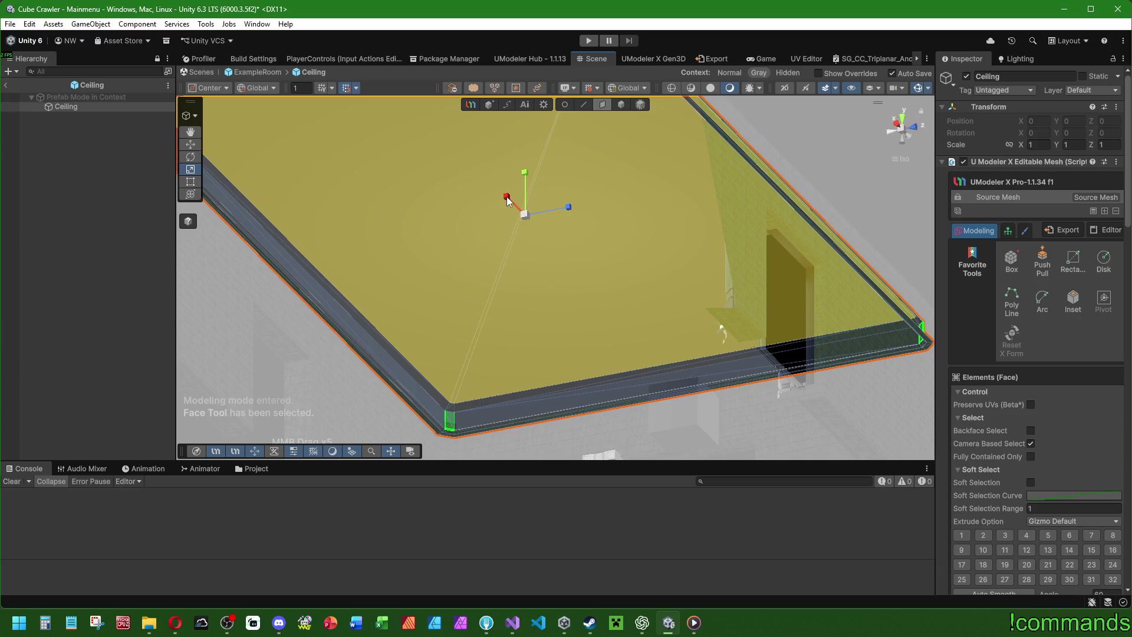
scroll(507, 196, "up", 4)
scroll(483, 274, "up", 2)
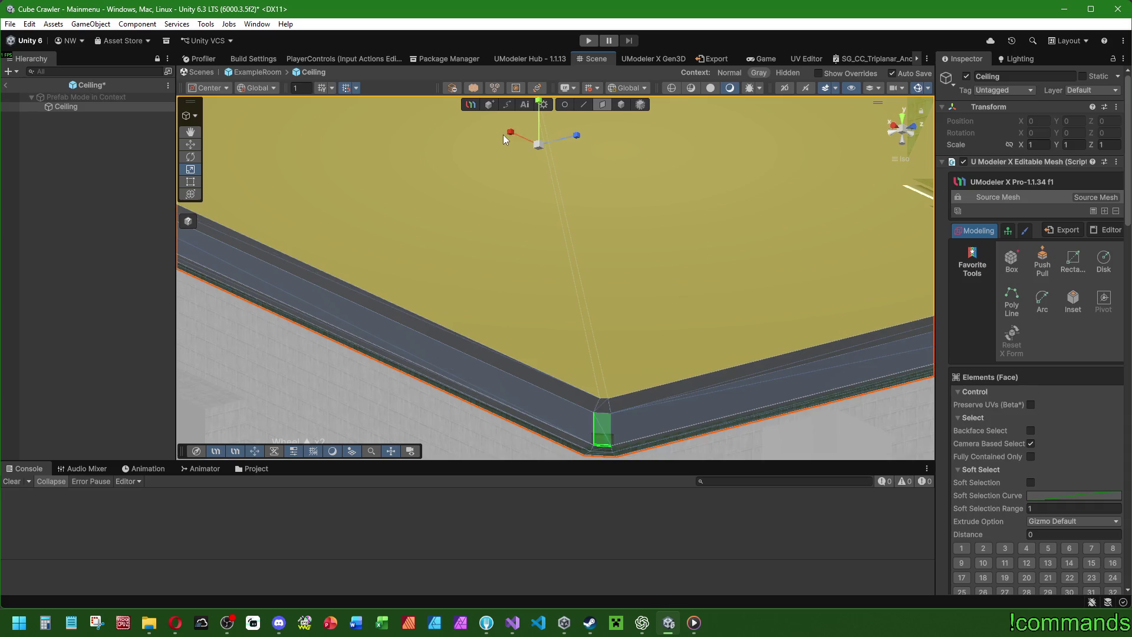
left_click(357, 88)
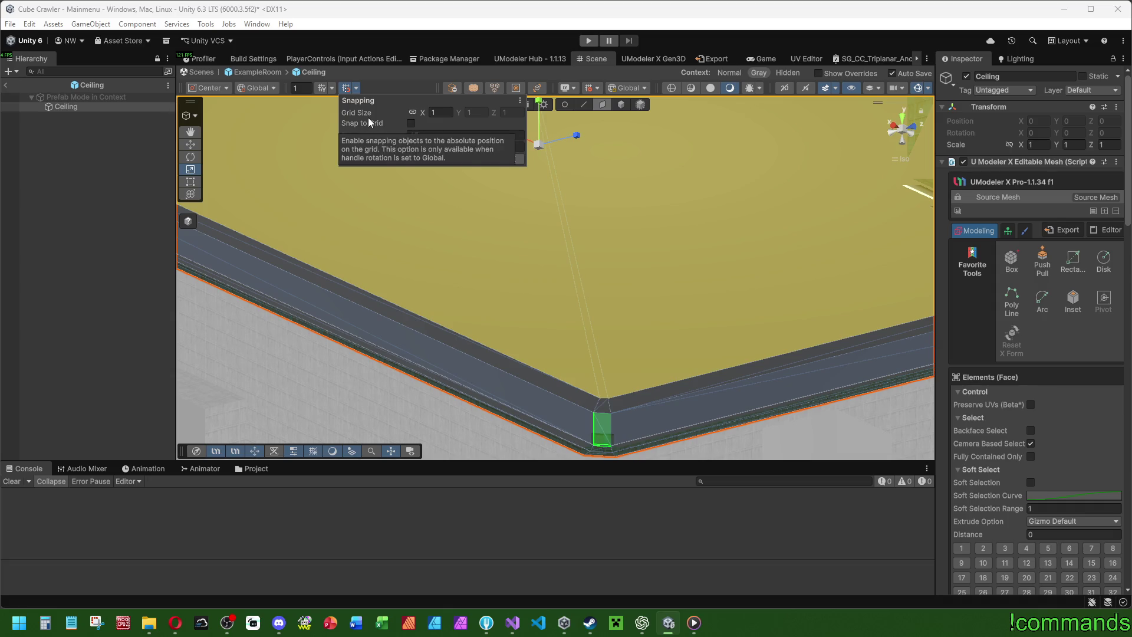
Slide the corner face along X, undoing the first attempt, then deselect the ceiling.
left_click(345, 88)
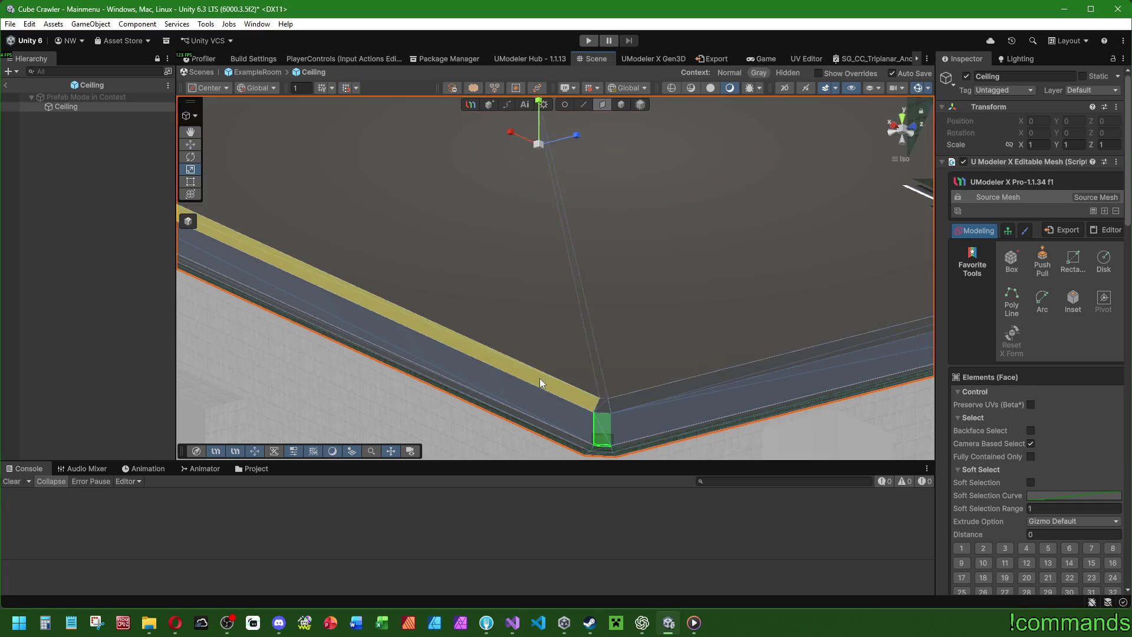
mouse_move(509, 132)
left_mouse_down()
mouse_move(540, 149)
mouse_move(580, 135)
mouse_move(510, 136)
left_mouse_up()
key("ctrl+z")
key("ctrl+z")
key("ctrl+z")
key("ctrl+z")
key("ctrl+z")
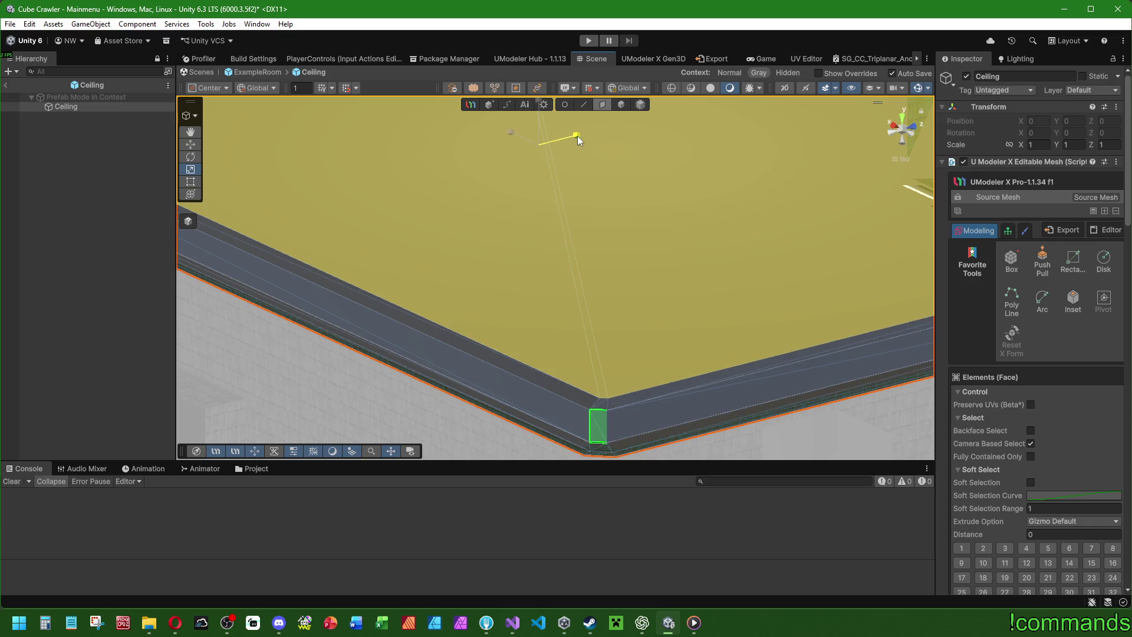
left_click_drag(578, 136, 578, 138)
left_click_drag(558, 200, 592, 177)
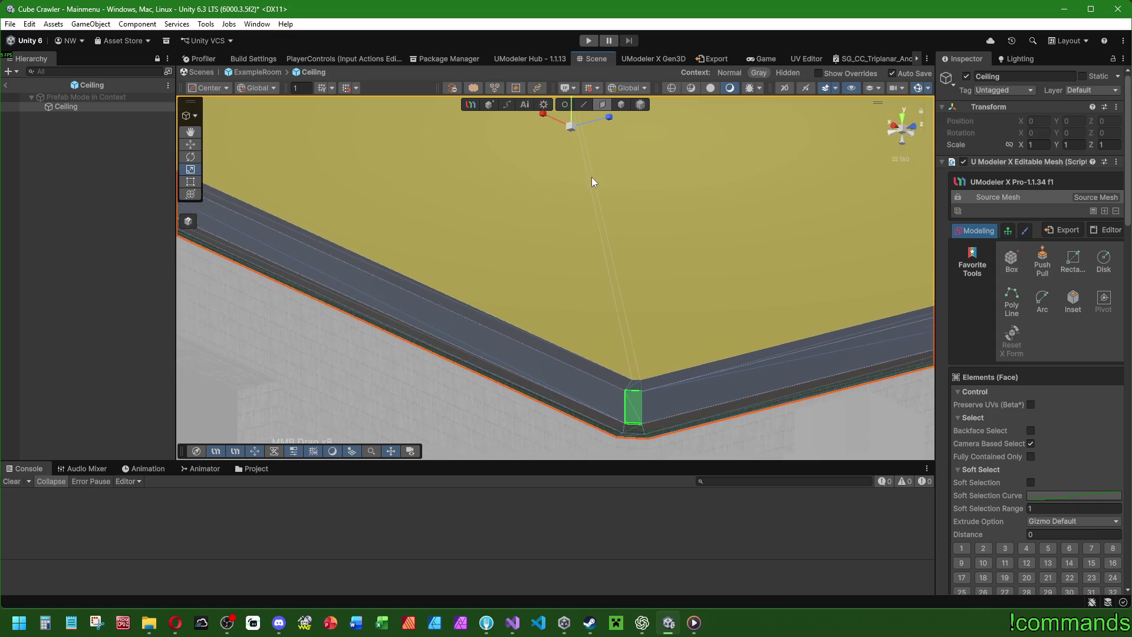
scroll(548, 211, "down", 2)
left_click(175, 315)
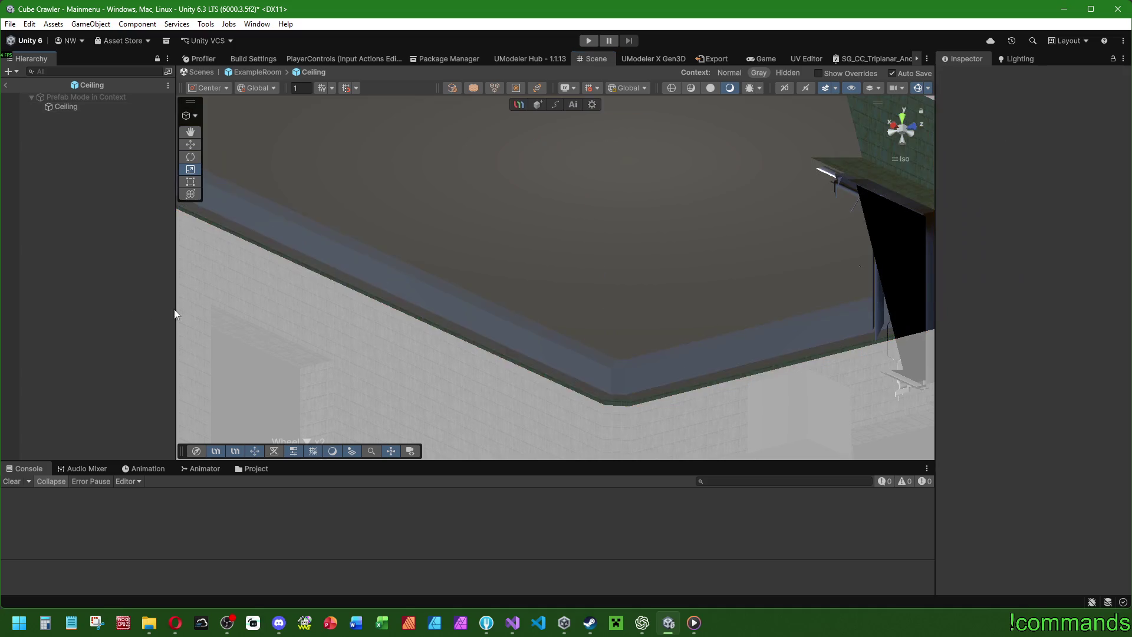
Reselect Ceiling with UModeler's Edge tool and frame the ledge's bottom edge.
mouse_move(558, 375)
left_mouse_down()
mouse_move(518, 222)
mouse_move(586, 301)
mouse_move(571, 227)
mouse_move(779, 266)
mouse_move(607, 281)
mouse_move(324, 268)
mouse_move(354, 265)
left_mouse_up()
mouse_move(657, 302)
left_mouse_down()
mouse_move(654, 319)
mouse_move(556, 313)
mouse_move(546, 293)
mouse_move(510, 278)
mouse_move(510, 198)
left_mouse_up()
double_click(124, 107)
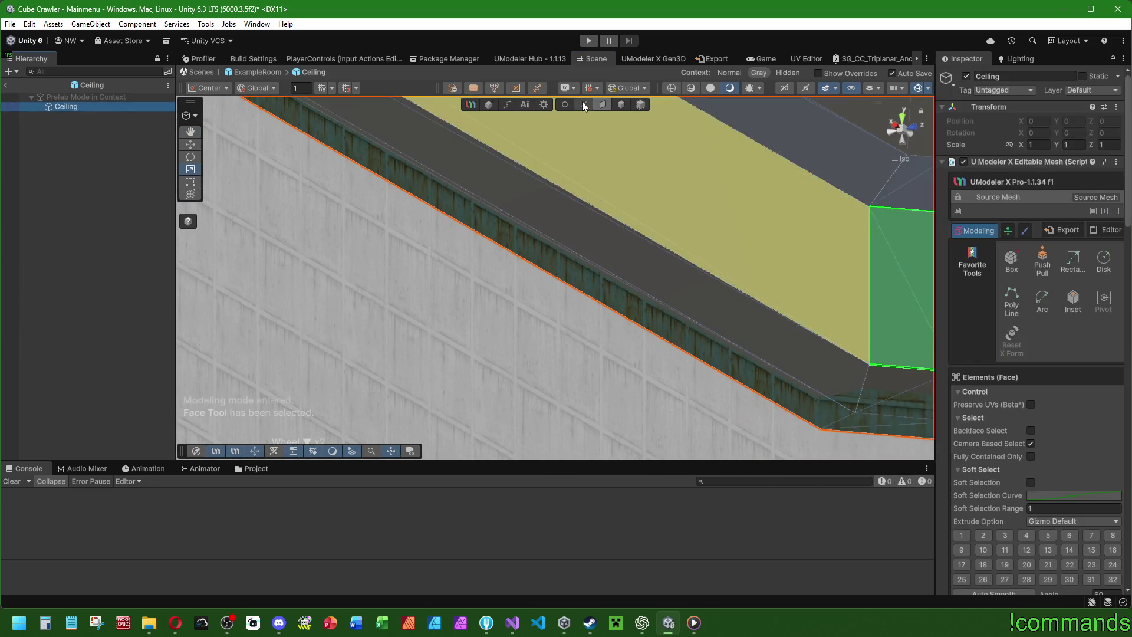
left_click(583, 104)
left_click(778, 341)
key("f")
scroll(413, 295, "down", 2)
mouse_move(484, 318)
left_mouse_down()
mouse_move(611, 297)
mouse_move(554, 246)
mouse_move(572, 327)
mouse_move(553, 319)
mouse_move(571, 337)
mouse_move(593, 317)
mouse_move(577, 318)
mouse_move(611, 317)
mouse_move(599, 296)
mouse_move(608, 318)
mouse_move(637, 261)
mouse_move(359, 258)
mouse_move(629, 256)
left_mouse_up()
scroll(611, 326, "down", 4)
scroll(609, 326, "down", 2)
scroll(630, 259, "up", 2)
key("f")
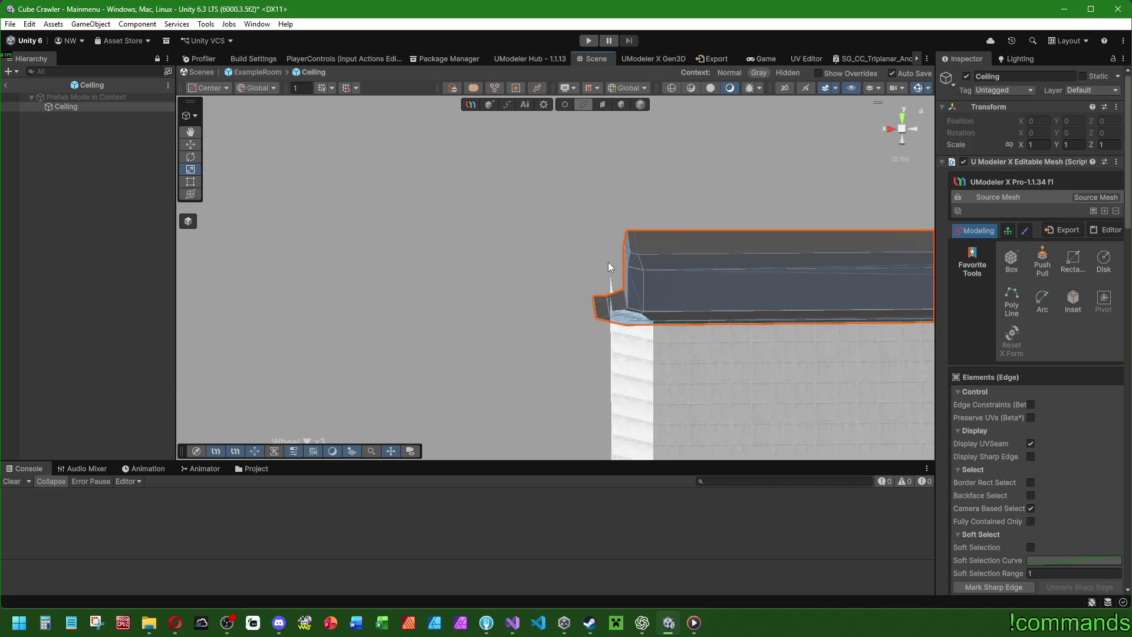
left_click(556, 298)
mouse_move(556, 297)
left_mouse_down()
mouse_move(566, 302)
mouse_move(495, 281)
mouse_move(518, 283)
mouse_move(498, 296)
mouse_move(466, 261)
left_mouse_up()
left_click(472, 255)
mouse_move(588, 291)
left_mouse_down()
mouse_move(685, 348)
mouse_move(891, 144)
left_mouse_up()
left_click(890, 144)
left_click(352, 240)
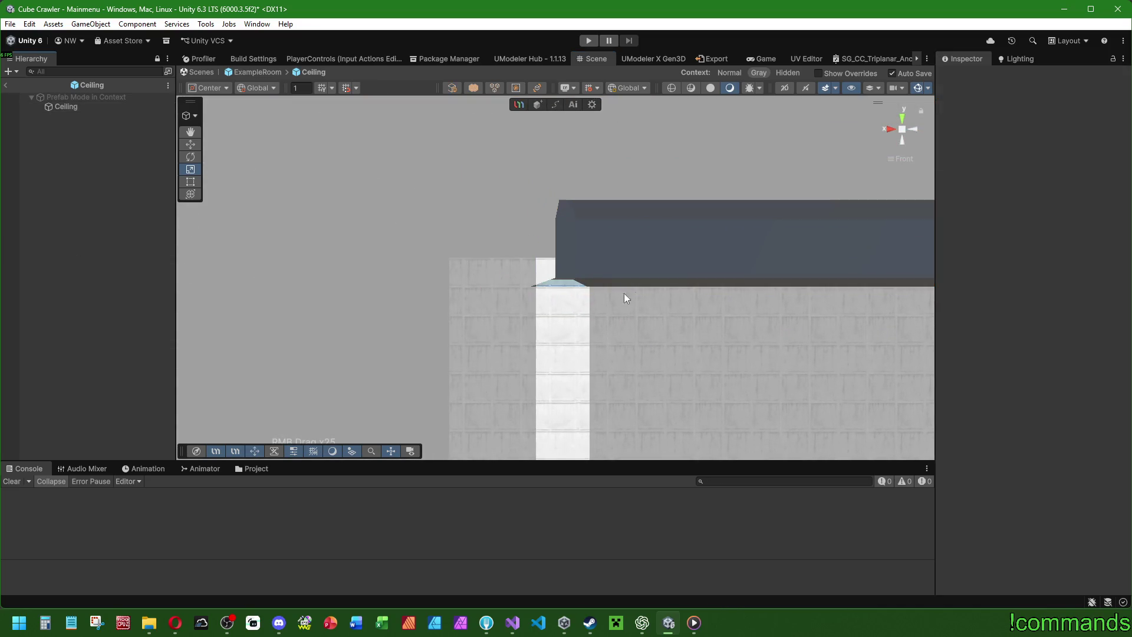
left_click_drag(624, 293, 442, 284)
scroll(738, 306, "up", 5)
left_click_drag(739, 269, 210, 263)
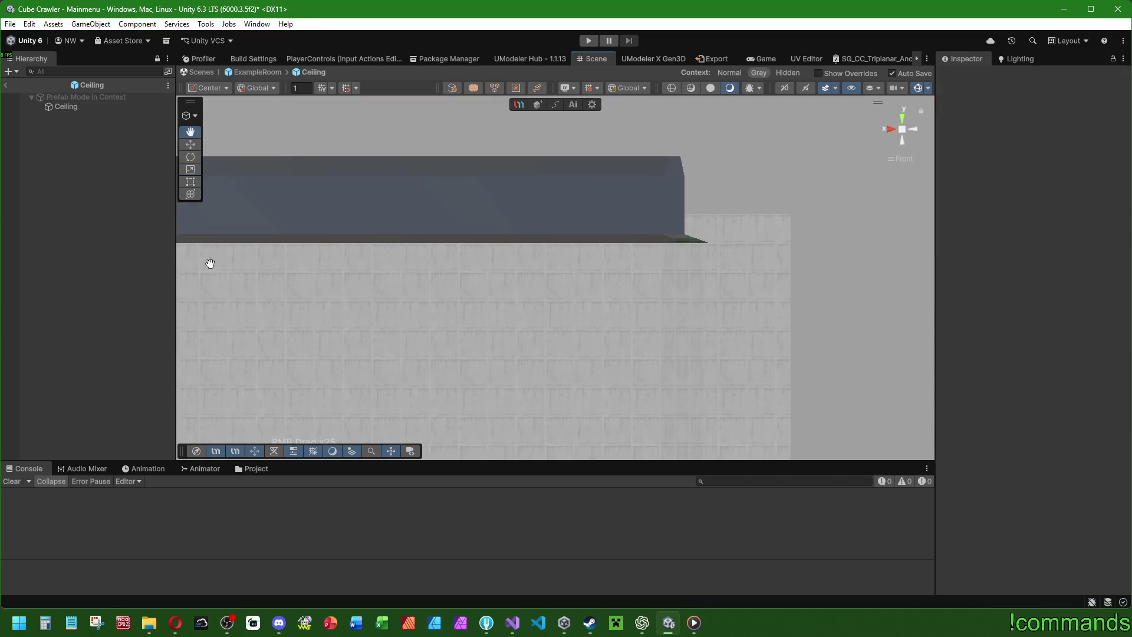
mouse_move(609, 257)
left_mouse_down()
mouse_move(579, 248)
mouse_move(594, 294)
left_mouse_up()
left_click_drag(443, 293, 531, 285)
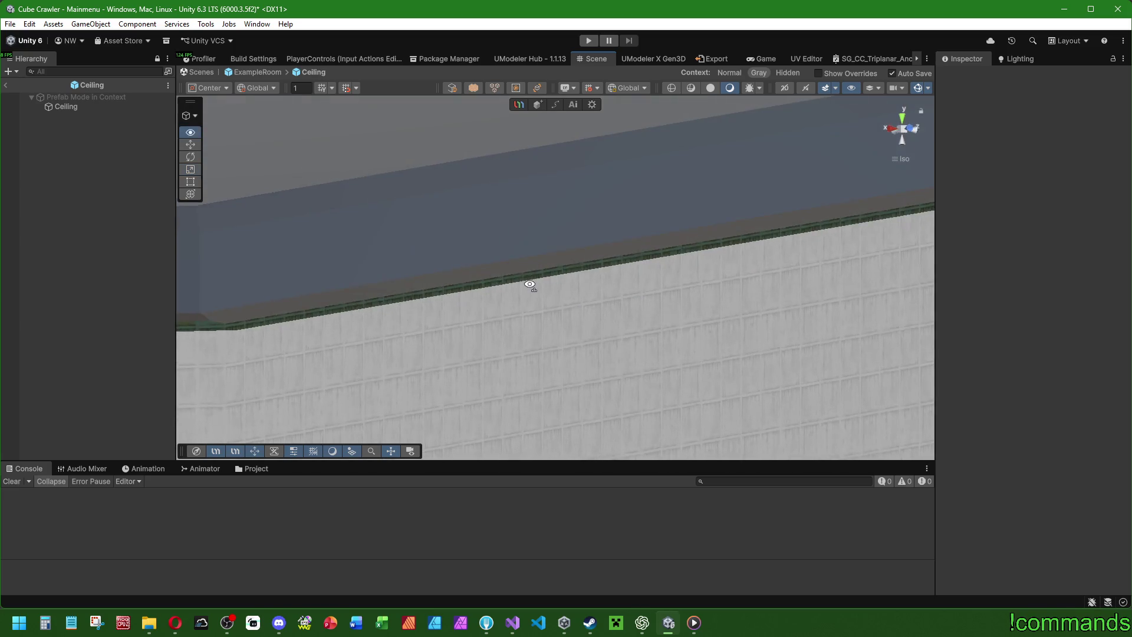
left_click(66, 106)
mouse_move(407, 217)
left_mouse_down()
mouse_move(556, 261)
mouse_move(407, 241)
mouse_move(639, 271)
mouse_move(594, 278)
mouse_move(617, 280)
mouse_move(601, 263)
mouse_move(593, 271)
mouse_move(607, 285)
mouse_move(578, 281)
mouse_move(652, 285)
mouse_move(367, 282)
mouse_move(462, 273)
mouse_move(676, 318)
mouse_move(565, 322)
mouse_move(630, 251)
mouse_move(566, 319)
mouse_move(483, 278)
mouse_move(551, 253)
mouse_move(413, 268)
mouse_move(557, 275)
left_mouse_up()
left_click(686, 322)
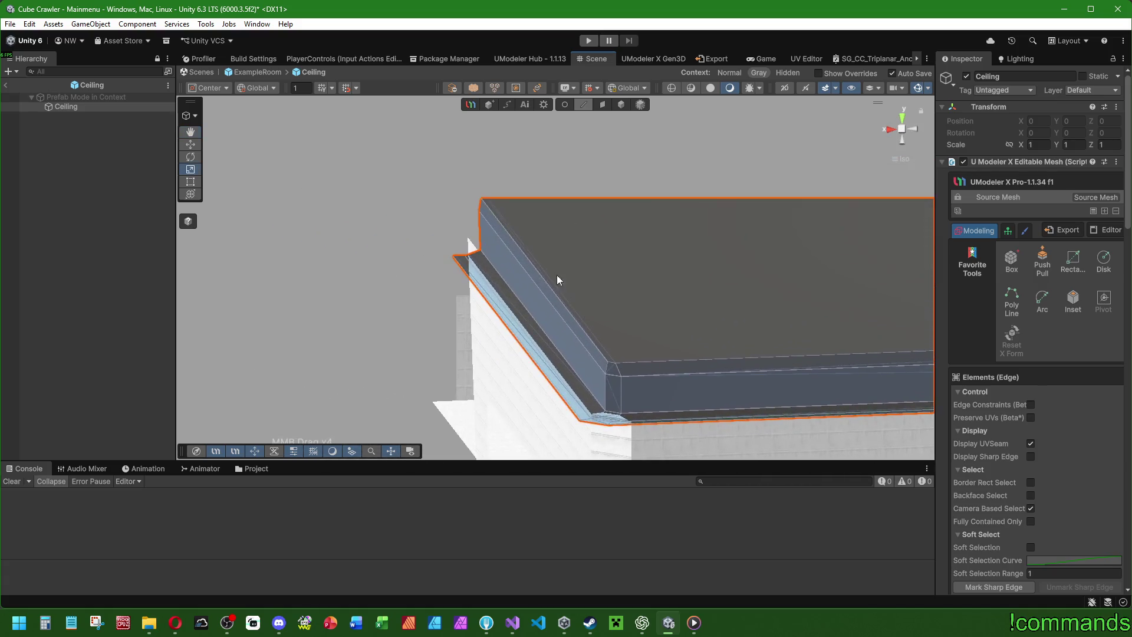
Try selecting a ceiling ledge edge, then clear the selection.
scroll(466, 277, "up", 2)
left_click(467, 288, "shift")
scroll(588, 309, "down", 2)
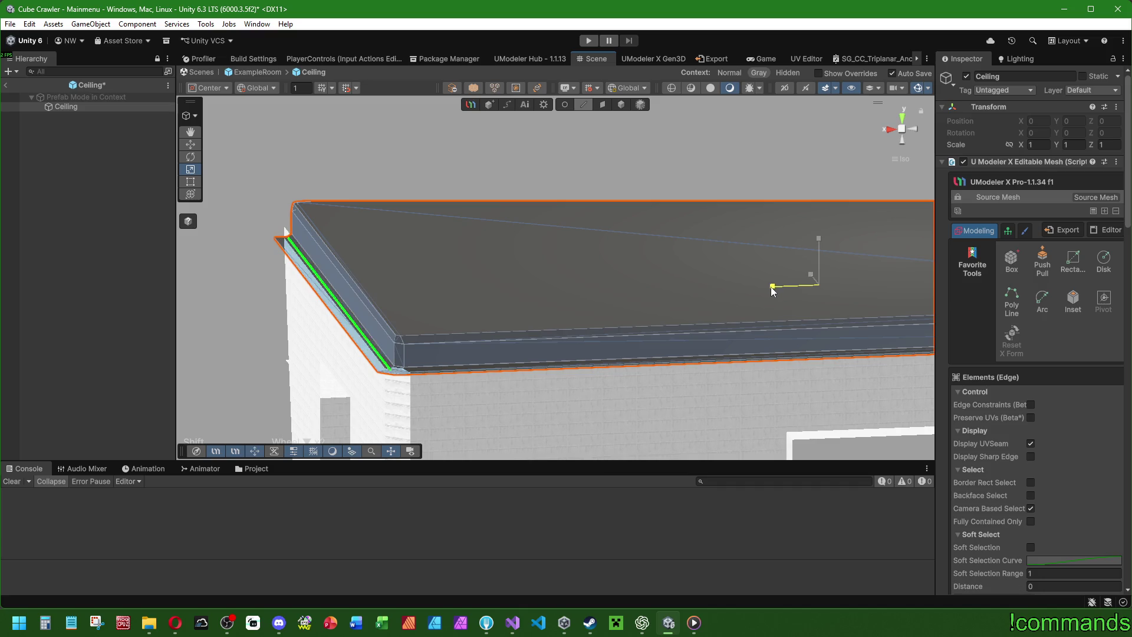
left_click(110, 200)
mouse_move(568, 341)
left_mouse_down()
mouse_move(551, 268)
mouse_move(619, 357)
mouse_move(599, 233)
mouse_move(553, 232)
left_mouse_up()
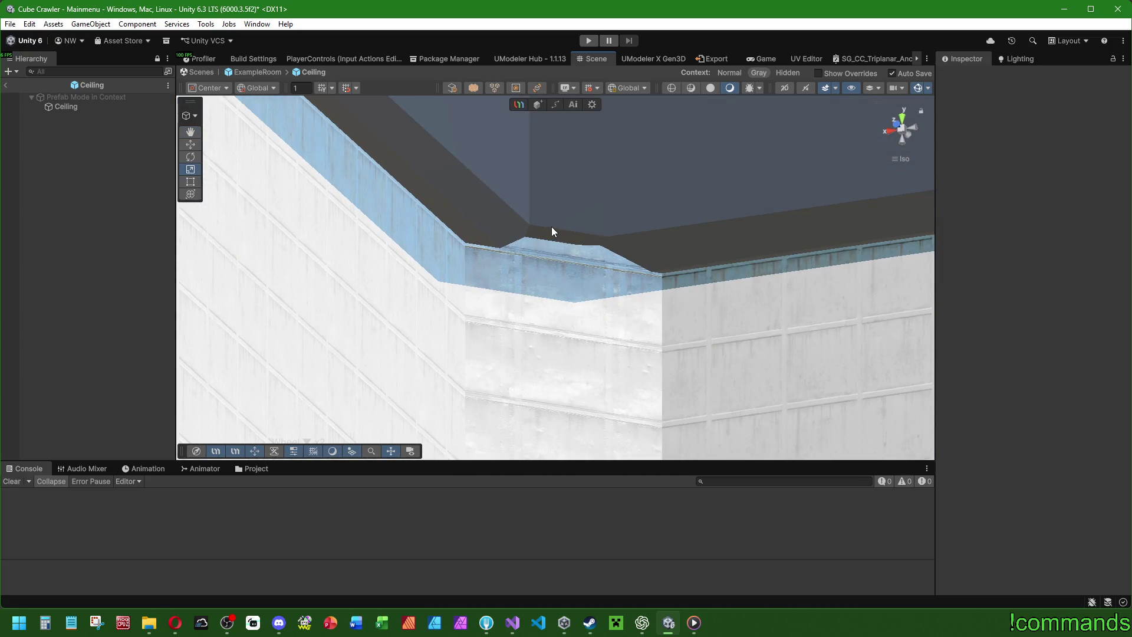
Reselect Ceiling, frame the inner edge, and switch the selection to the lower ledge edge.
left_click(95, 109)
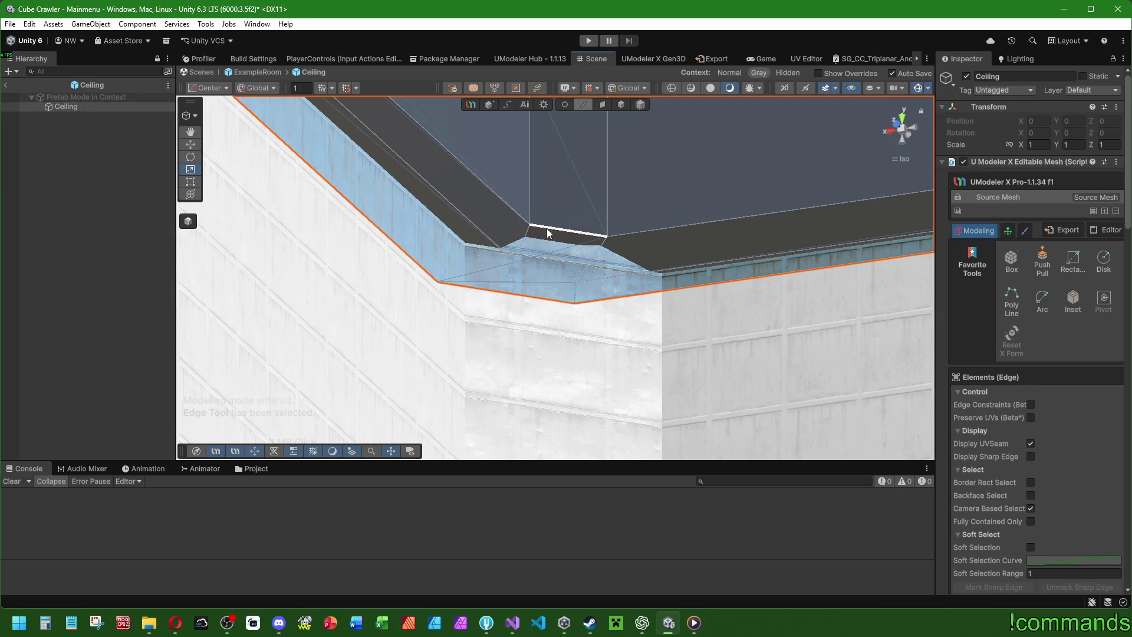
left_click(545, 228)
key("f")
mouse_move(480, 236)
left_mouse_down()
mouse_move(611, 261)
mouse_move(519, 280)
left_mouse_up()
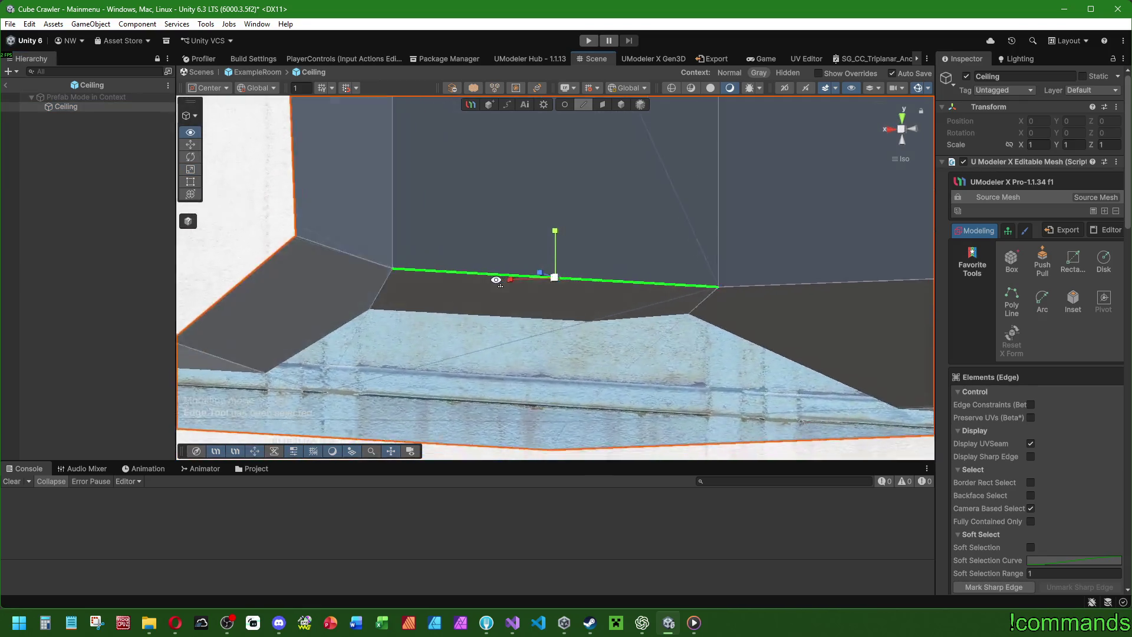
scroll(499, 284, "down", 4)
left_click(776, 349)
mouse_move(776, 350)
left_mouse_down()
mouse_move(519, 308)
mouse_move(526, 275)
mouse_move(378, 248)
mouse_move(422, 261)
mouse_move(468, 114)
mouse_move(505, 236)
mouse_move(910, 130)
left_mouse_up()
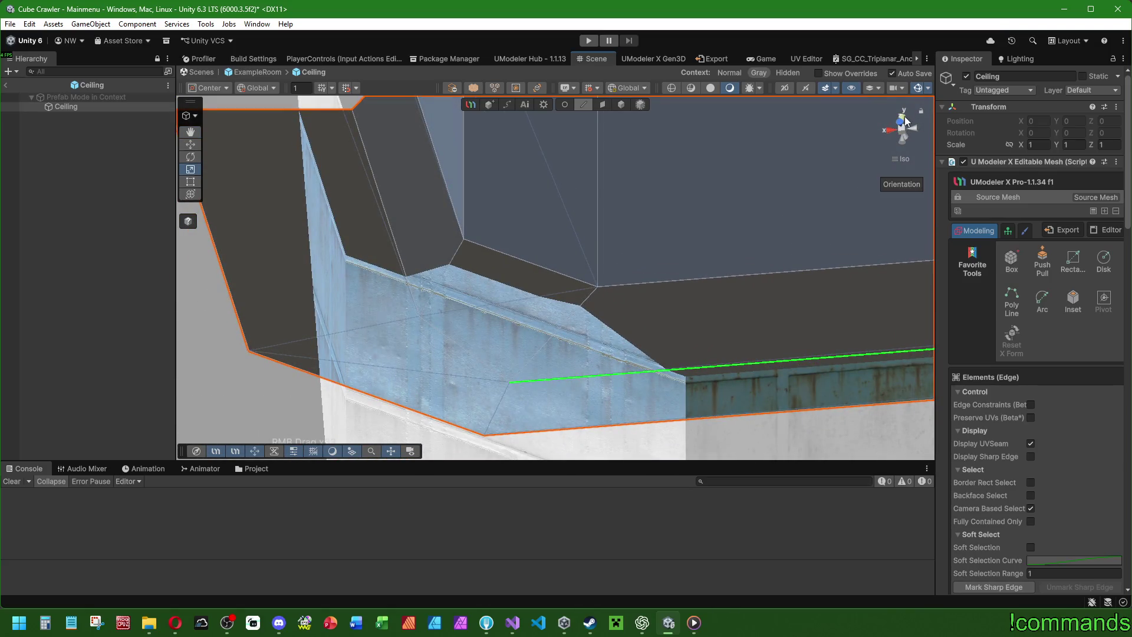
left_click(901, 141)
Add the ceiling's bottom edge to the selection and move the edges along Z.
scroll(604, 215, "down", 4)
mouse_move(571, 225)
left_mouse_down()
mouse_move(446, 235)
mouse_move(786, 228)
mouse_move(692, 276)
left_mouse_up()
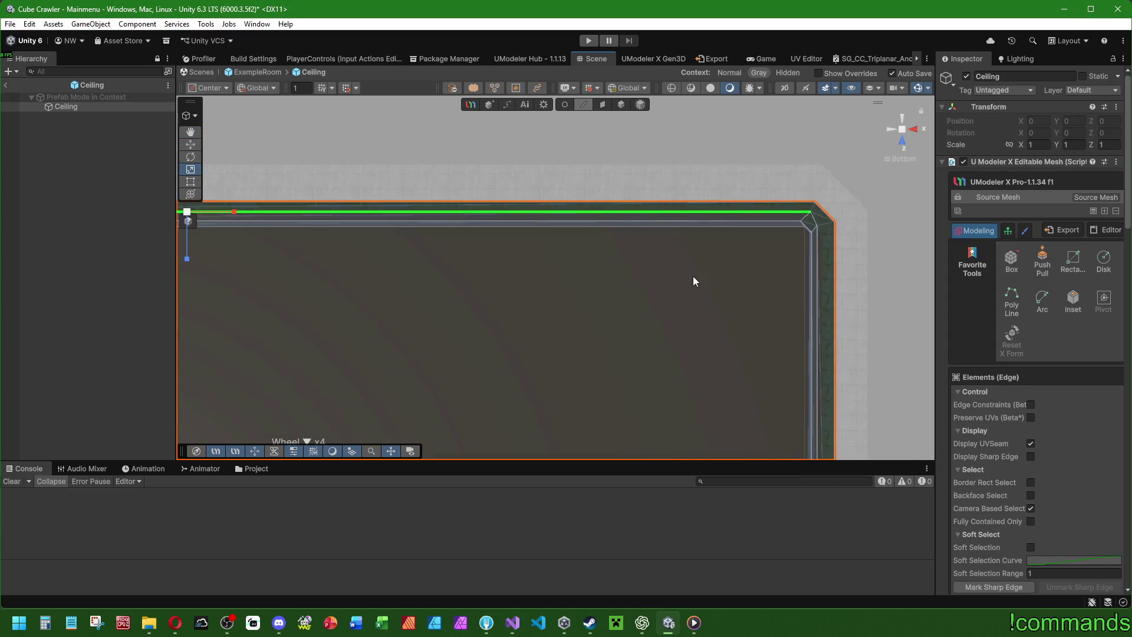
scroll(702, 236, "down", 3)
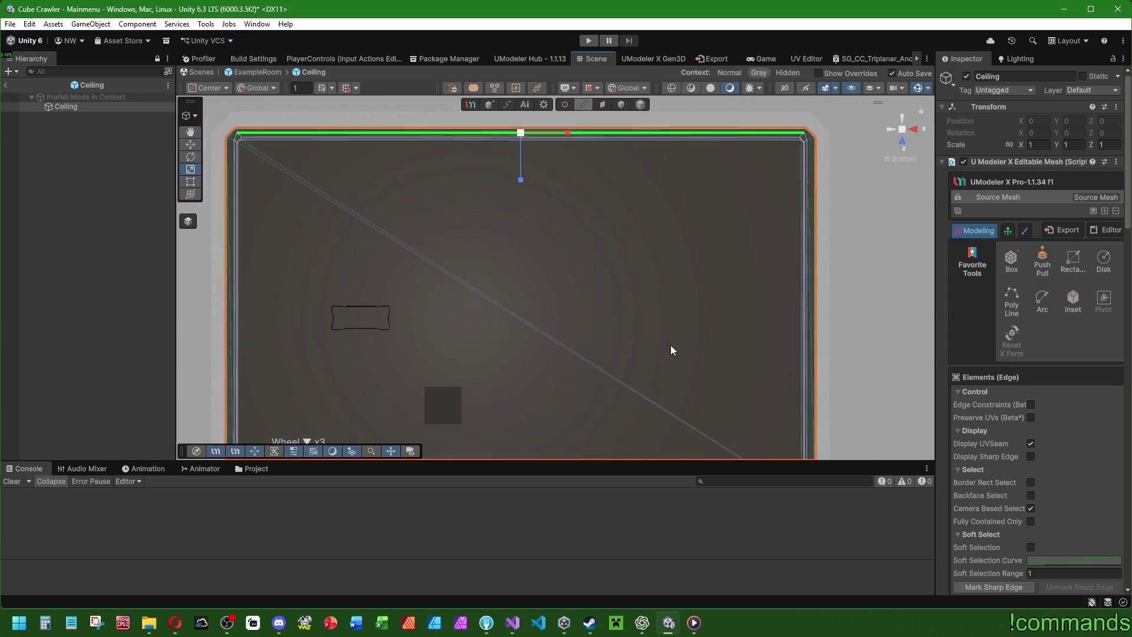
left_click_drag(670, 350, 686, 257)
left_click(759, 402, "shift")
scroll(592, 295, "up", 2)
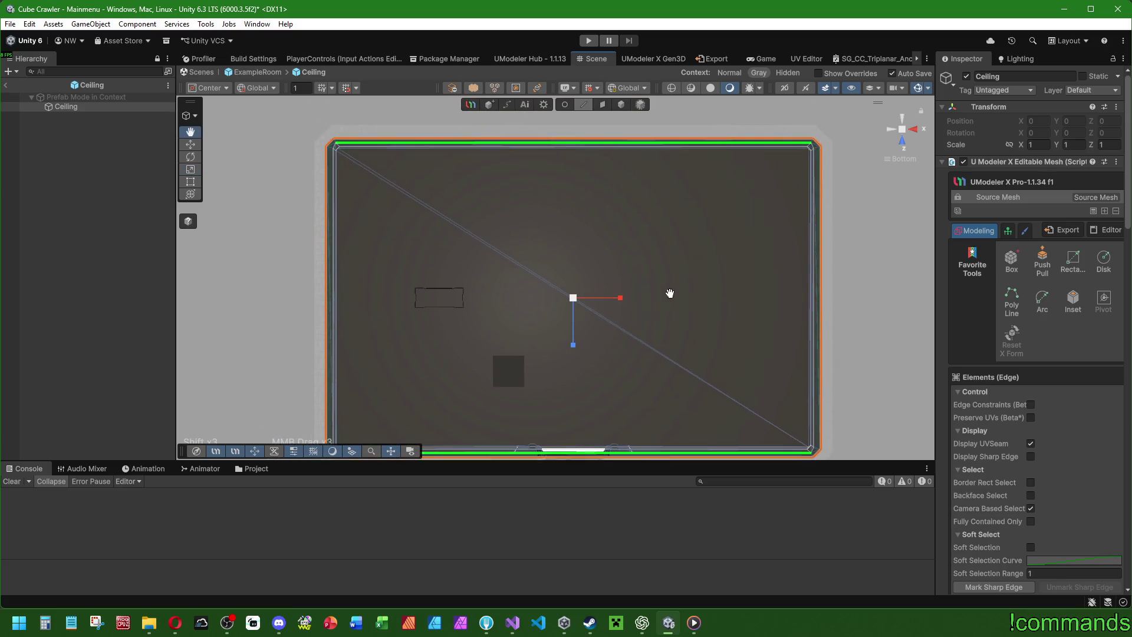
left_click_drag(577, 350, 576, 350)
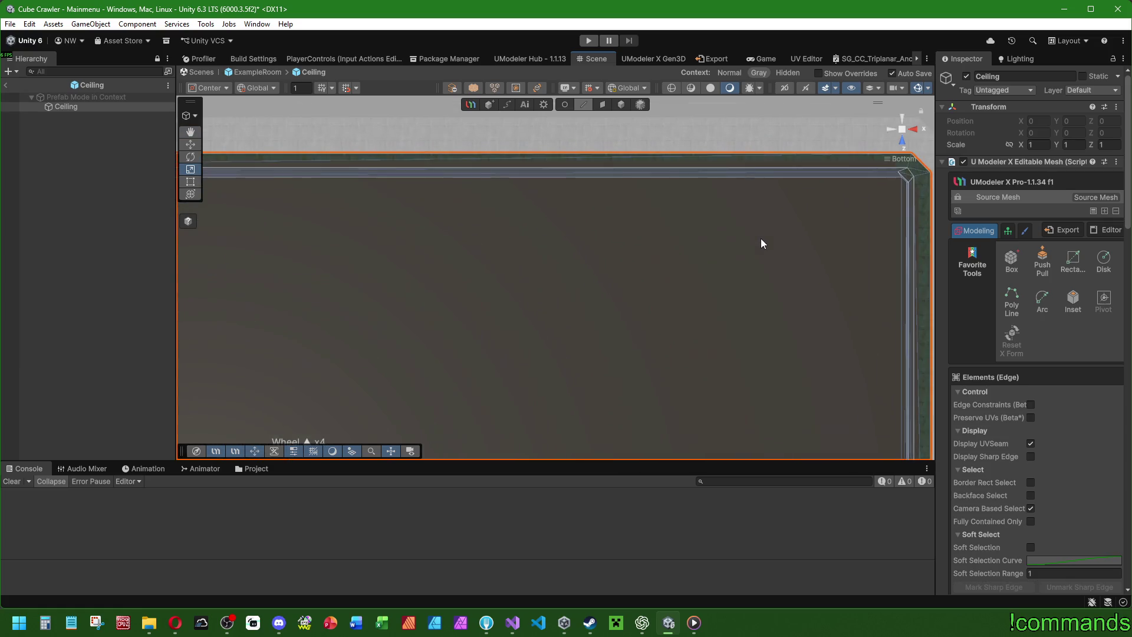
scroll(752, 245, "down", 3)
scroll(519, 321, "up", 3)
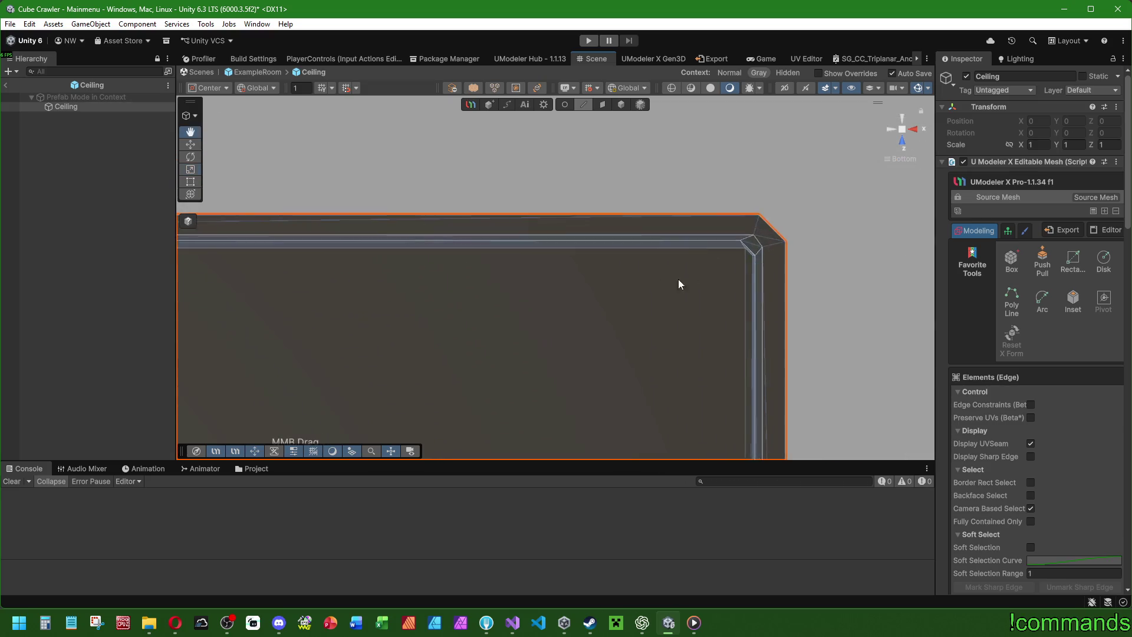
Undo the edge moves three times to restore the extruded corner face.
mouse_move(456, 241)
left_mouse_down()
mouse_move(585, 277)
mouse_move(498, 281)
mouse_move(422, 263)
mouse_move(553, 260)
mouse_move(541, 289)
mouse_move(569, 313)
mouse_move(543, 313)
left_mouse_up()
scroll(557, 313, "down", 5)
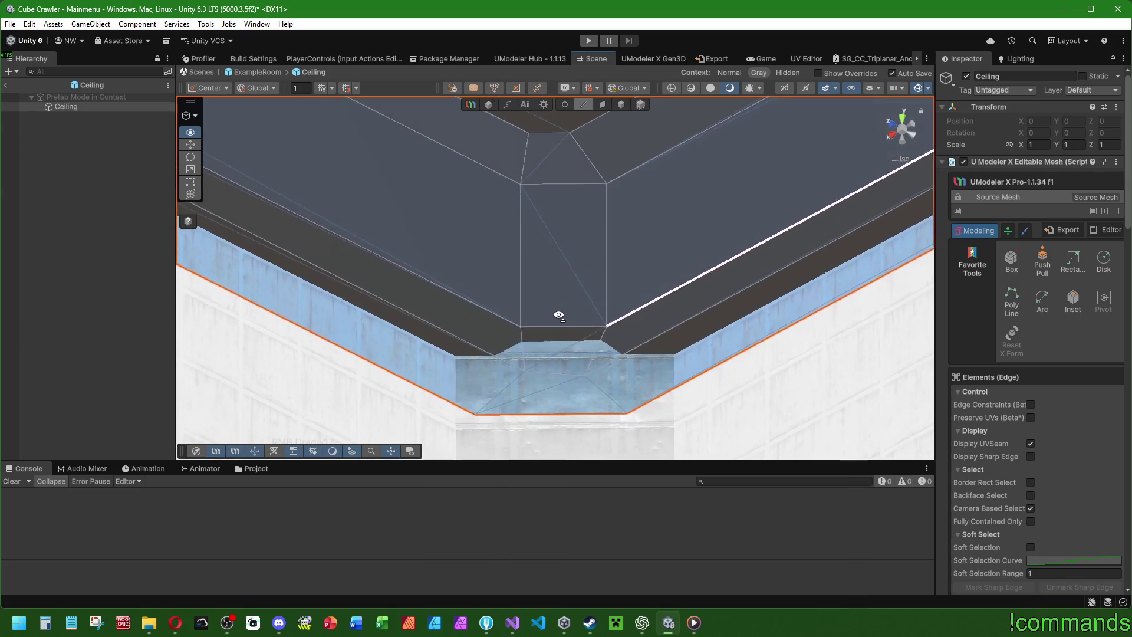
key("ctrl+z")
key("ctrl+z")
key("ctrl+z")
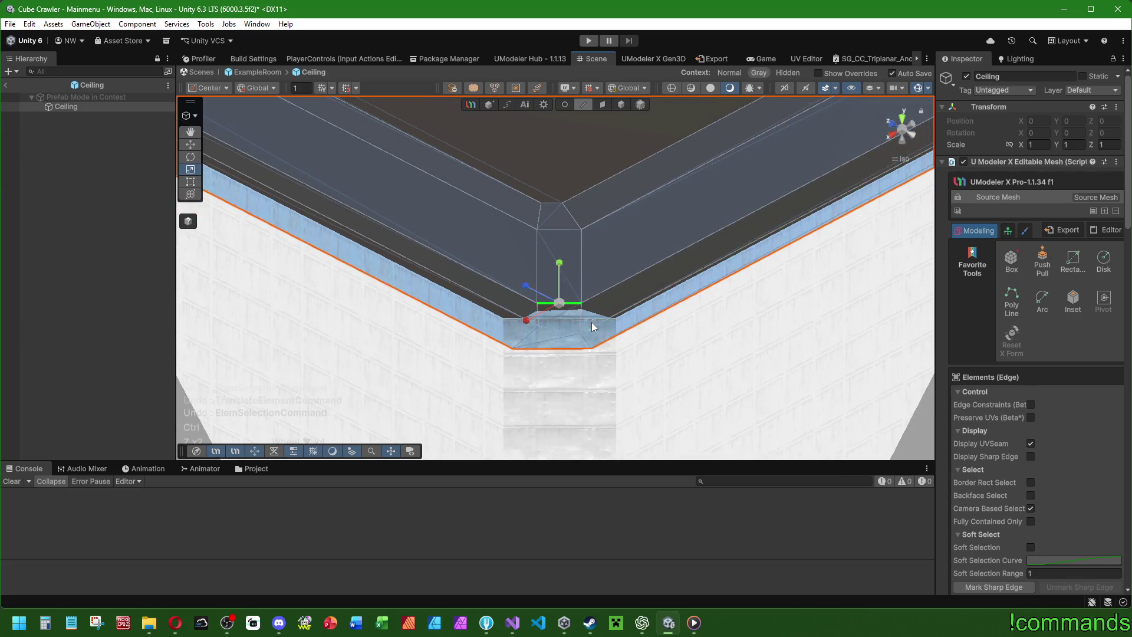
key("ctrl+z")
key("ctrl+z")
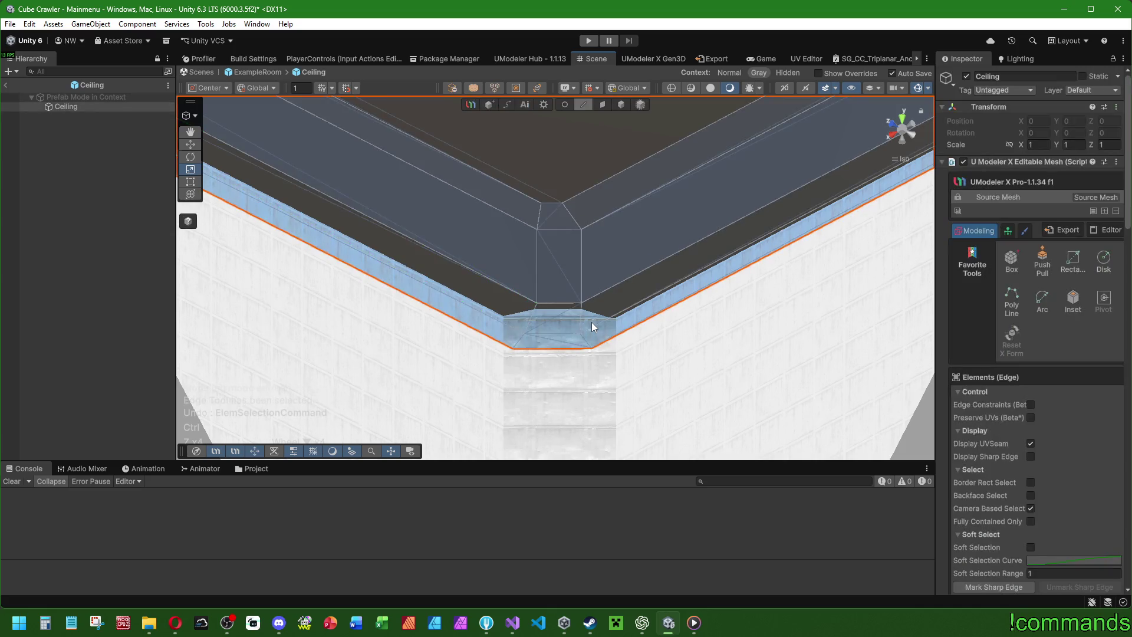
key("ctrl+z")
key("ctrl+z")
key("ctrl+z")
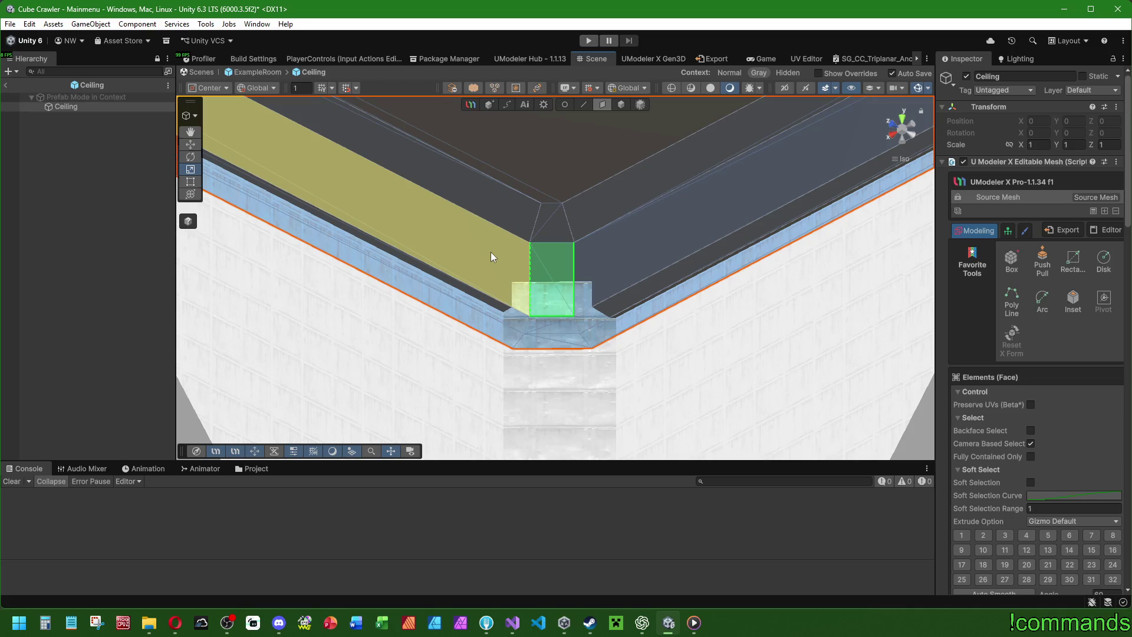
Select the ceiling's top face and shrink it slightly with the scale gizmo.
mouse_move(491, 252)
left_mouse_down()
mouse_move(629, 243)
mouse_move(660, 260)
mouse_move(487, 214)
mouse_move(521, 221)
mouse_move(352, 252)
mouse_move(662, 278)
mouse_move(397, 362)
mouse_move(627, 303)
mouse_move(617, 314)
mouse_move(696, 381)
mouse_move(681, 323)
mouse_move(637, 349)
mouse_move(637, 305)
mouse_move(590, 297)
mouse_move(665, 226)
mouse_move(647, 243)
left_mouse_up()
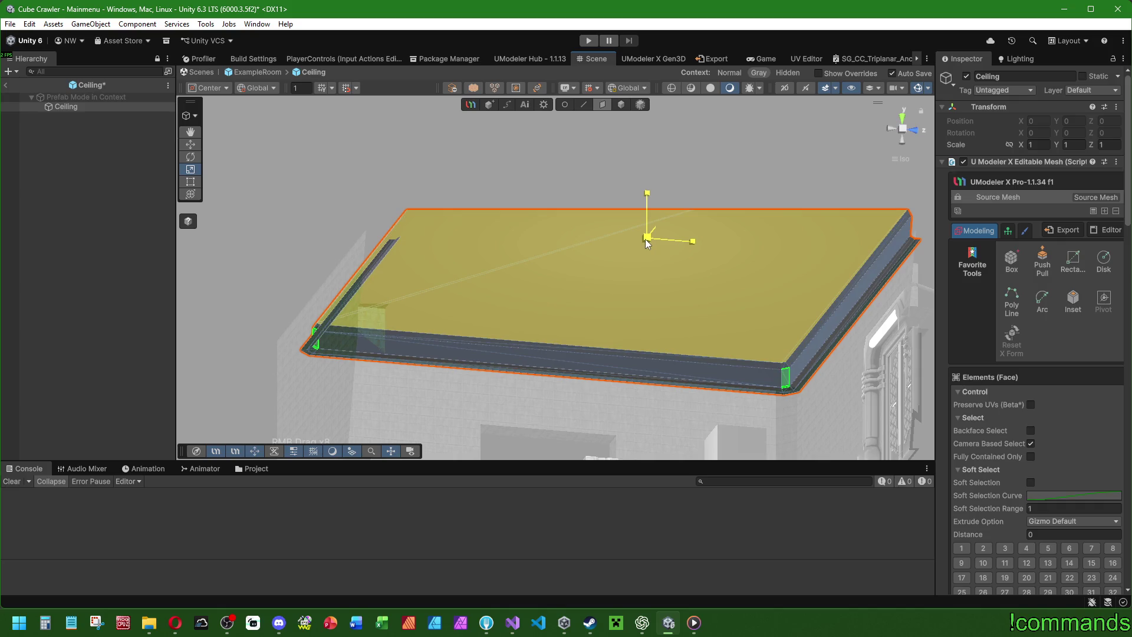
left_click_drag(646, 242, 647, 243)
left_click(642, 319)
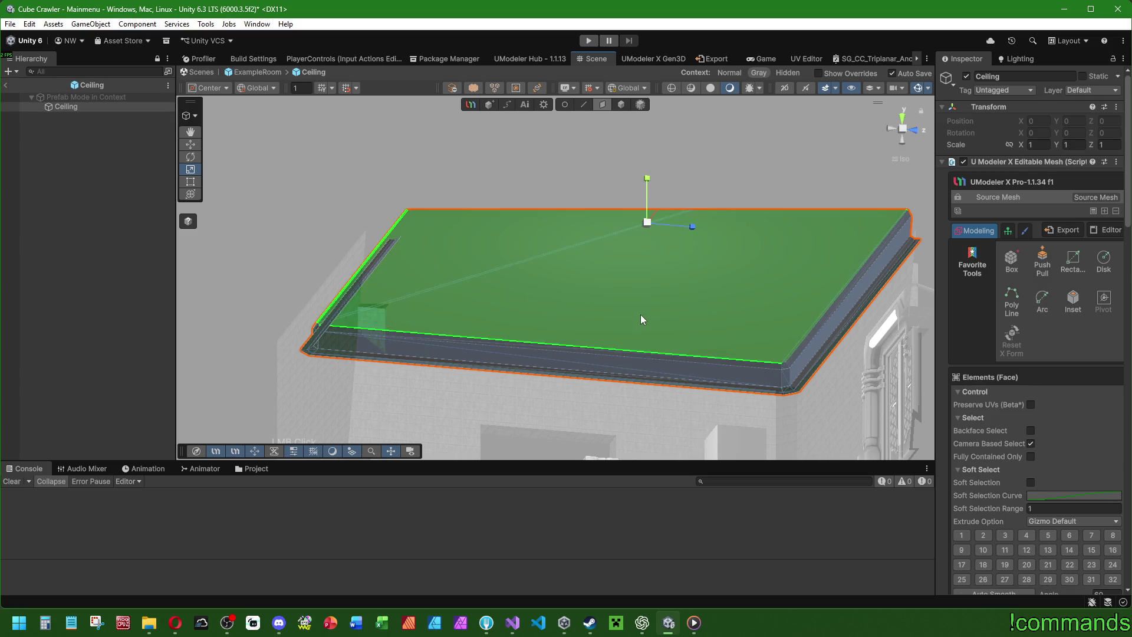
left_click_drag(649, 228, 648, 229)
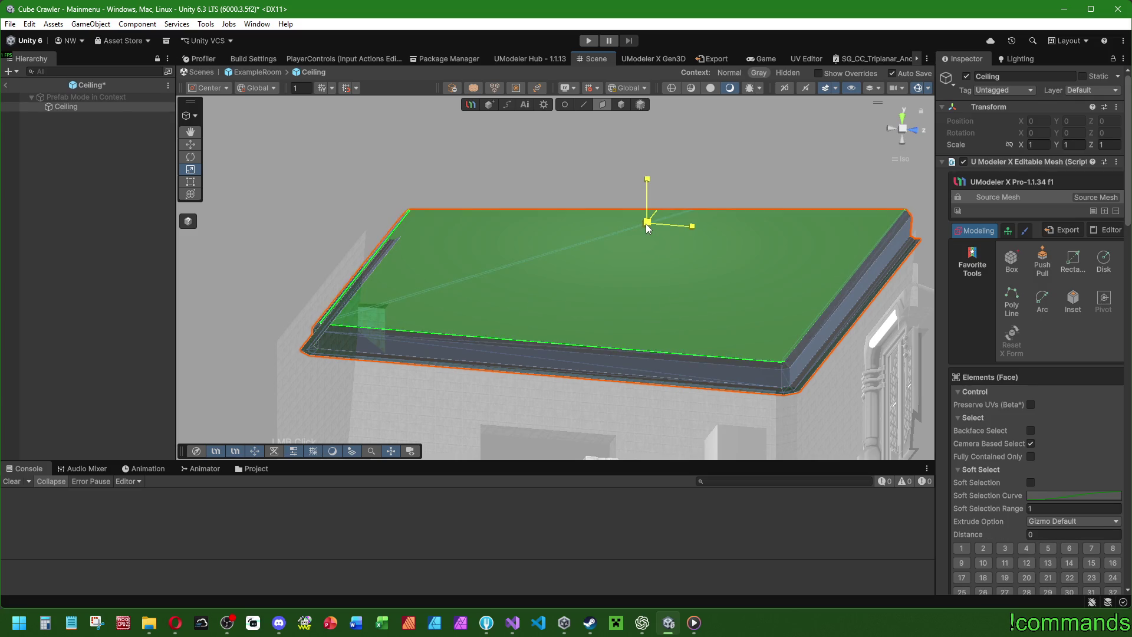
mouse_move(646, 314)
left_mouse_down()
mouse_move(586, 308)
mouse_move(600, 374)
mouse_move(521, 253)
mouse_move(587, 112)
left_mouse_up()
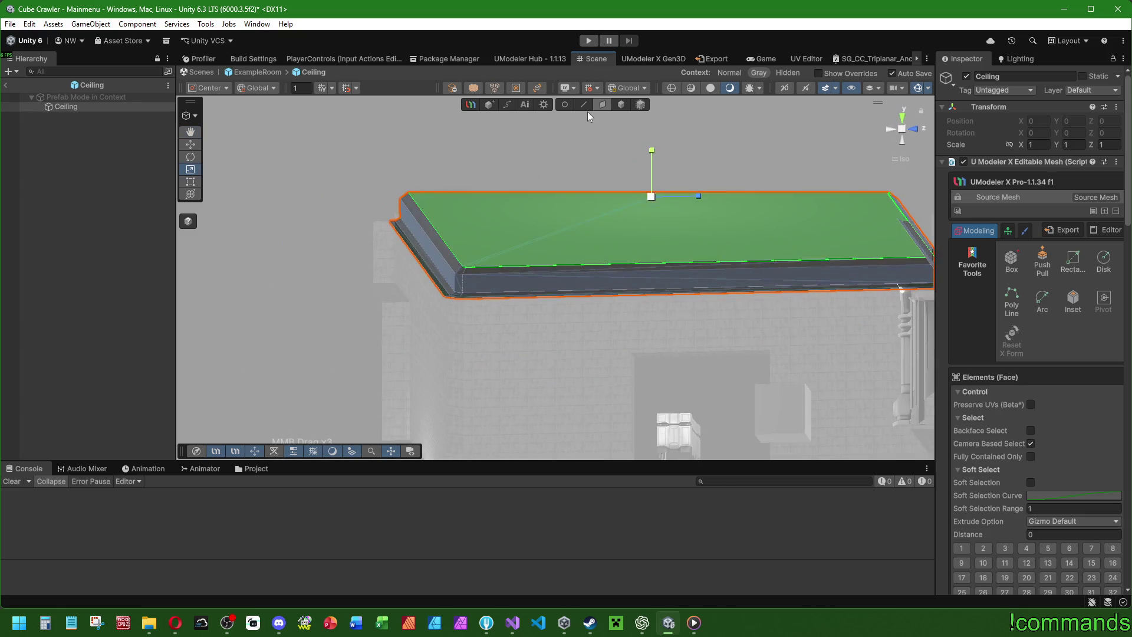
Frame a single ceiling edge in Edge mode, then return to Object mode.
key("2")
scroll(465, 302, "up", 3)
scroll(465, 302, "down", 3)
left_click(496, 321)
key("f")
key("4")
scroll(505, 288, "down", 2)
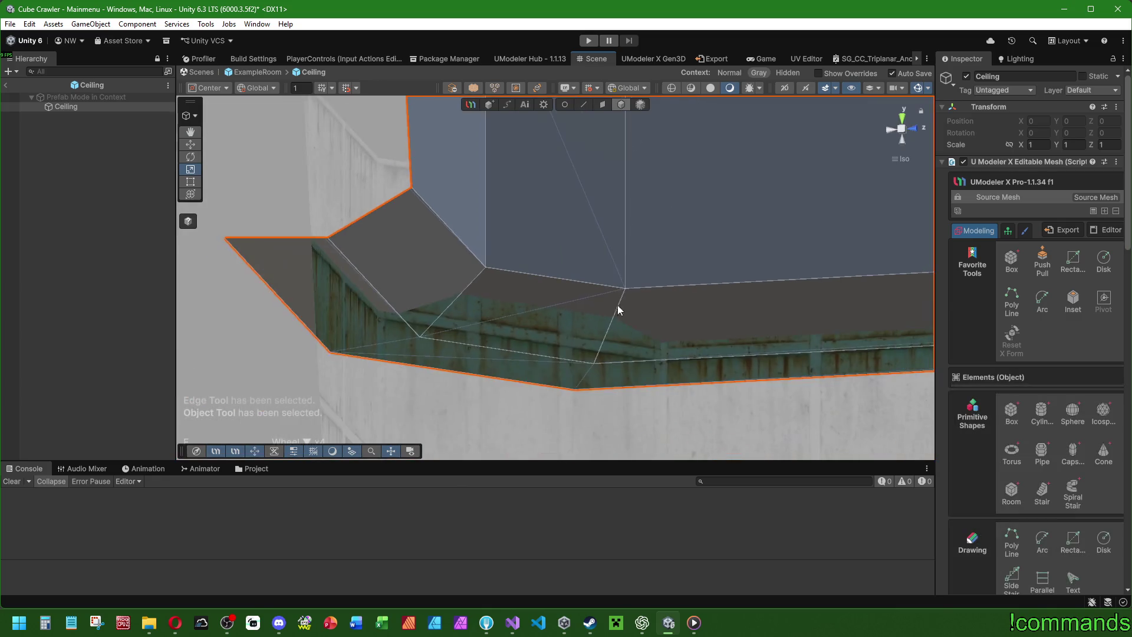
Zoom to the ceiling's inner corner and activate UModeler's Face tool.
mouse_move(354, 293)
left_mouse_down()
mouse_move(607, 301)
mouse_move(560, 310)
mouse_move(508, 354)
mouse_move(559, 293)
mouse_move(516, 268)
mouse_move(456, 202)
mouse_move(523, 241)
mouse_move(444, 325)
left_mouse_up()
scroll(727, 222, "down", 2)
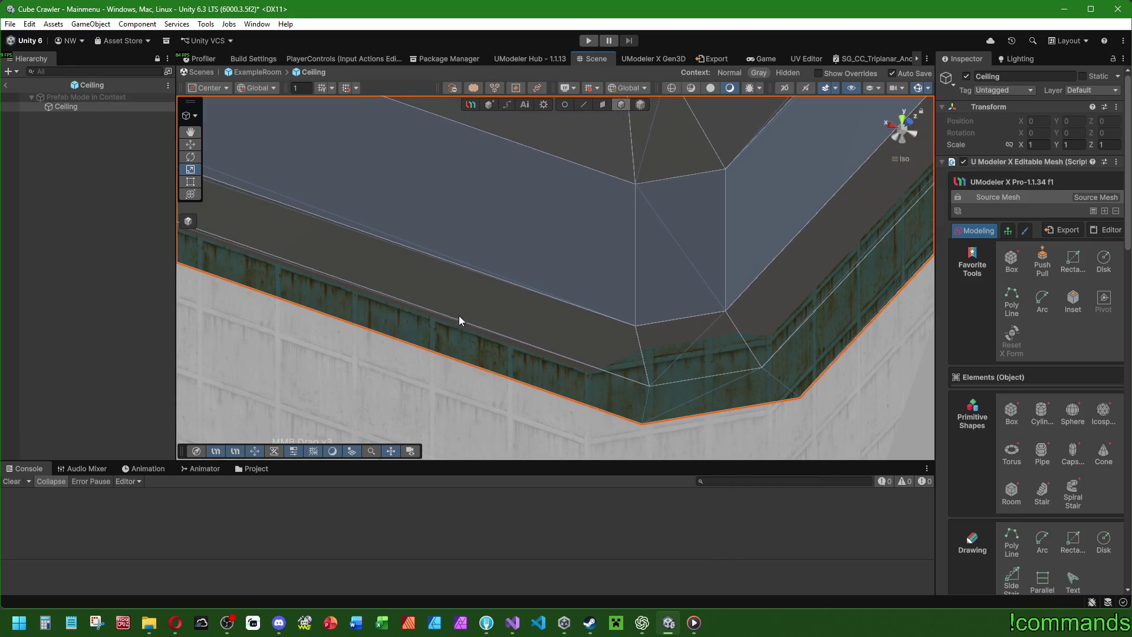
scroll(645, 304, "down", 3)
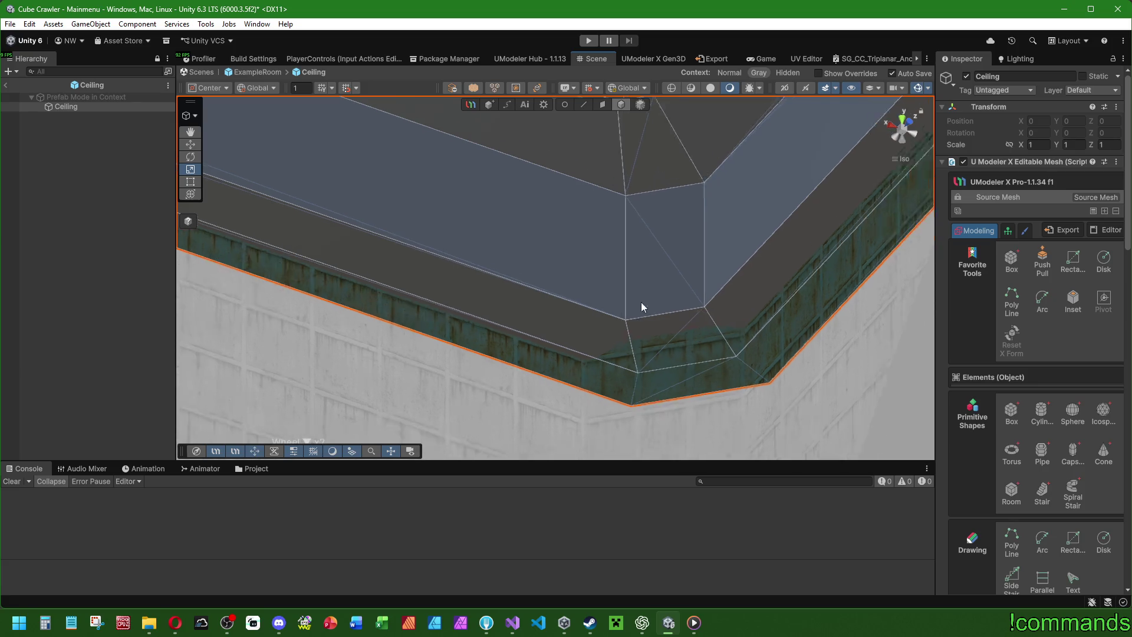
mouse_move(569, 269)
left_mouse_down()
mouse_move(624, 313)
mouse_move(576, 250)
mouse_move(637, 379)
mouse_move(677, 299)
mouse_move(676, 205)
left_mouse_up()
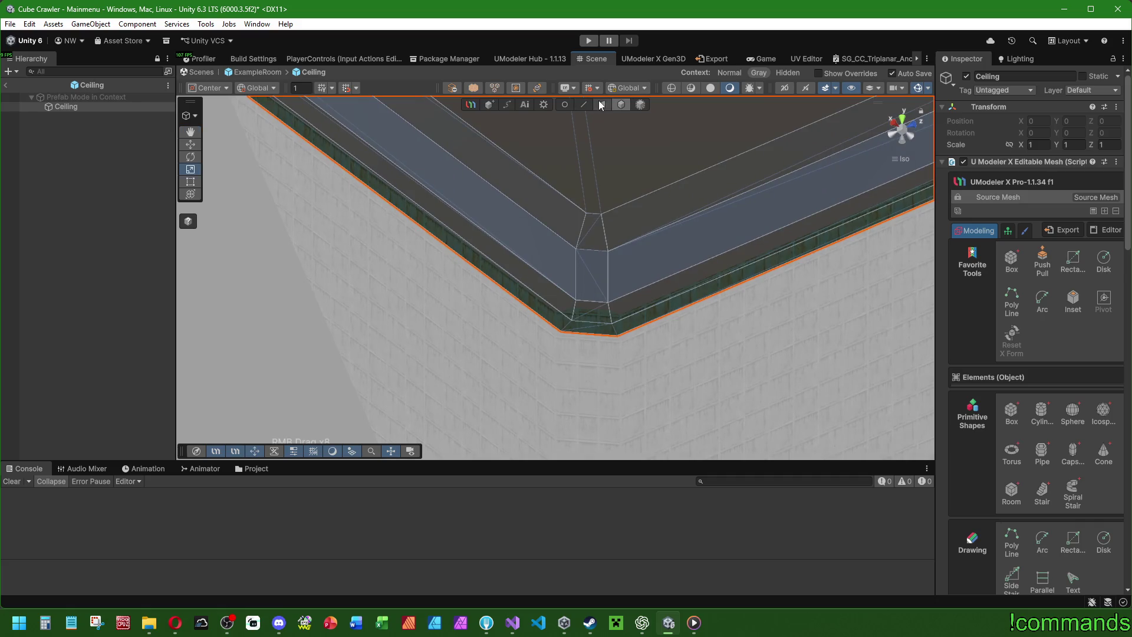
left_click(601, 104)
mouse_move(491, 405)
left_mouse_down()
mouse_move(728, 324)
mouse_move(490, 391)
left_mouse_up()
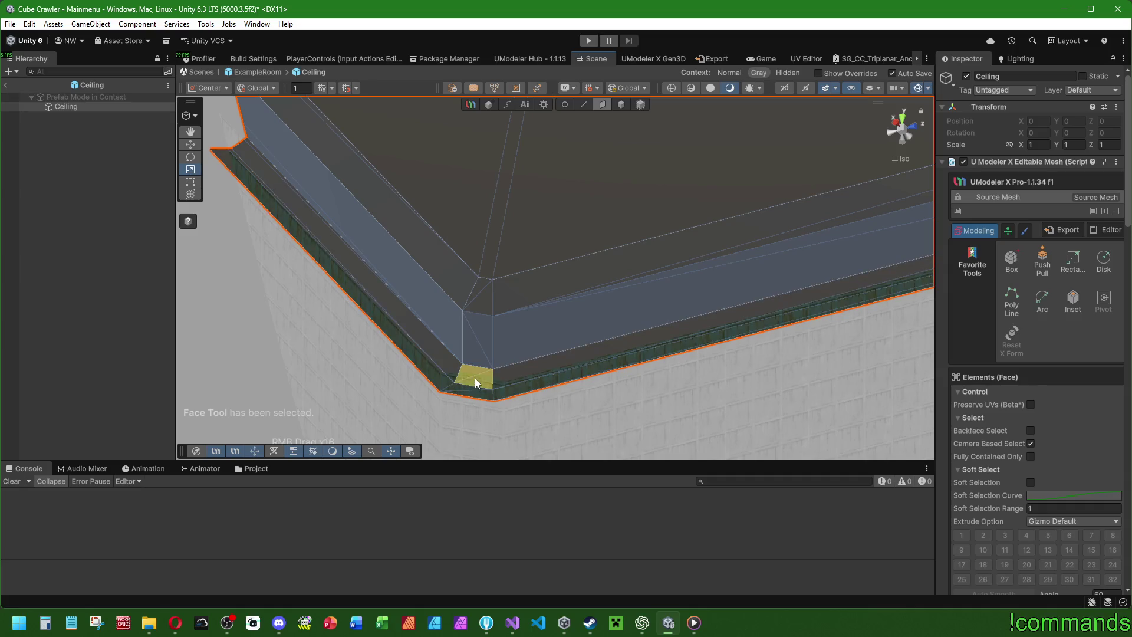
left_click(526, 369, "shift")
left_click(481, 377, "shift")
left_click(528, 331, "shift")
mouse_move(522, 287)
left_mouse_down()
mouse_move(726, 311)
mouse_move(500, 230)
mouse_move(837, 288)
left_mouse_up()
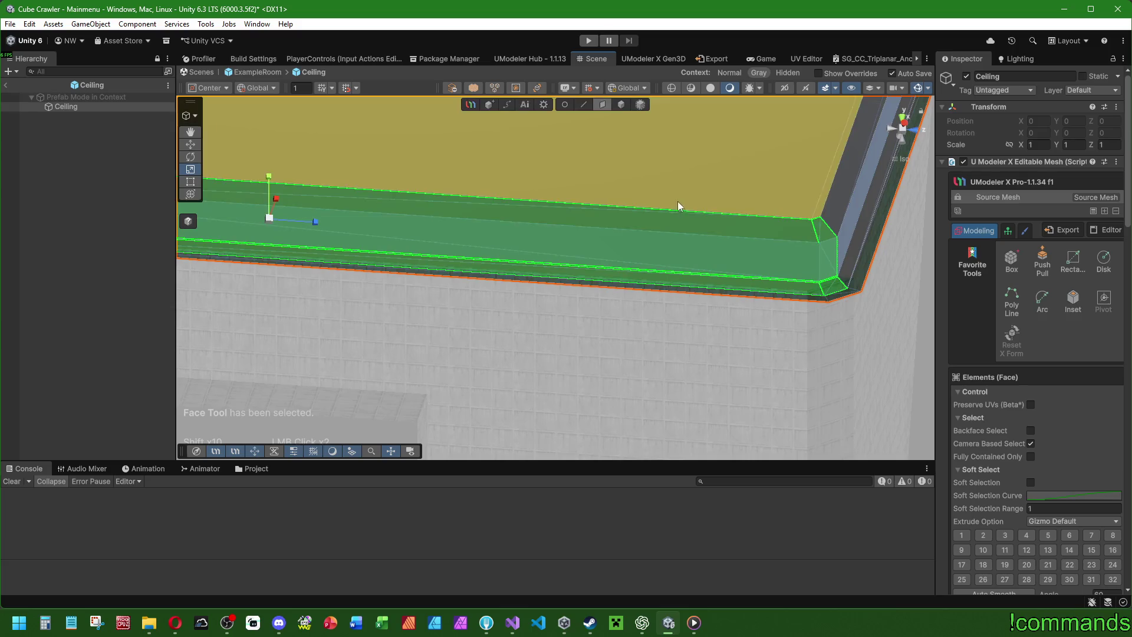
mouse_move(678, 201)
left_mouse_down()
mouse_move(685, 245)
mouse_move(384, 258)
mouse_move(513, 250)
mouse_move(682, 275)
mouse_move(515, 253)
mouse_move(613, 313)
mouse_move(526, 363)
mouse_move(464, 319)
mouse_move(563, 321)
left_mouse_up()
left_click(529, 345, "shift")
left_click(564, 307, "shift")
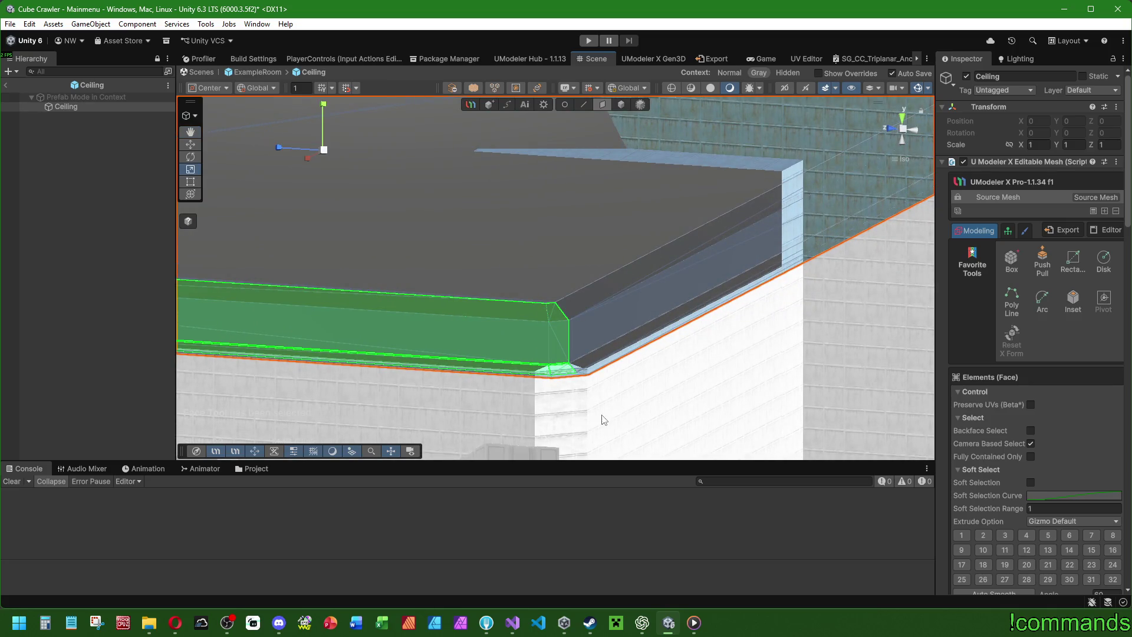
left_click_drag(530, 394, 675, 296)
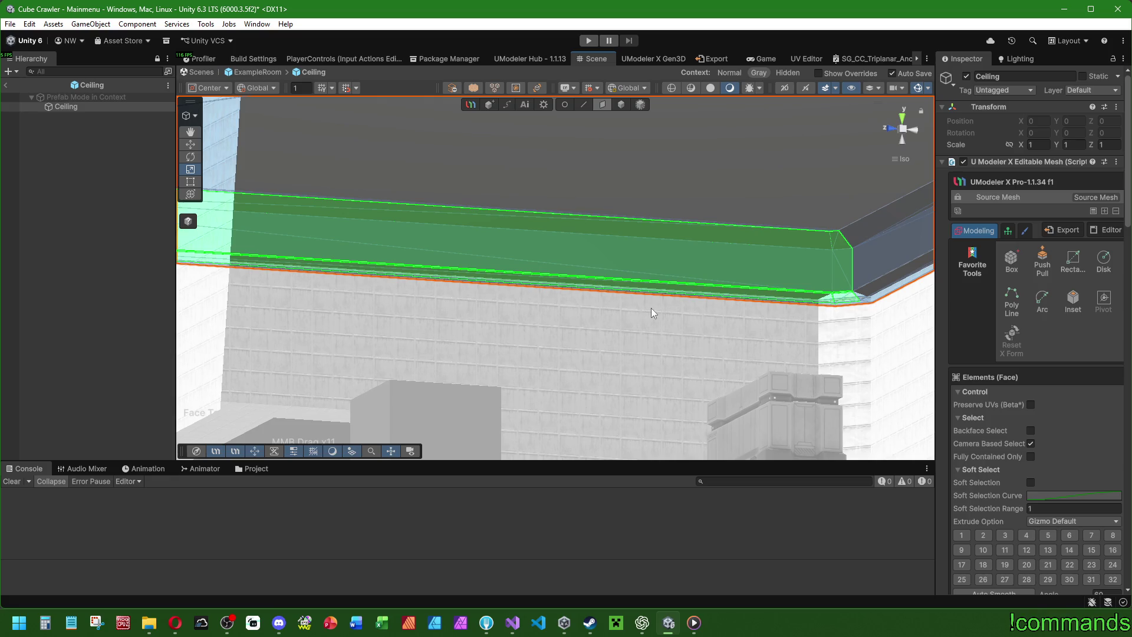
scroll(586, 312, "down", 2)
left_click_drag(697, 224, 622, 301)
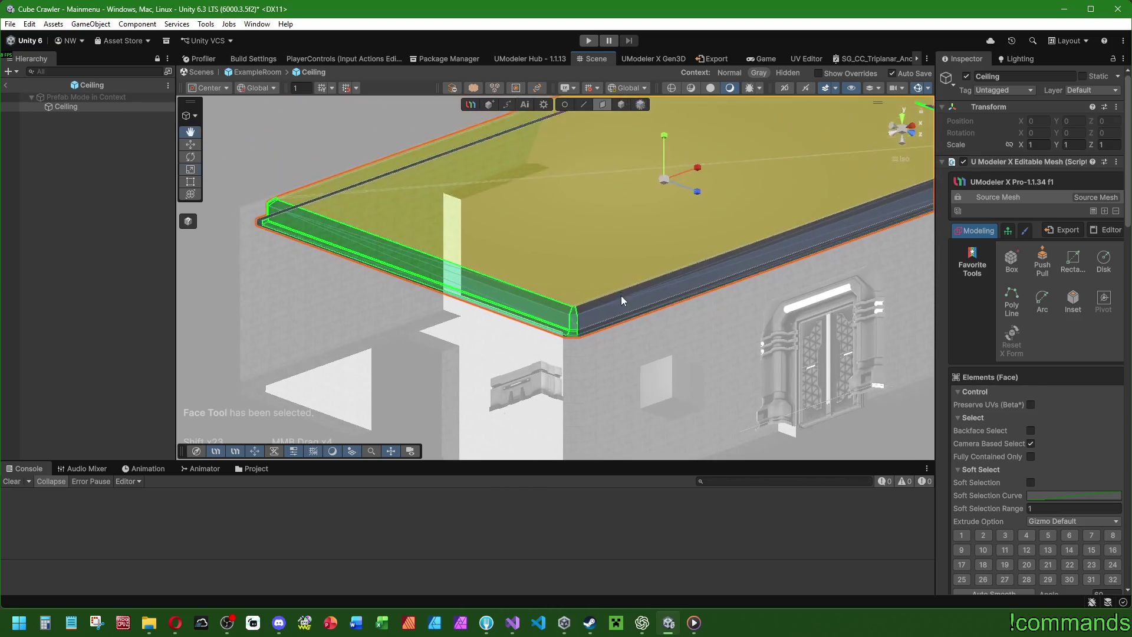
scroll(623, 300, "up", 5)
mouse_move(634, 228)
left_mouse_down()
mouse_move(561, 255)
mouse_move(672, 239)
mouse_move(612, 261)
mouse_move(752, 222)
left_mouse_up()
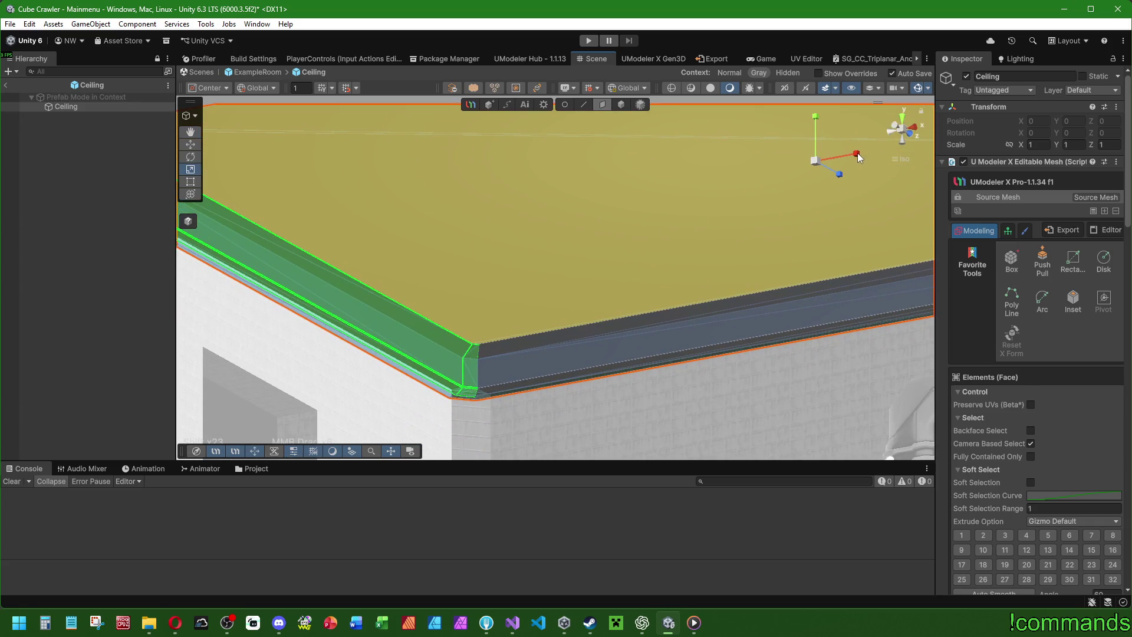
mouse_move(858, 154)
left_mouse_down()
mouse_move(417, 303)
mouse_move(478, 229)
mouse_move(582, 197)
mouse_move(561, 299)
mouse_move(506, 329)
mouse_move(552, 266)
left_mouse_up()
left_click(98, 112)
Select the ceiling's top corner face and add the adjoining corner face to the selection.
key("2")
left_click(519, 291)
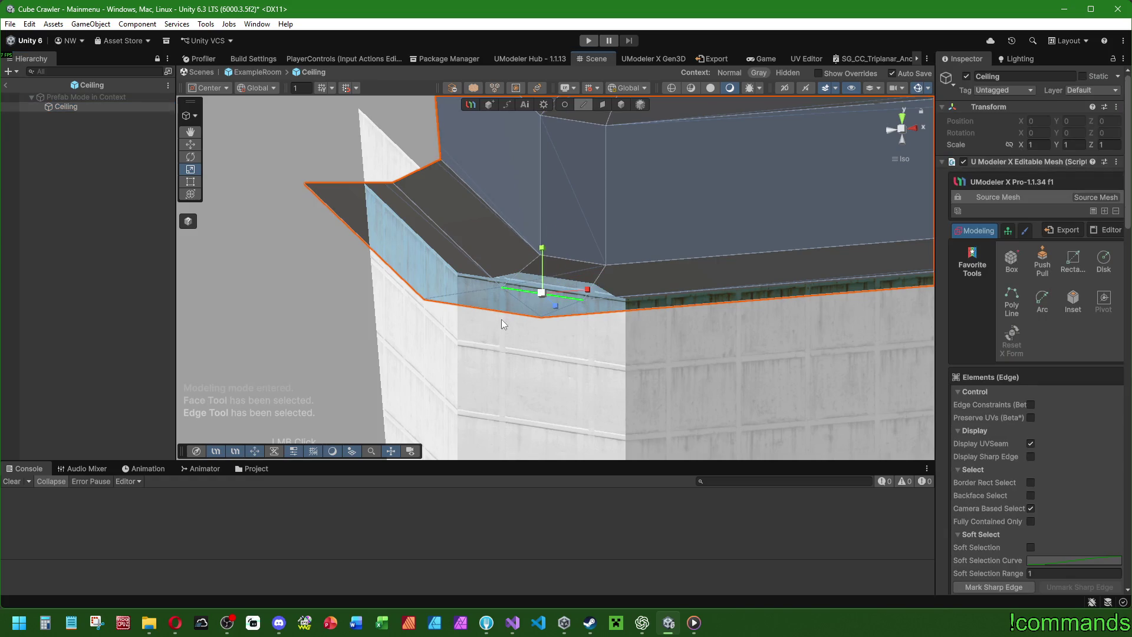
key("3")
left_click(558, 276)
scroll(546, 327, "down", 2)
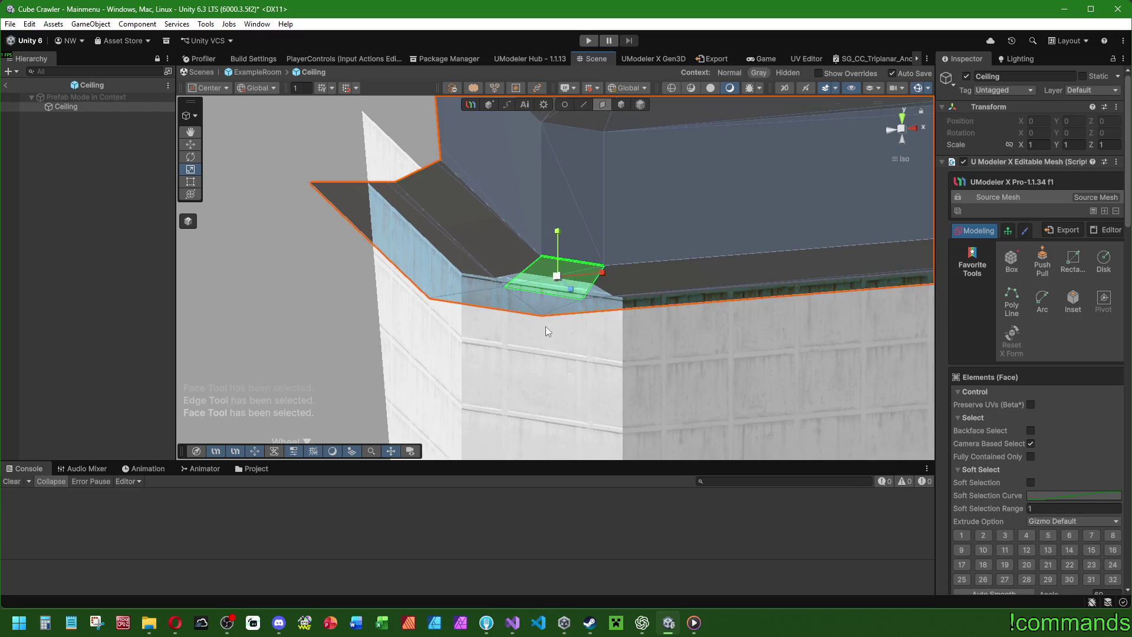
mouse_move(621, 257)
left_mouse_down()
mouse_move(404, 345)
mouse_move(531, 324)
mouse_move(701, 324)
mouse_move(486, 203)
mouse_move(410, 278)
mouse_move(653, 345)
mouse_move(531, 322)
mouse_move(662, 296)
mouse_move(670, 360)
left_mouse_up()
left_click(674, 345, "shift")
Nudge the selected ceiling faces slightly with the gizmo, then deselect the Ceiling.
mouse_move(664, 317)
left_mouse_down()
mouse_move(635, 271)
mouse_move(844, 314)
mouse_move(546, 269)
left_mouse_up()
key("2")
key("3")
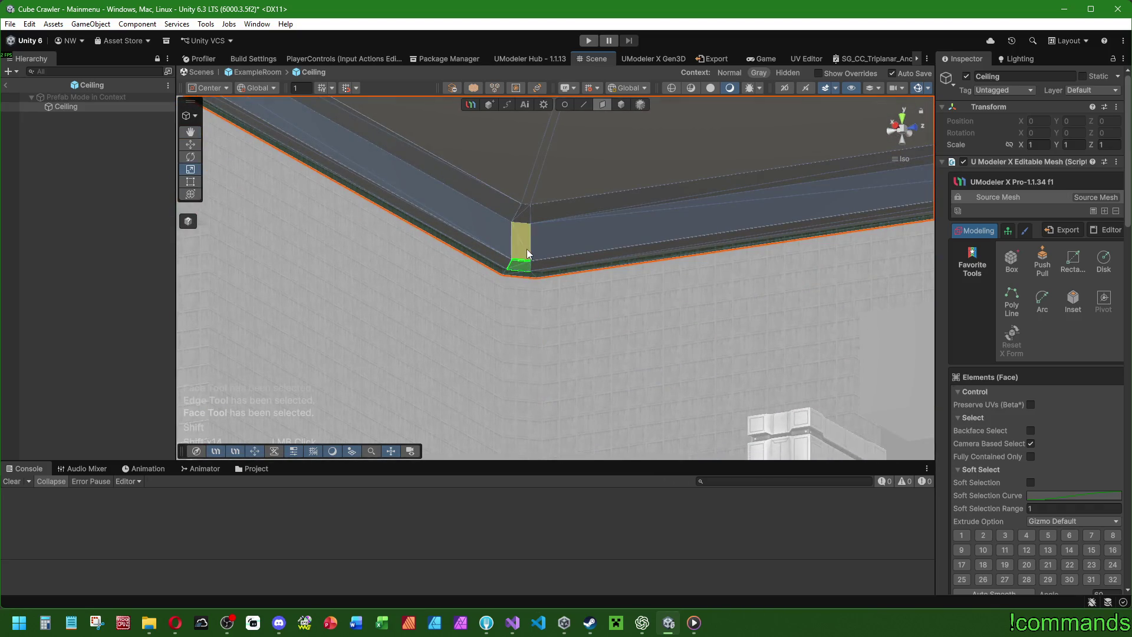
scroll(559, 199, "up", 1)
scroll(593, 228, "up", 3)
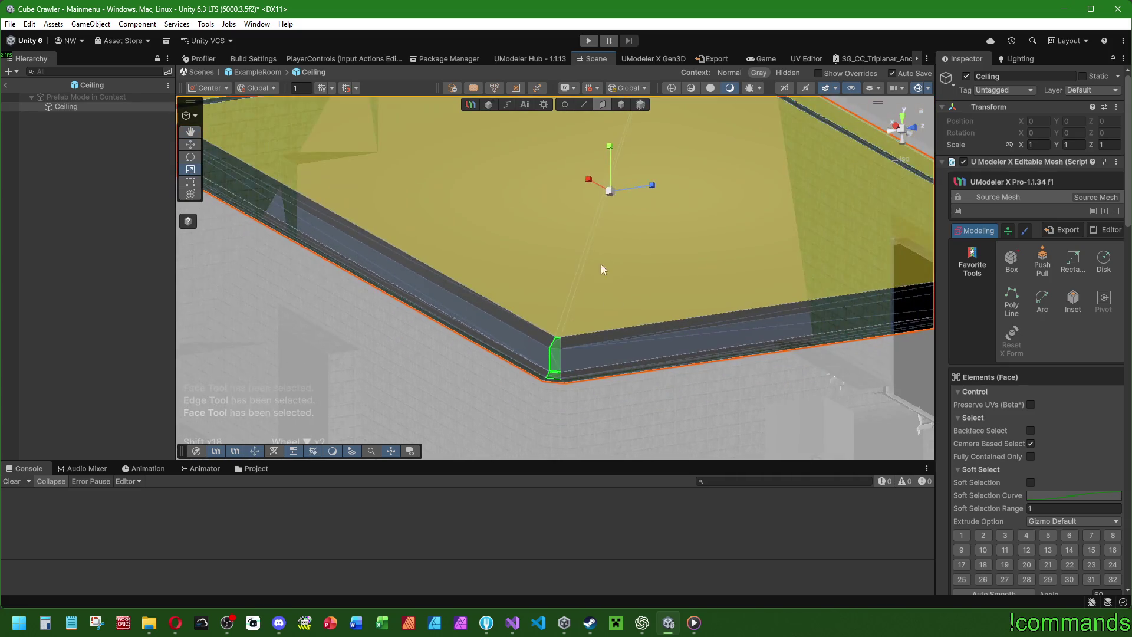
left_click(639, 147)
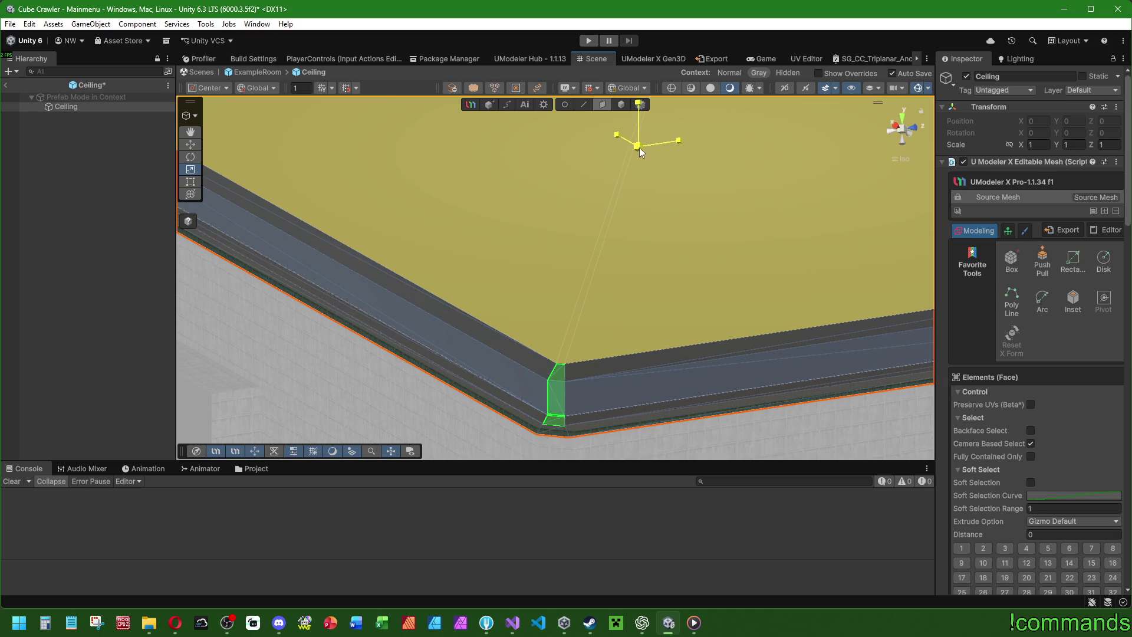
left_click(133, 263)
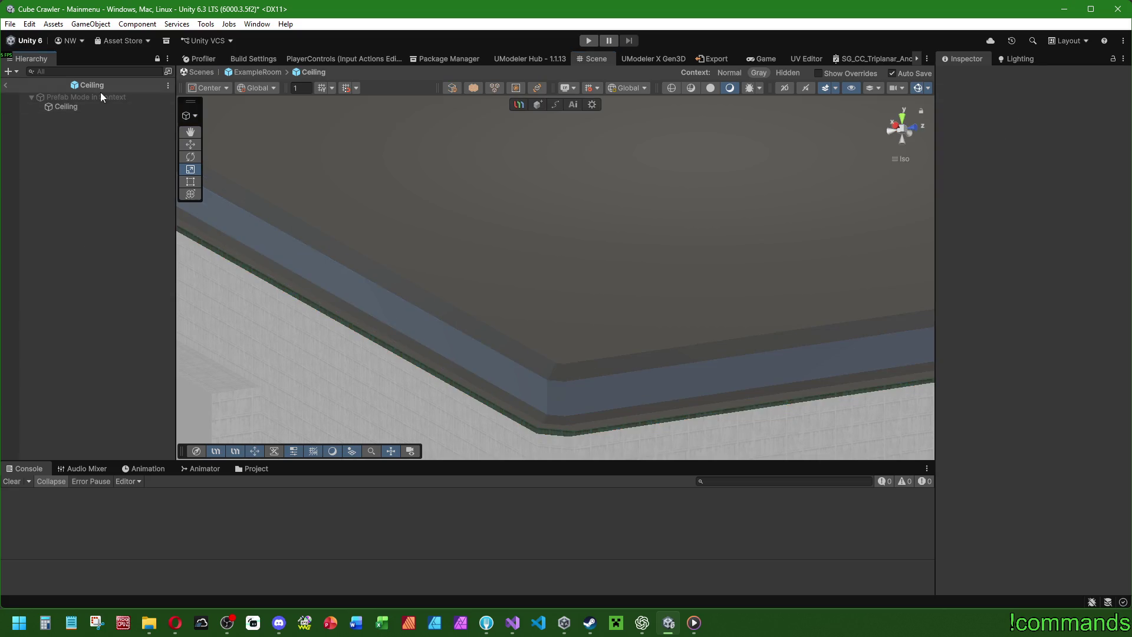
left_click(103, 106)
key("2")
mouse_move(568, 122)
left_mouse_down()
mouse_move(466, 288)
mouse_move(499, 331)
mouse_move(291, 318)
mouse_move(553, 331)
mouse_move(401, 281)
mouse_move(499, 320)
mouse_move(437, 270)
mouse_move(440, 298)
mouse_move(656, 406)
mouse_move(561, 309)
mouse_move(576, 306)
mouse_move(577, 326)
mouse_move(519, 307)
mouse_move(667, 291)
mouse_move(456, 283)
mouse_move(488, 266)
mouse_move(515, 282)
mouse_move(498, 283)
mouse_move(448, 222)
mouse_move(577, 317)
left_mouse_up()
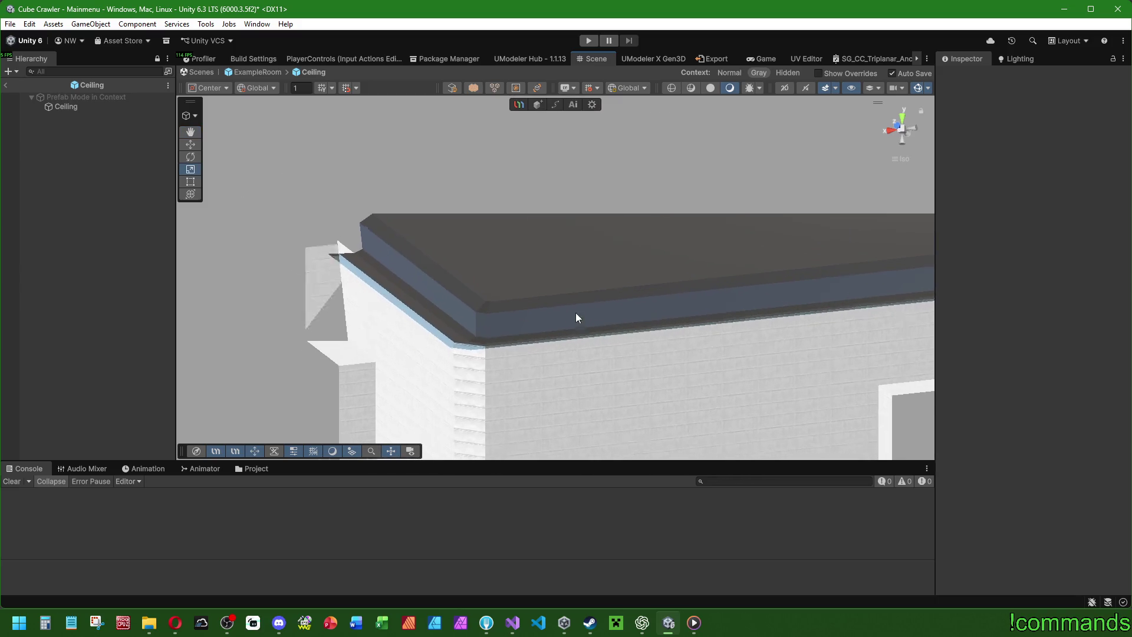
left_click(105, 108)
Mark the gutter edge loop running around the ceiling as sharp.
left_click_drag(554, 177, 478, 266)
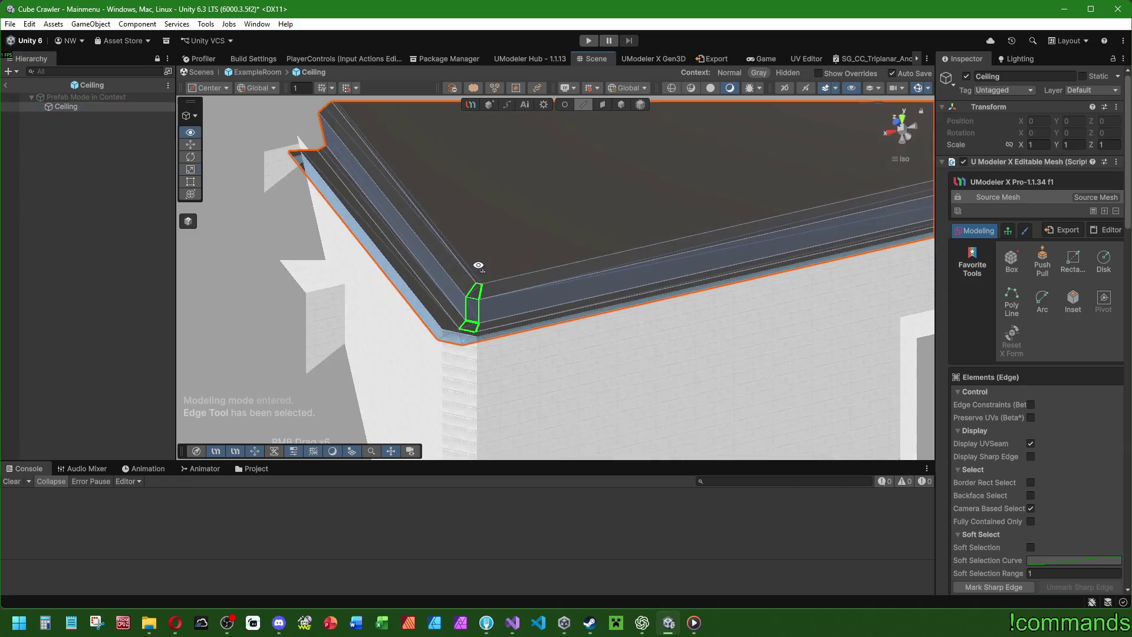
double_click(416, 281)
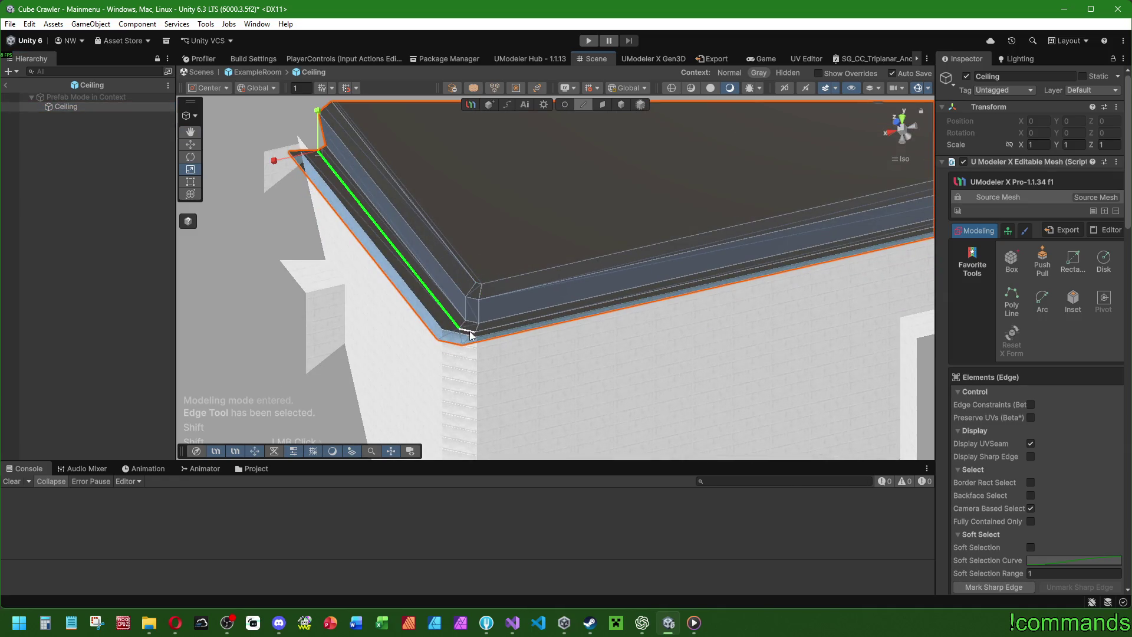
scroll(1013, 410, "down", 3)
scroll(1012, 410, "down", 3)
scroll(640, 297, "down", 10)
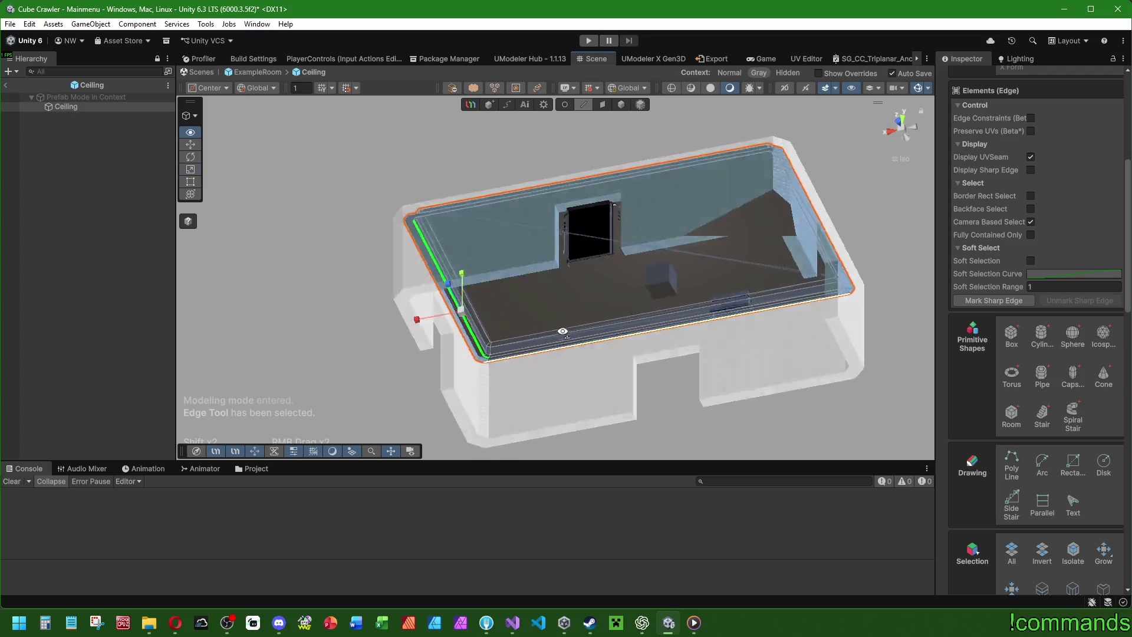
scroll(997, 472, "down", 3)
left_click(1042, 369)
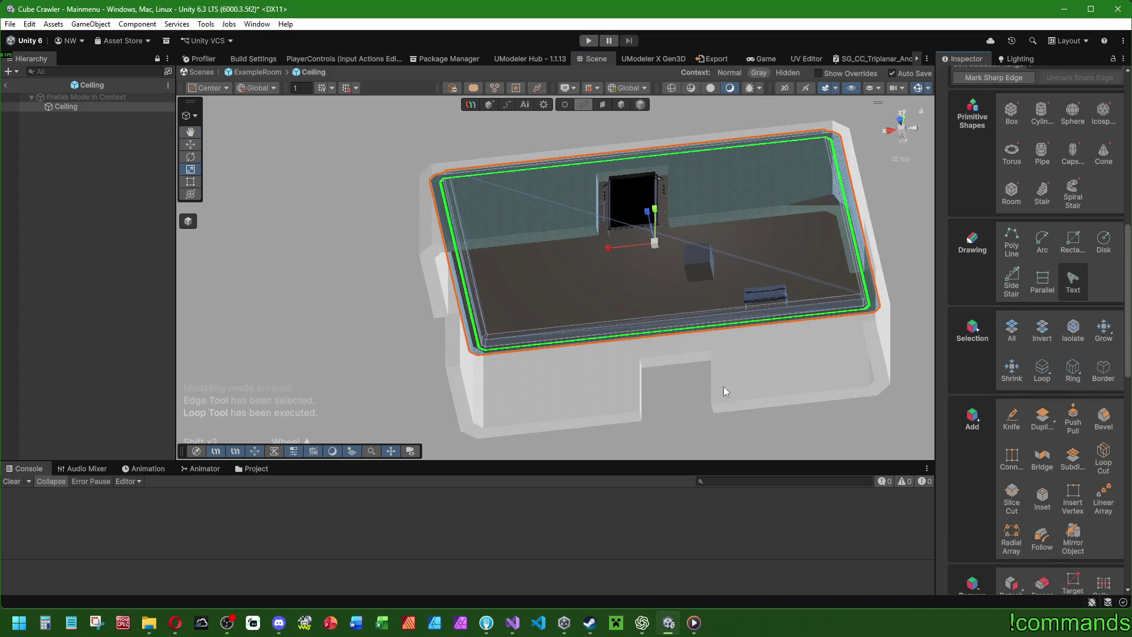
scroll(723, 387, "up", 4)
scroll(996, 295, "up", 5)
left_click(990, 396)
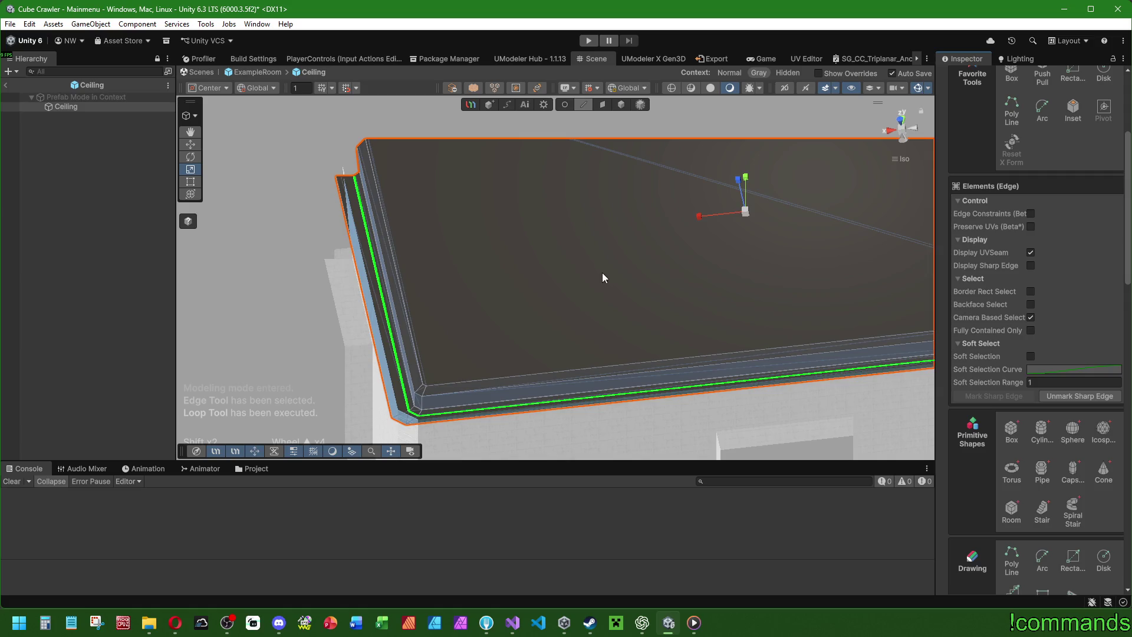
Mark a second rim edge loop along the gutter as sharp.
scroll(604, 288, "down", 2)
left_click(417, 441)
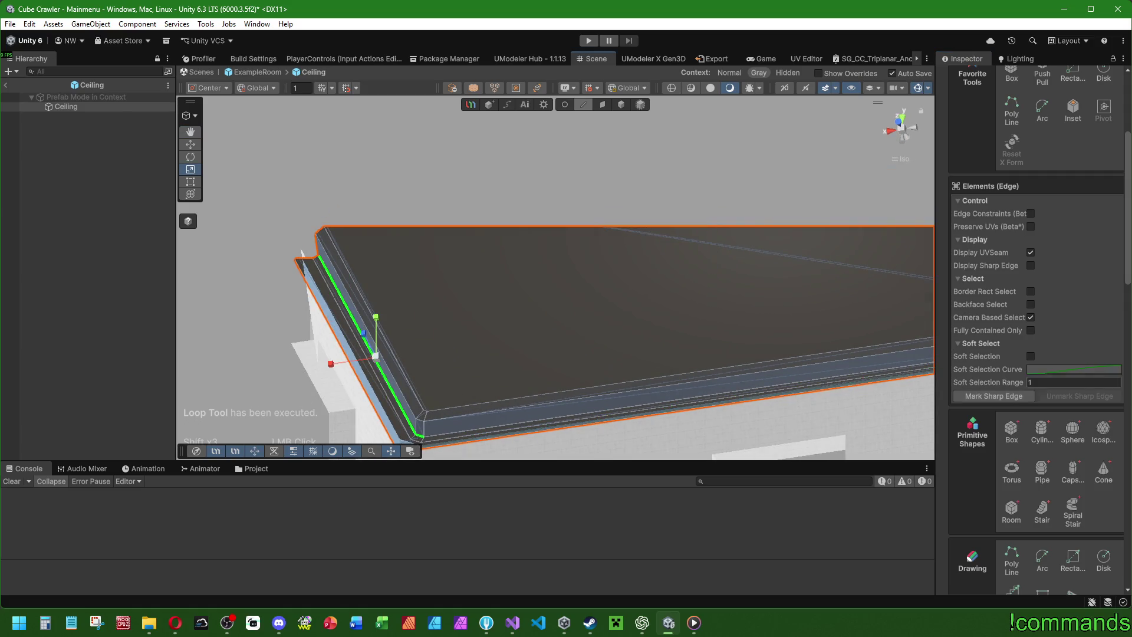
scroll(979, 437, "down", 2)
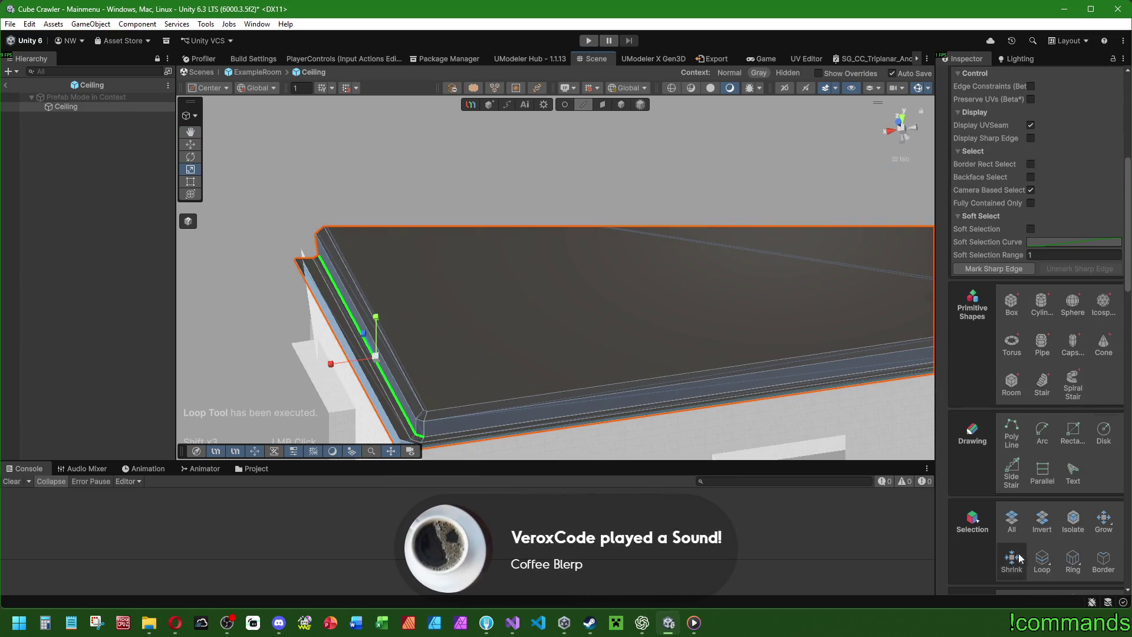
left_click(1045, 569)
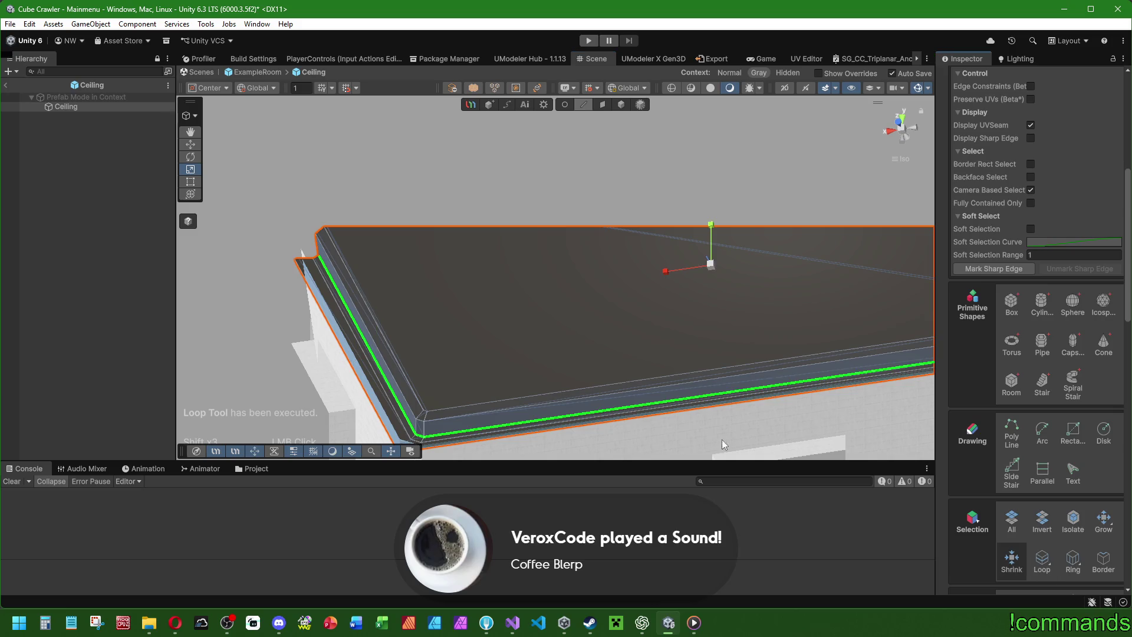
left_click(1010, 269)
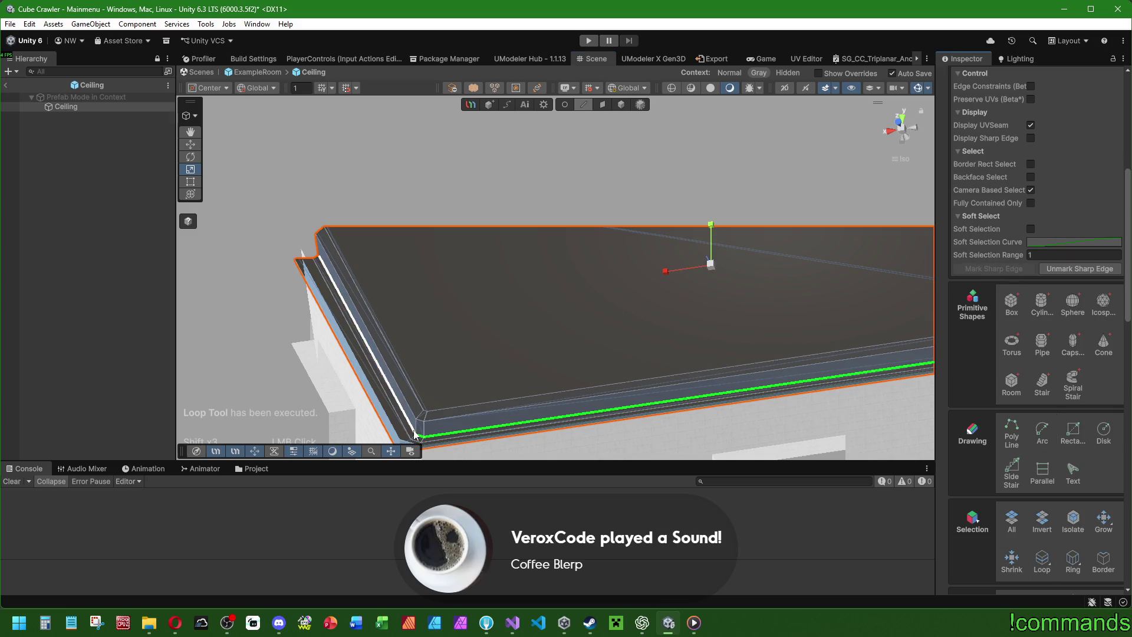
Mark the rim's top edge loop, including its long front edge, as sharp.
left_click(423, 425)
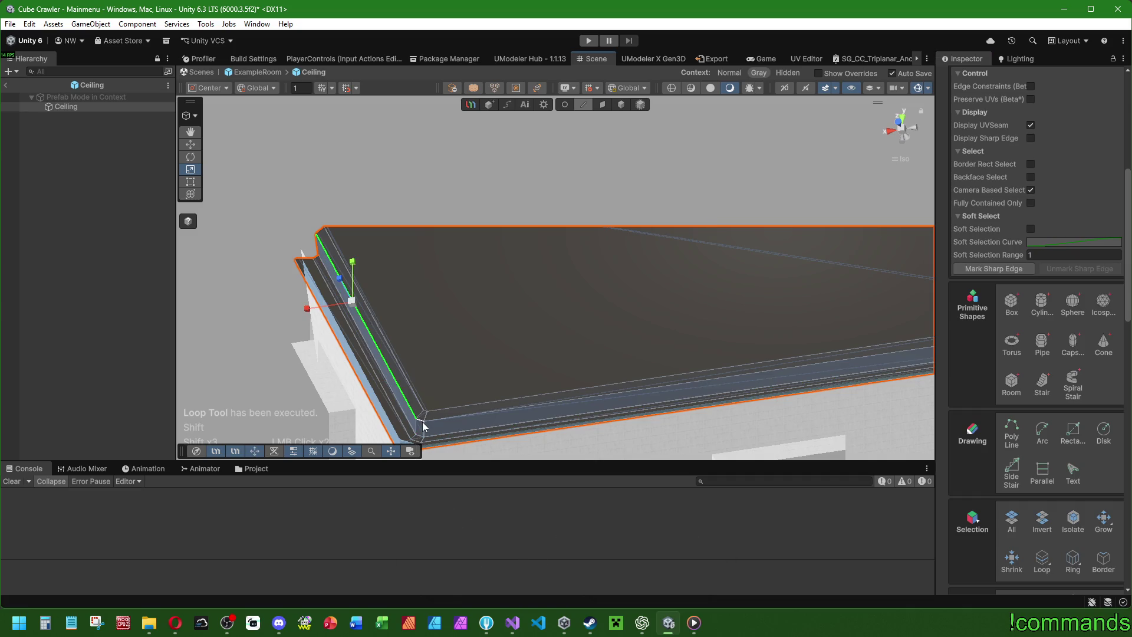
left_click(1042, 560)
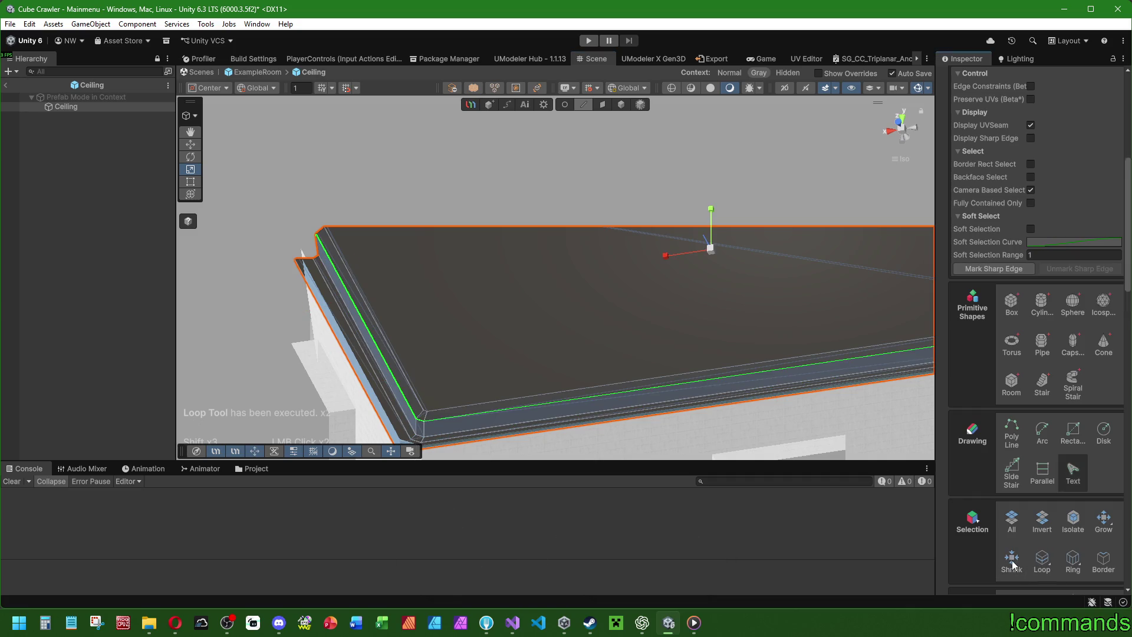
left_click(1014, 269)
left_click(424, 413)
left_click(437, 413)
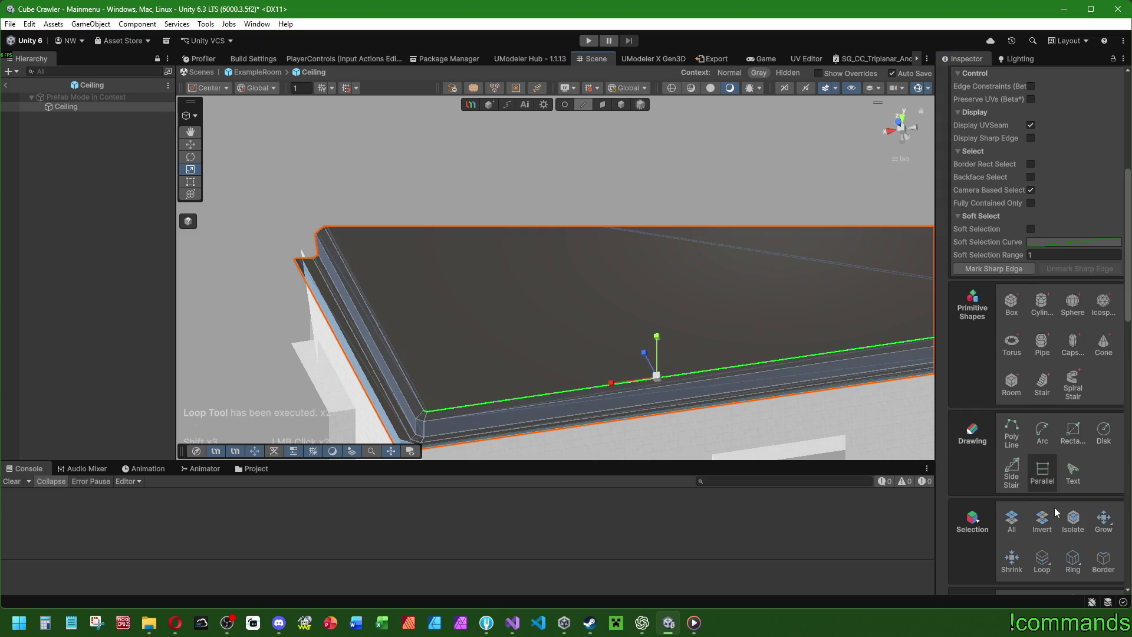
left_click(1042, 560)
left_click(973, 270)
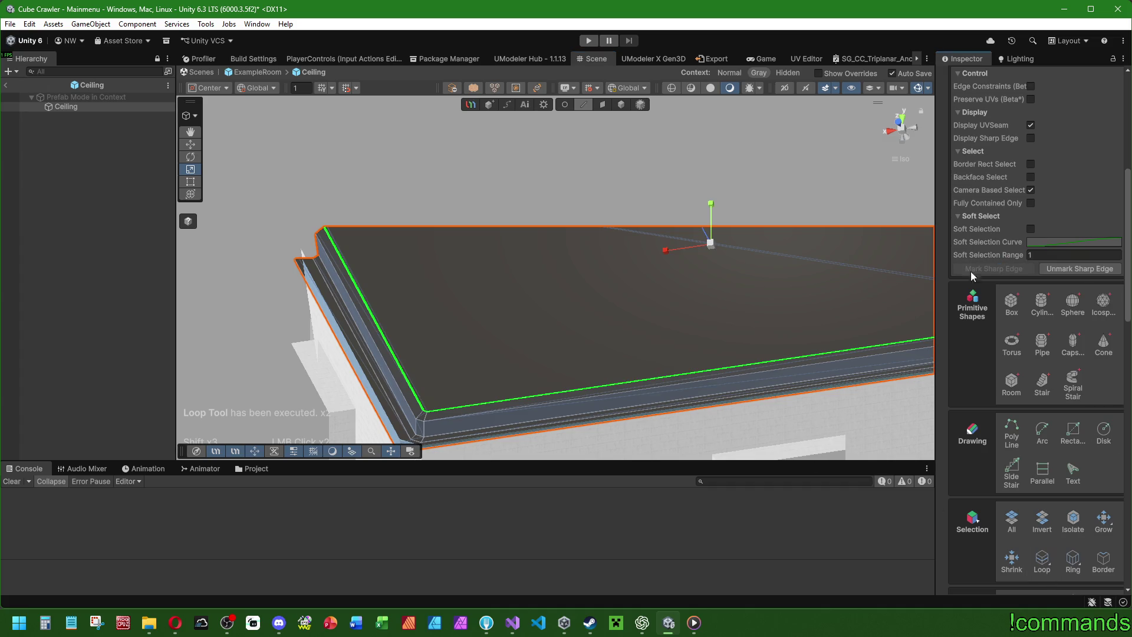
Select all ceiling faces, apply Auto Smooth, and deselect the ceiling.
left_click(603, 104)
left_click(1012, 540)
left_click(1010, 277)
left_click(69, 323)
mouse_move(354, 318)
left_mouse_down()
mouse_move(391, 312)
mouse_move(615, 168)
mouse_move(837, 232)
mouse_move(635, 457)
mouse_move(675, 253)
mouse_move(663, 309)
mouse_move(410, 307)
left_mouse_up()
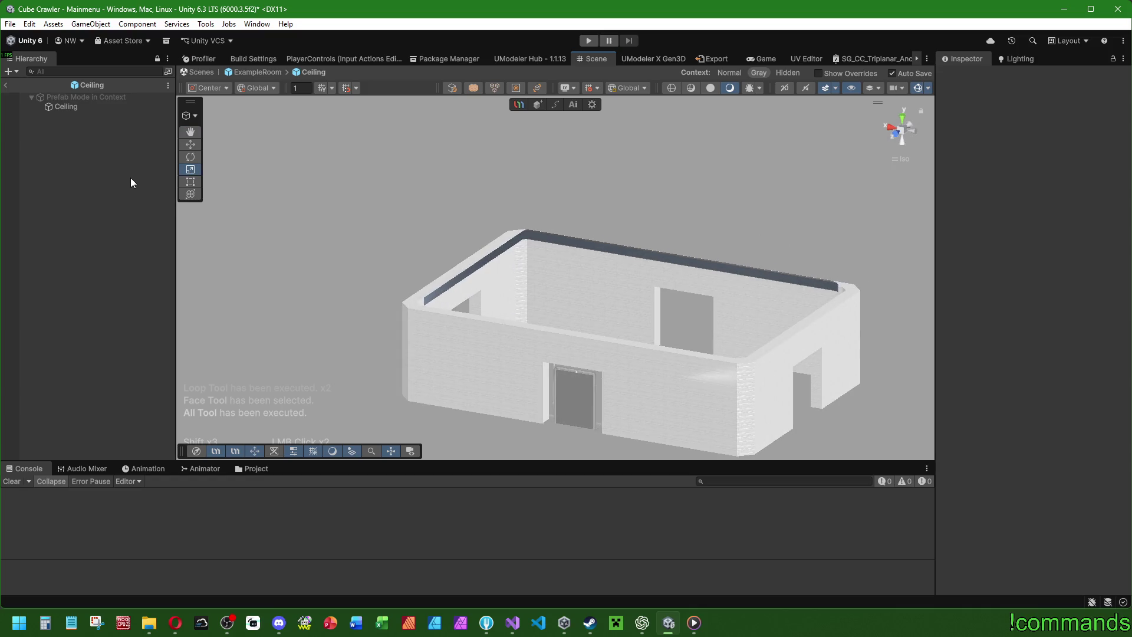
Switch to the Bottom view and reopen the Ceiling in Face mode, selecting a border face.
mouse_move(313, 305)
left_mouse_down()
mouse_move(527, 178)
mouse_move(446, 220)
mouse_move(709, 178)
left_mouse_up()
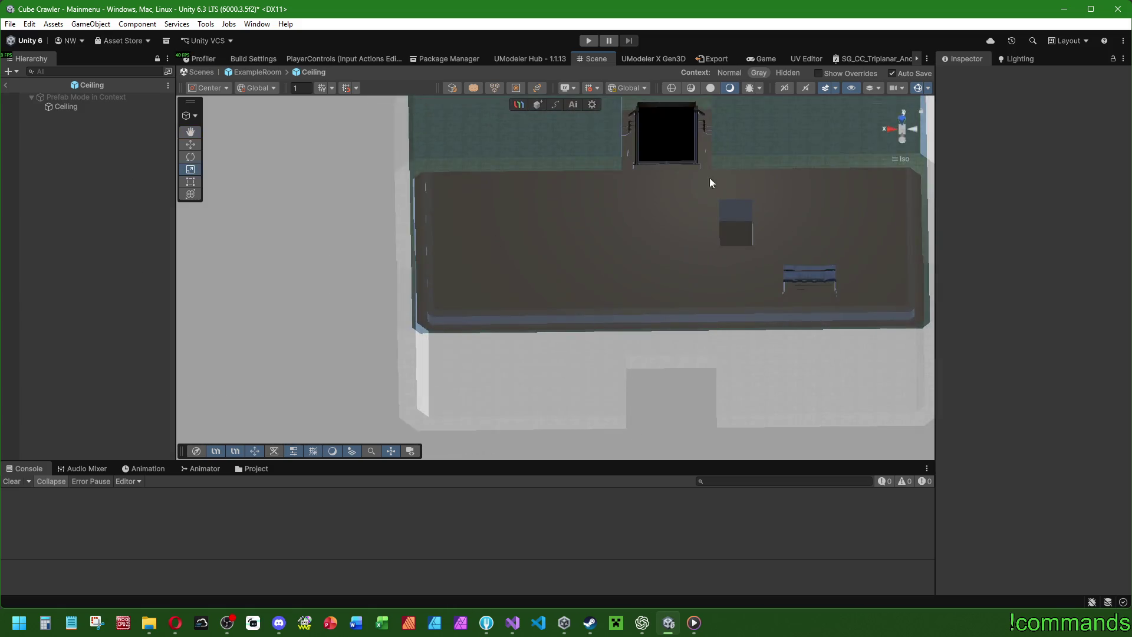
left_click(903, 140)
scroll(650, 213, "up", 5)
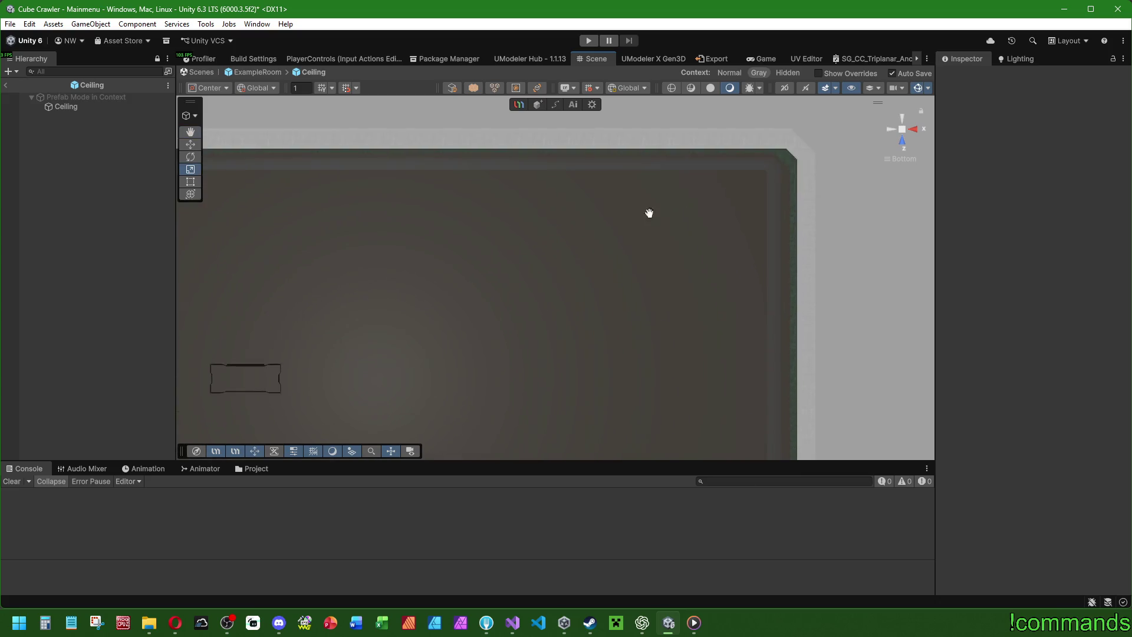
scroll(658, 225, "down", 3)
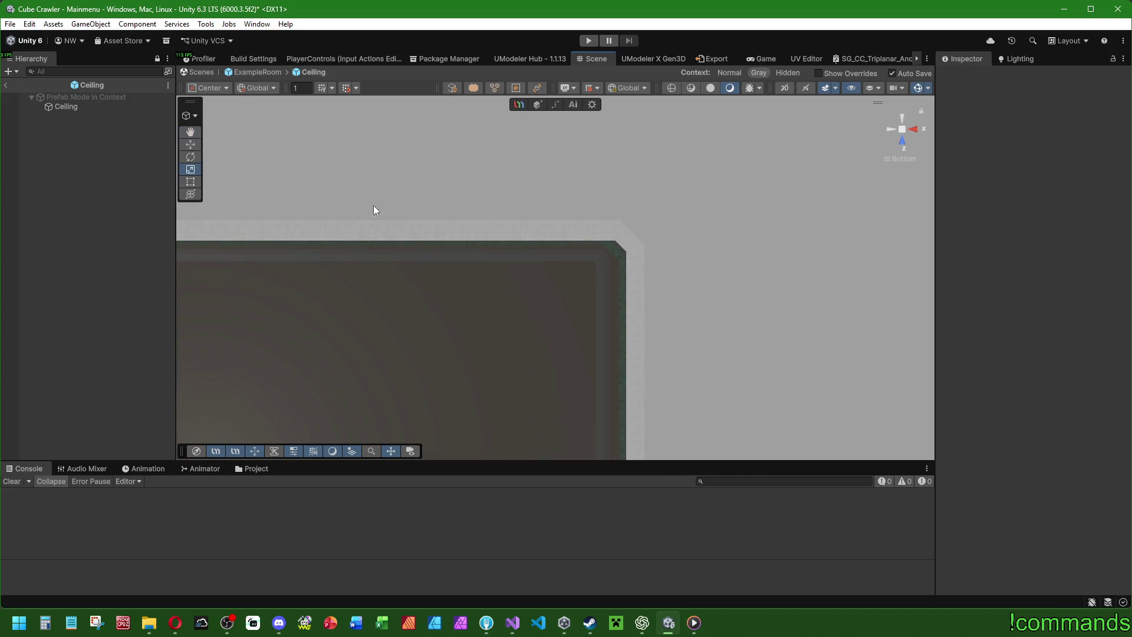
left_click(86, 107)
scroll(628, 263, "up", 3)
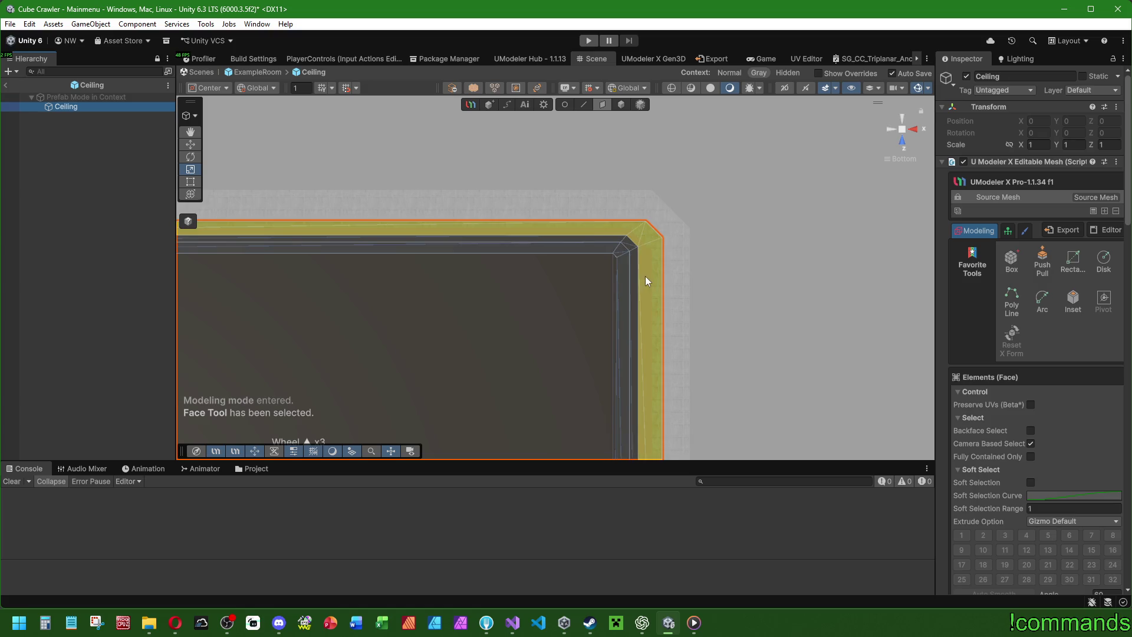
left_click(643, 275)
left_click_drag(432, 302, 510, 277)
scroll(762, 253, "down", 2)
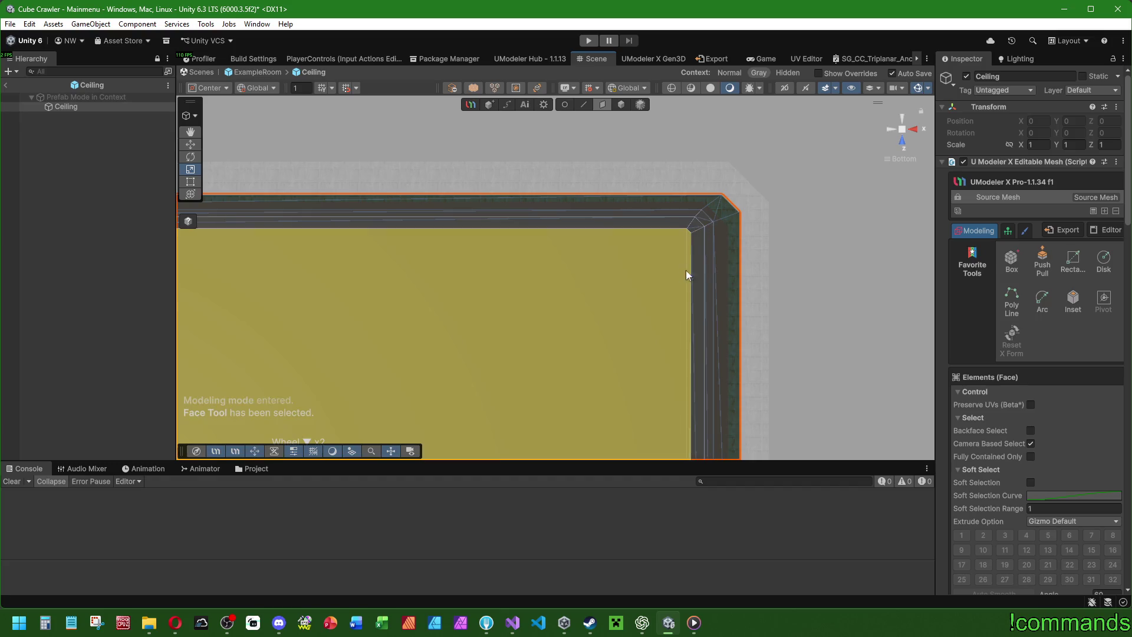
From below the corner, select the rim's side faces together with the bottom rim strip.
mouse_move(858, 250)
left_mouse_down()
mouse_move(451, 246)
mouse_move(493, 272)
mouse_move(561, 228)
mouse_move(659, 314)
mouse_move(715, 286)
mouse_move(607, 349)
mouse_move(861, 224)
left_mouse_up()
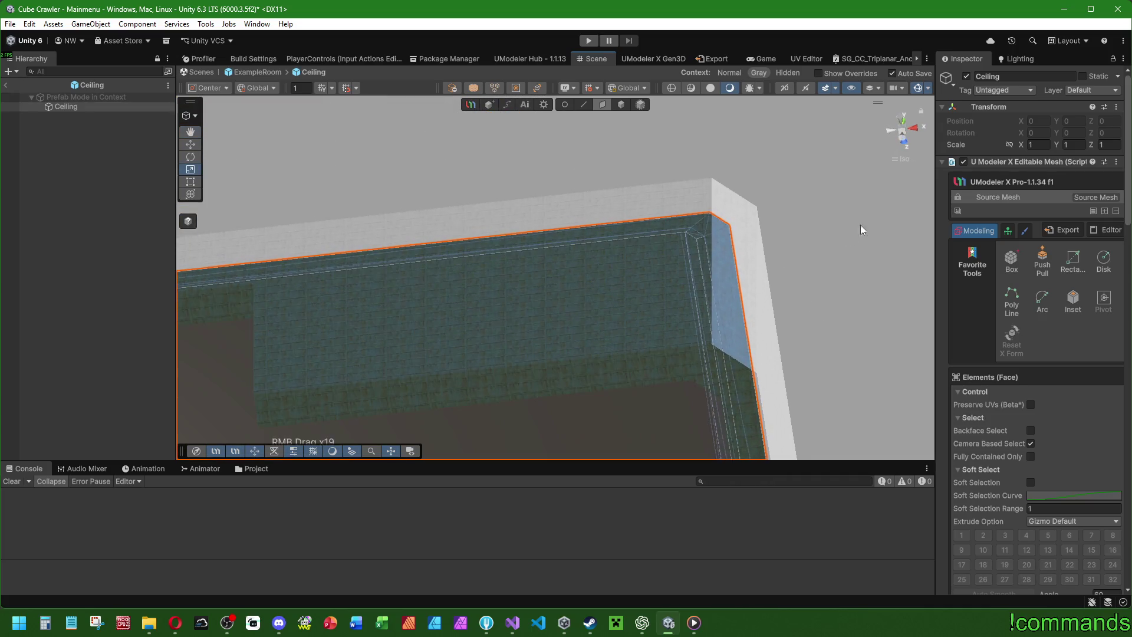
left_click(902, 139)
scroll(624, 250, "up", 2)
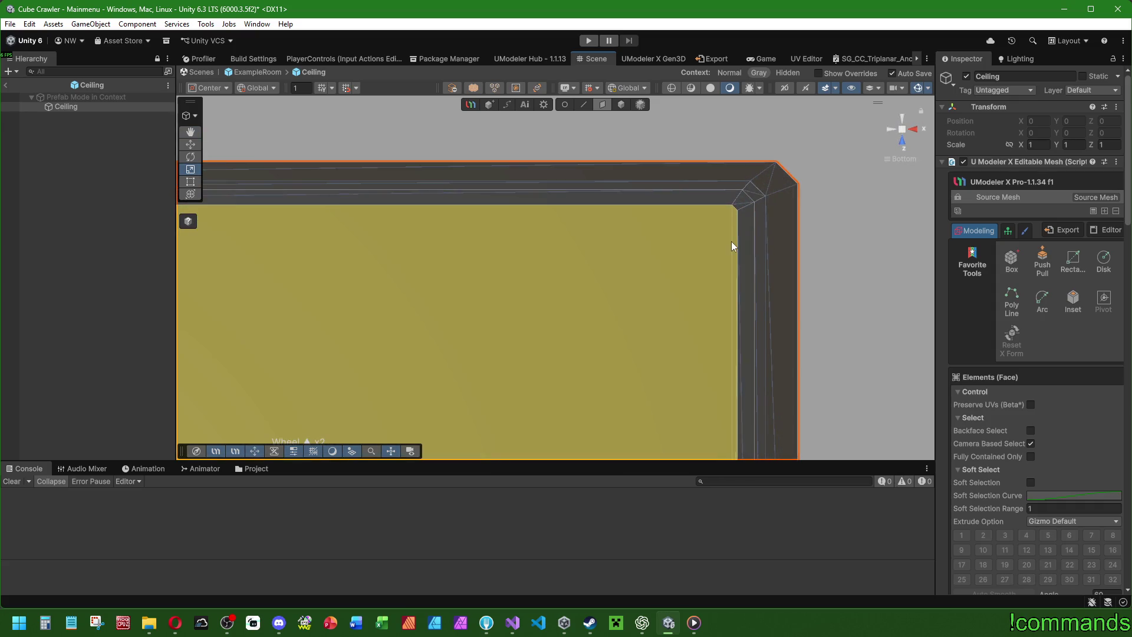
mouse_move(465, 263)
left_mouse_down()
mouse_move(554, 346)
mouse_move(757, 243)
mouse_move(591, 286)
mouse_move(774, 362)
mouse_move(683, 344)
left_mouse_up()
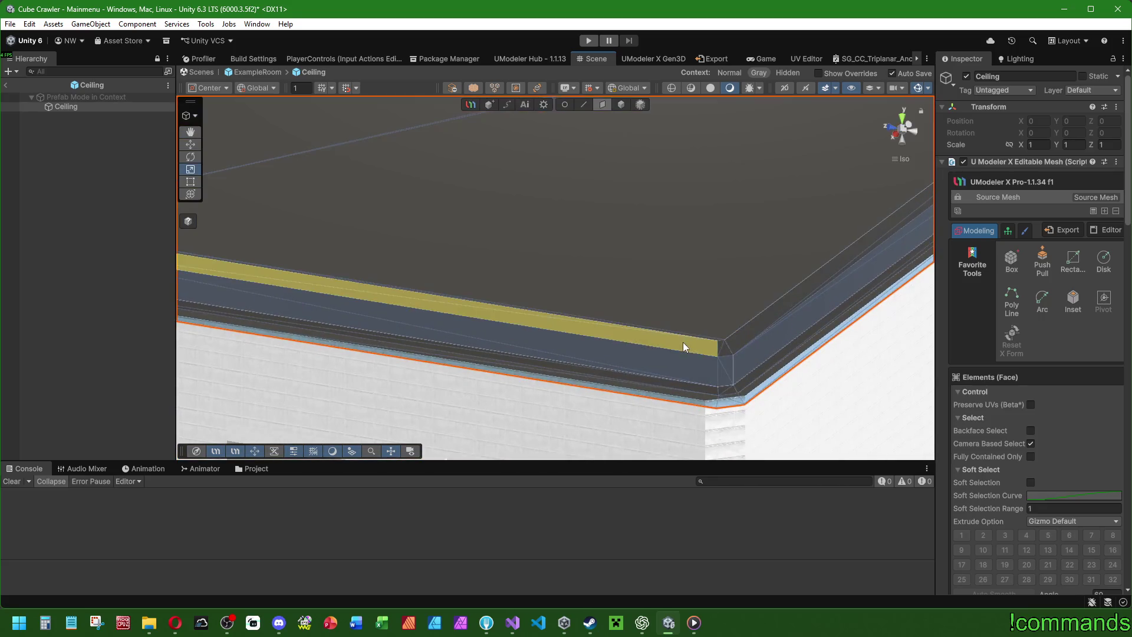
left_click(682, 342)
left_click(671, 368, "shift")
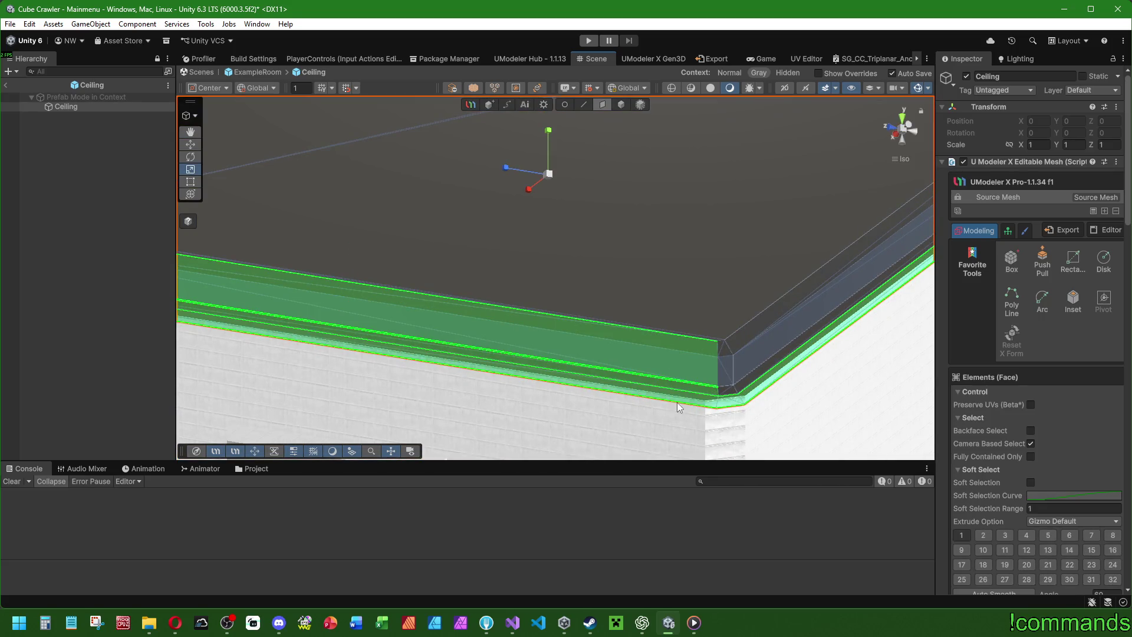
left_click_drag(572, 310, 924, 325)
left_click(657, 412, "shift")
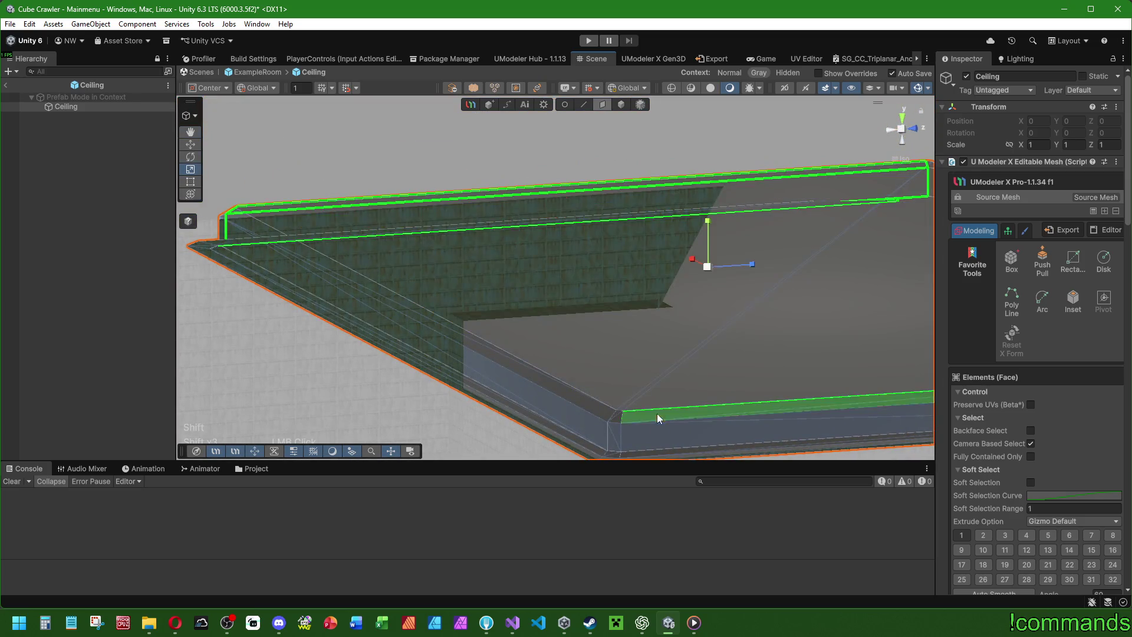
left_click(664, 445, "shift")
left_click_drag(670, 450, 611, 306)
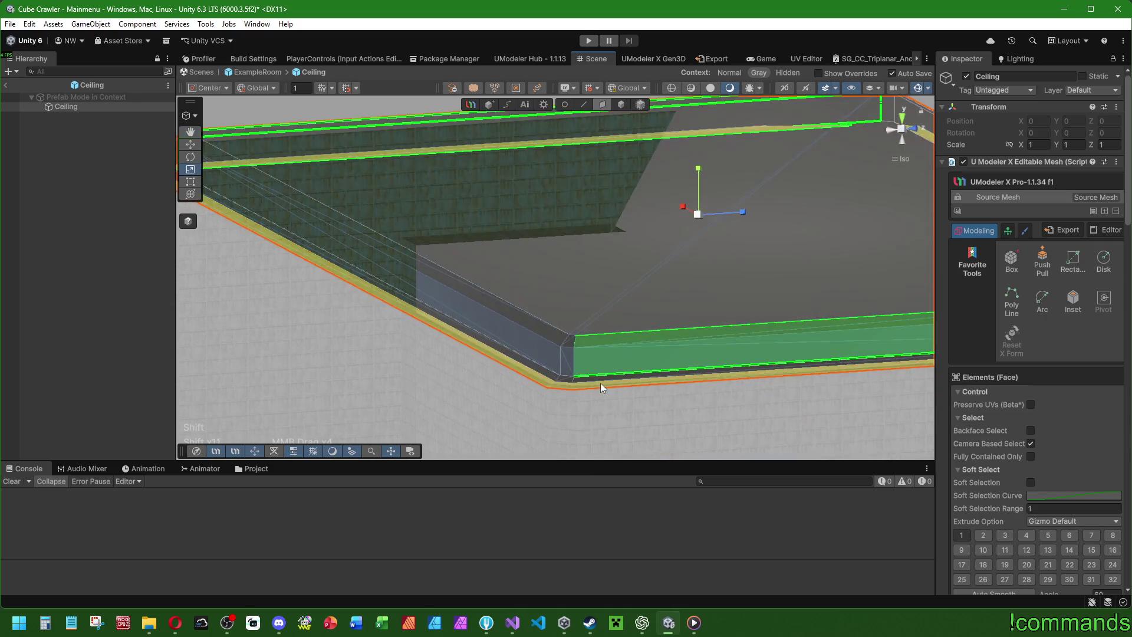
left_click(600, 380, "shift")
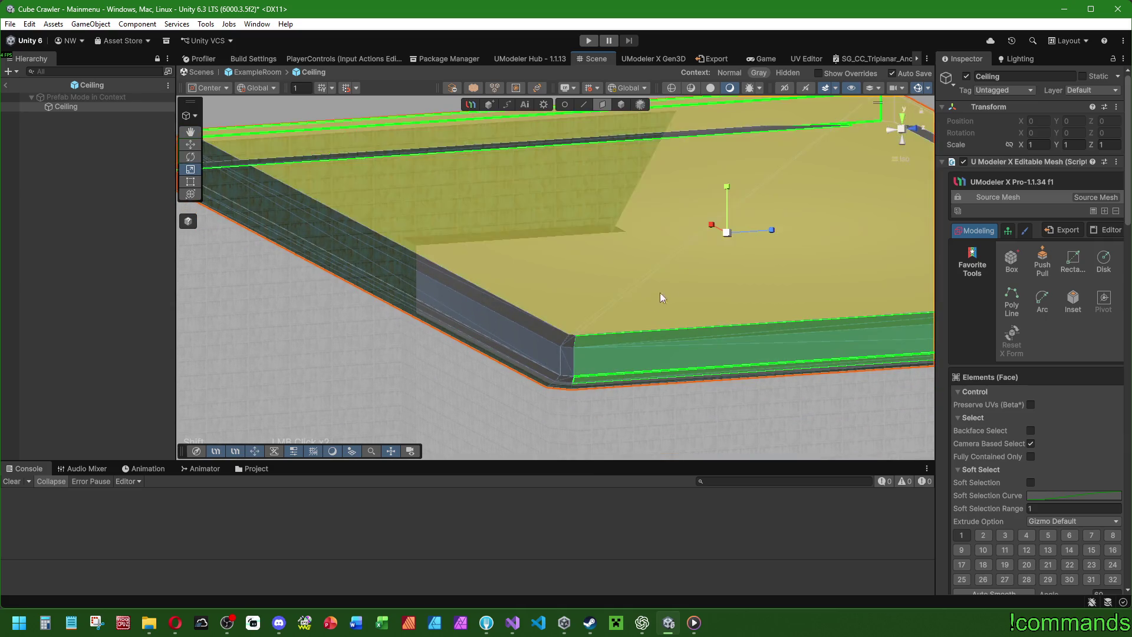
mouse_move(656, 307)
left_mouse_down()
mouse_move(664, 257)
mouse_move(632, 311)
mouse_move(624, 306)
mouse_move(774, 223)
mouse_move(548, 283)
mouse_move(579, 300)
mouse_move(796, 190)
left_mouse_up()
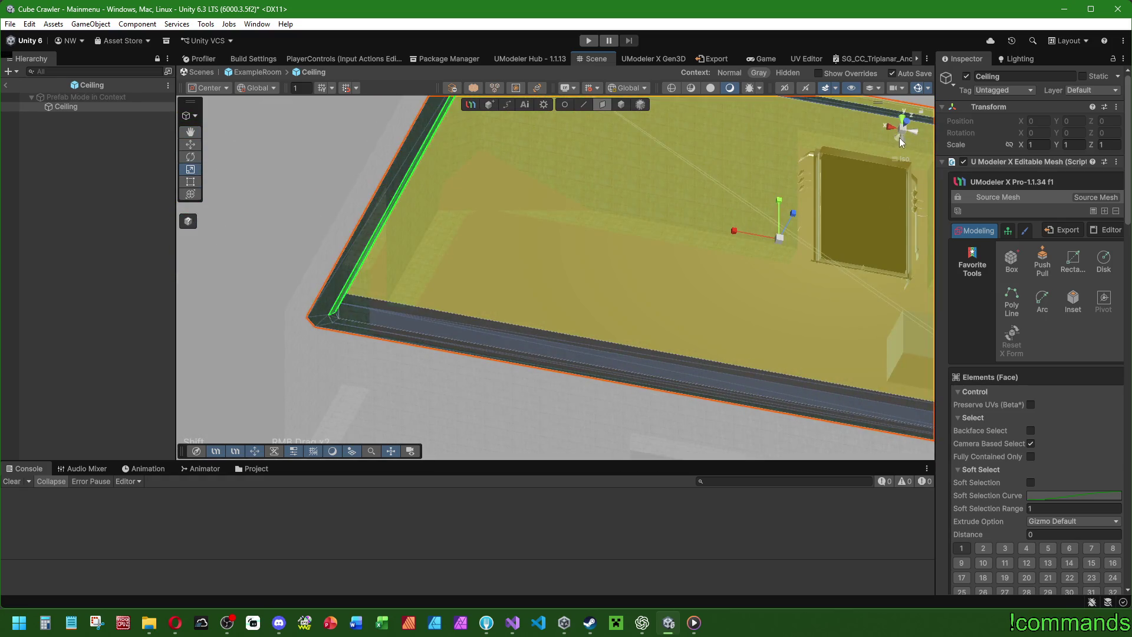
In Bottom view, scale the selected rim faces along X, then clear the selection.
left_click(902, 141)
scroll(708, 274, "up", 2)
scroll(708, 273, "up", 2)
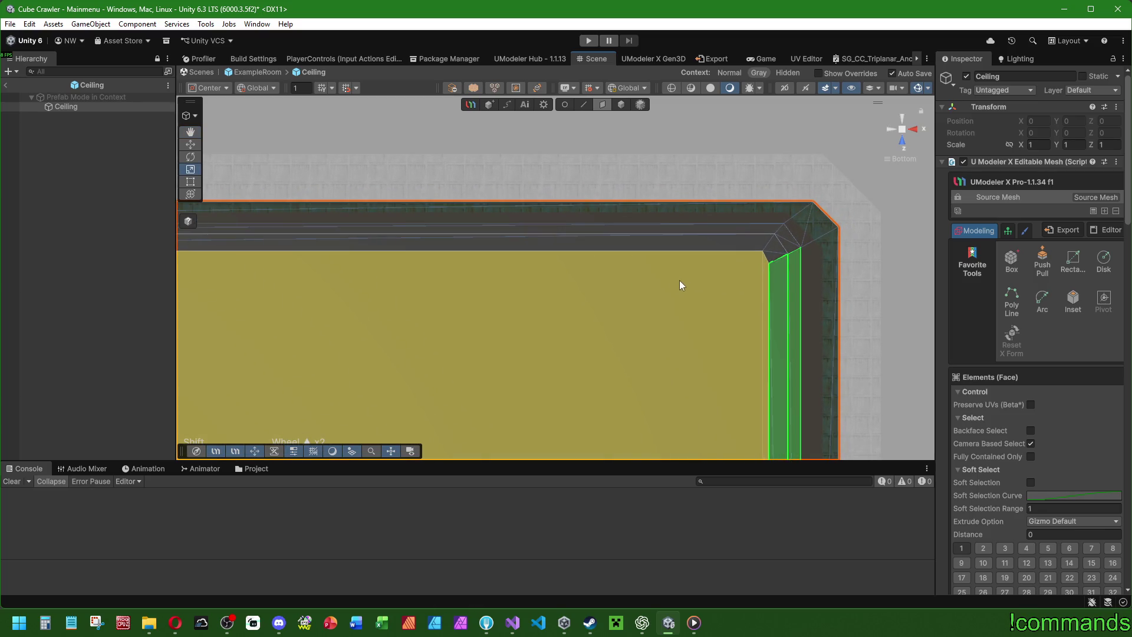
scroll(643, 296, "down", 1)
scroll(644, 186, "up", 2)
scroll(464, 318, "down", 3)
mouse_move(464, 318)
left_mouse_down()
mouse_move(424, 355)
mouse_move(429, 373)
left_mouse_up()
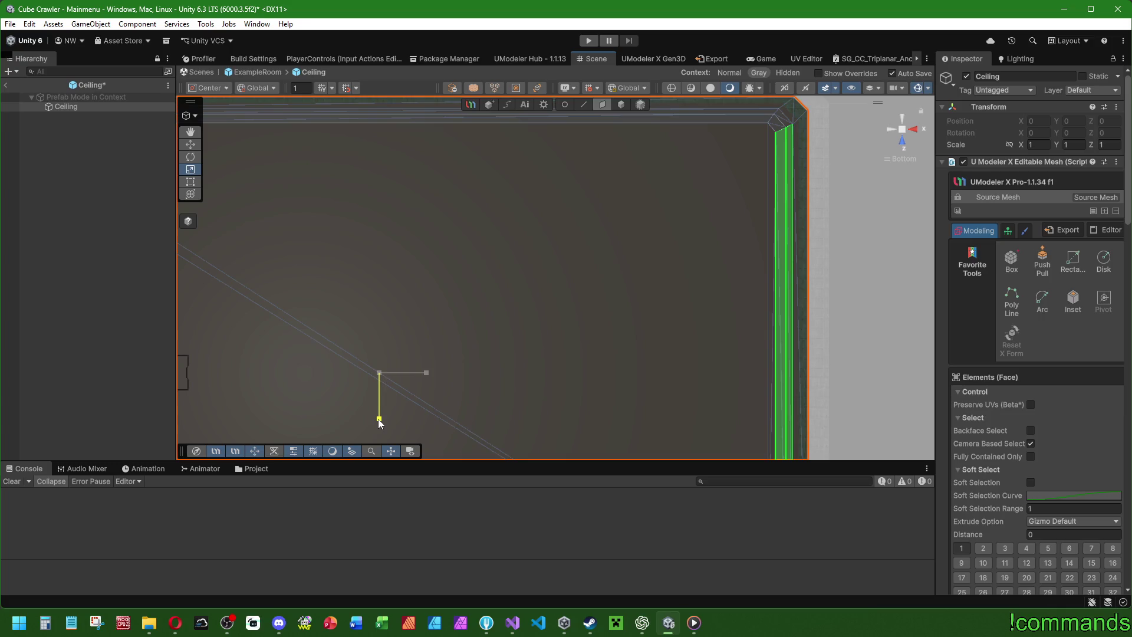
left_click_drag(426, 373, 427, 373)
left_click(246, 235)
scroll(518, 273, "down", 5)
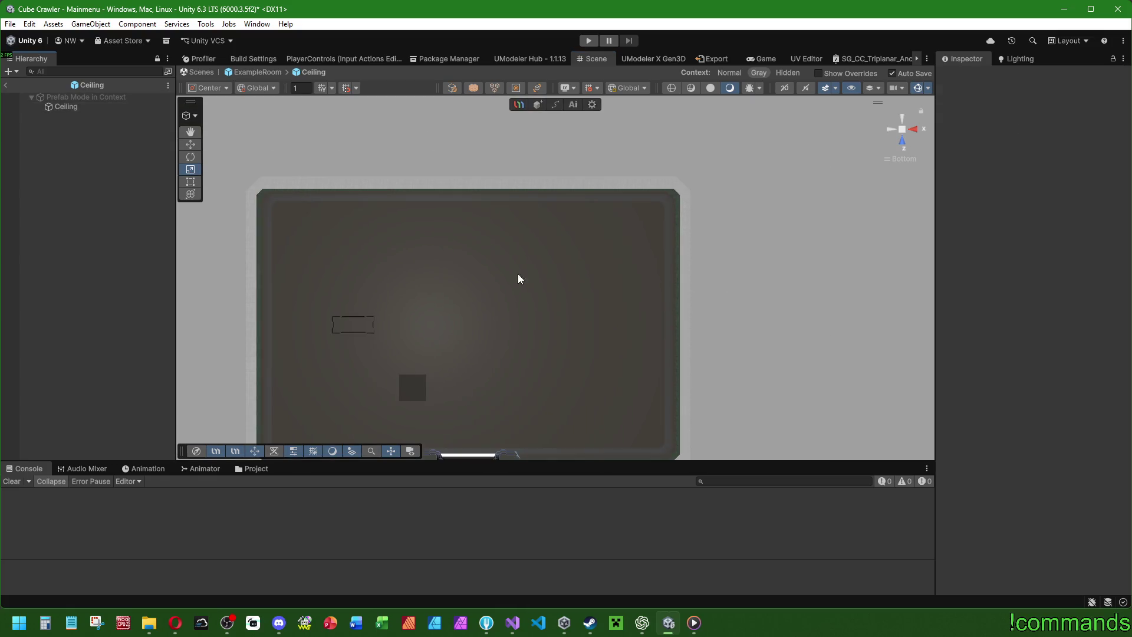
Orbit to an angled view under the ceiling and reselect Ceiling for edge editing.
mouse_move(630, 155)
left_mouse_down()
mouse_move(528, 246)
mouse_move(530, 384)
left_mouse_up()
scroll(582, 348, "up", 5)
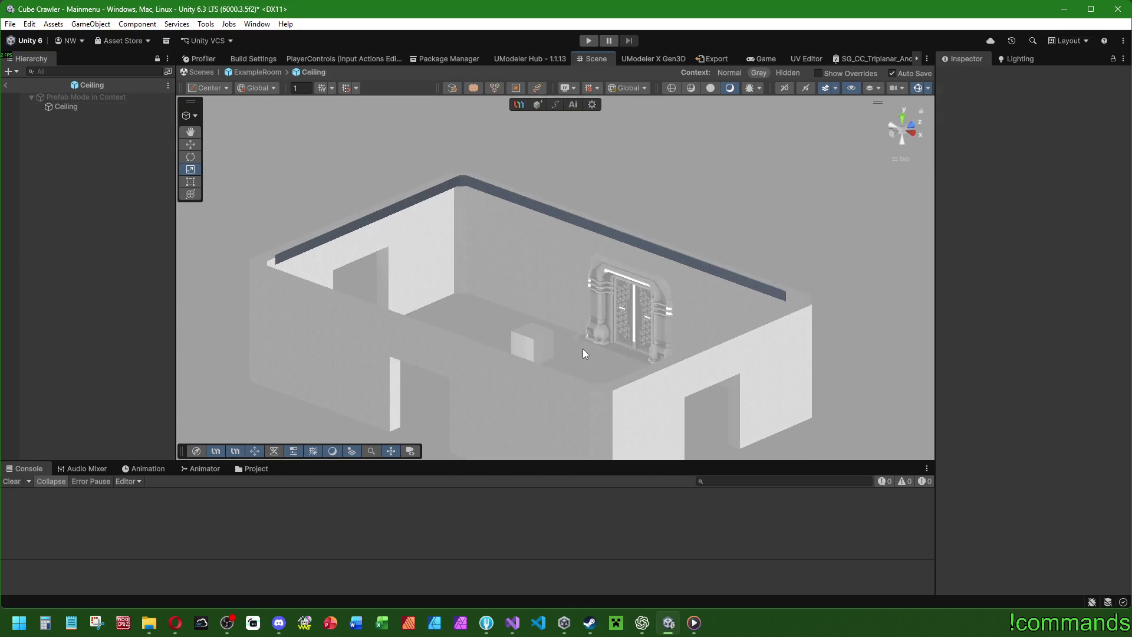
mouse_move(552, 284)
left_mouse_down()
mouse_move(589, 94)
mouse_move(547, 178)
mouse_move(586, 268)
left_mouse_up()
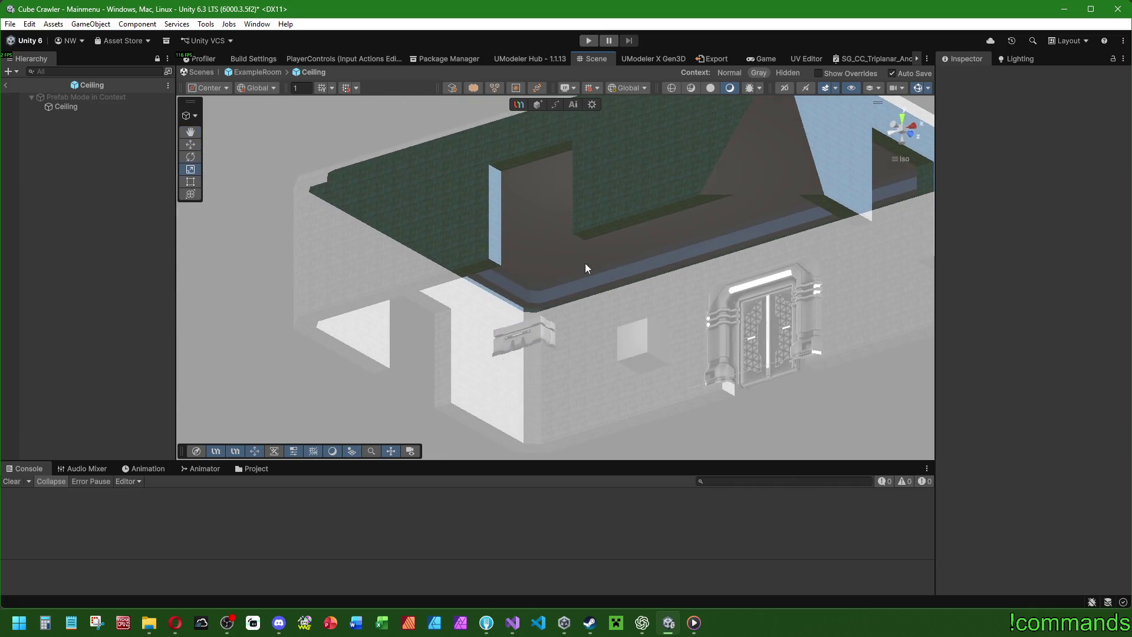
left_click(66, 106)
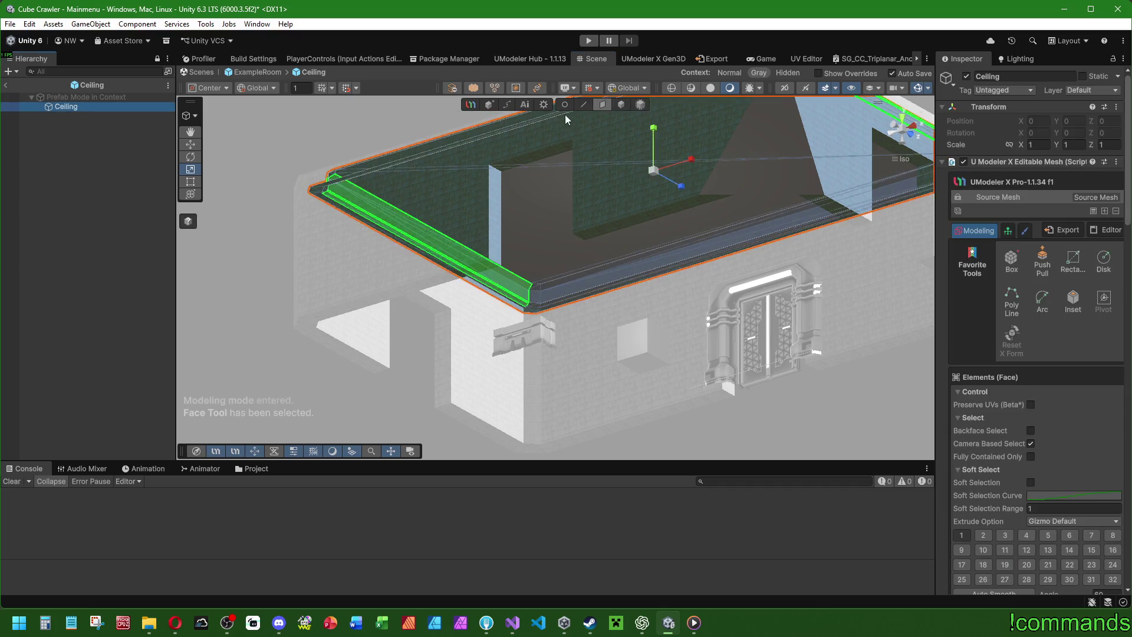
Select the rim edge loop and move it slightly upward along Y.
left_click(535, 310)
mouse_move(657, 342)
left_mouse_down()
mouse_move(531, 310)
mouse_move(580, 269)
mouse_move(753, 290)
mouse_move(756, 336)
mouse_move(637, 284)
mouse_move(745, 359)
mouse_move(626, 276)
left_mouse_up()
scroll(686, 309, "up", 3)
scroll(686, 310, "down", 4)
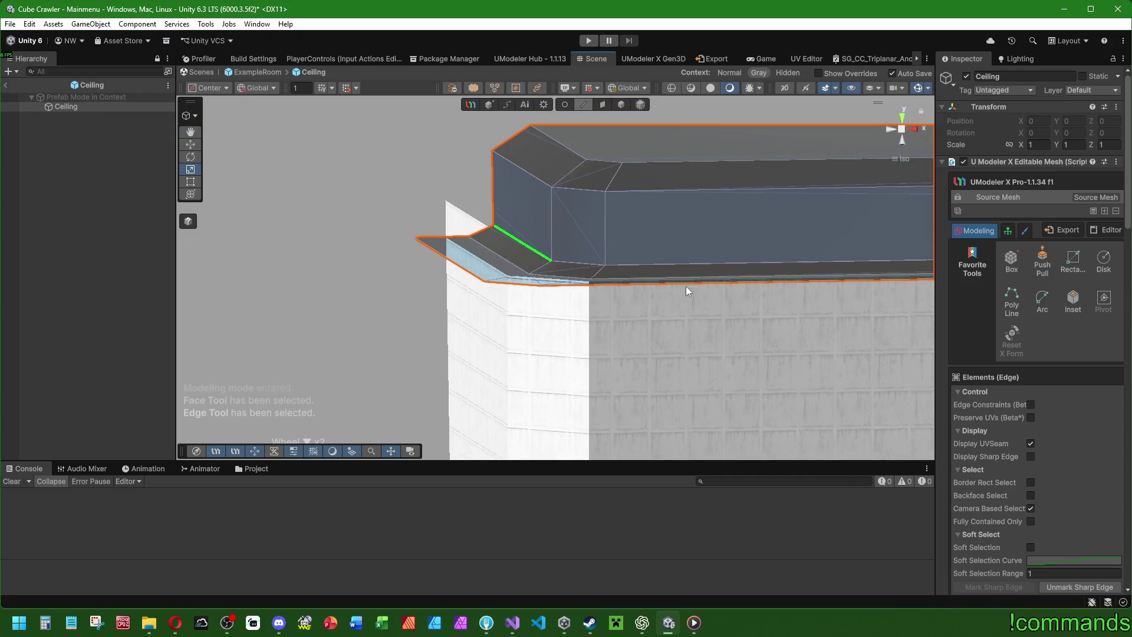
left_click(578, 261, "shift")
scroll(1038, 295, "down", 5)
left_click(1042, 339)
left_click(191, 145)
key("f")
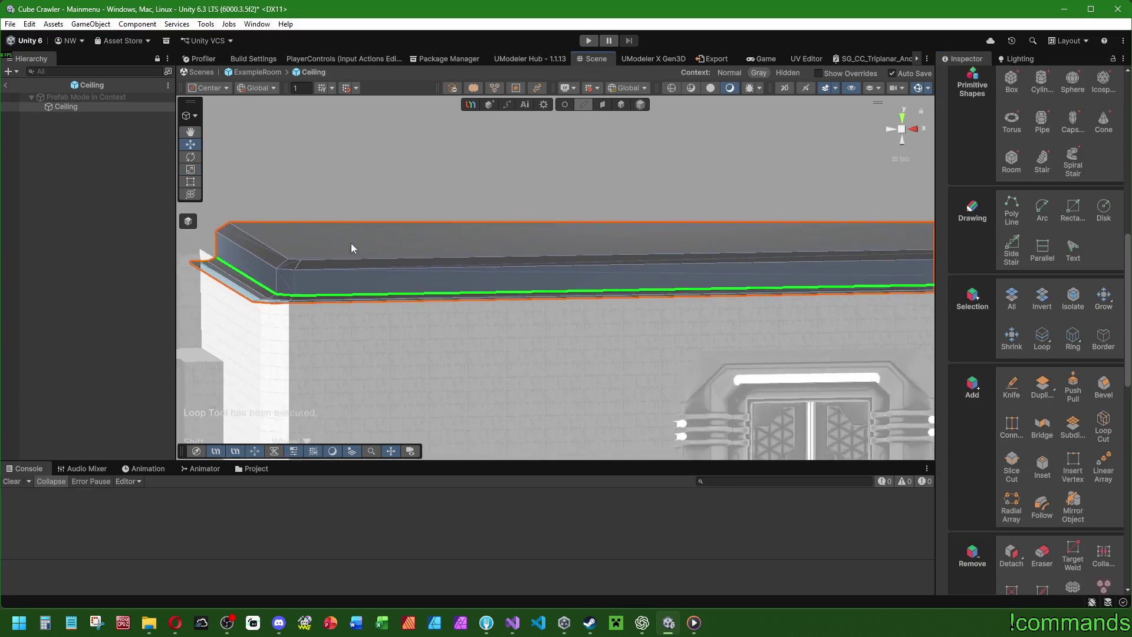
left_click_drag(707, 213, 710, 212)
left_click(184, 270)
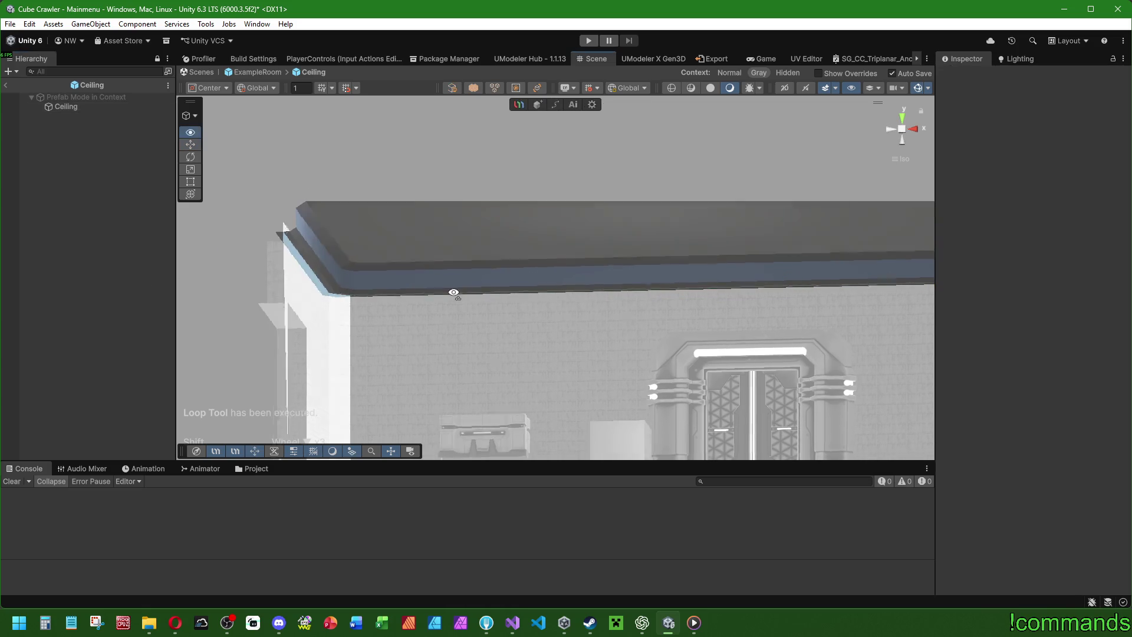
left_click(89, 108)
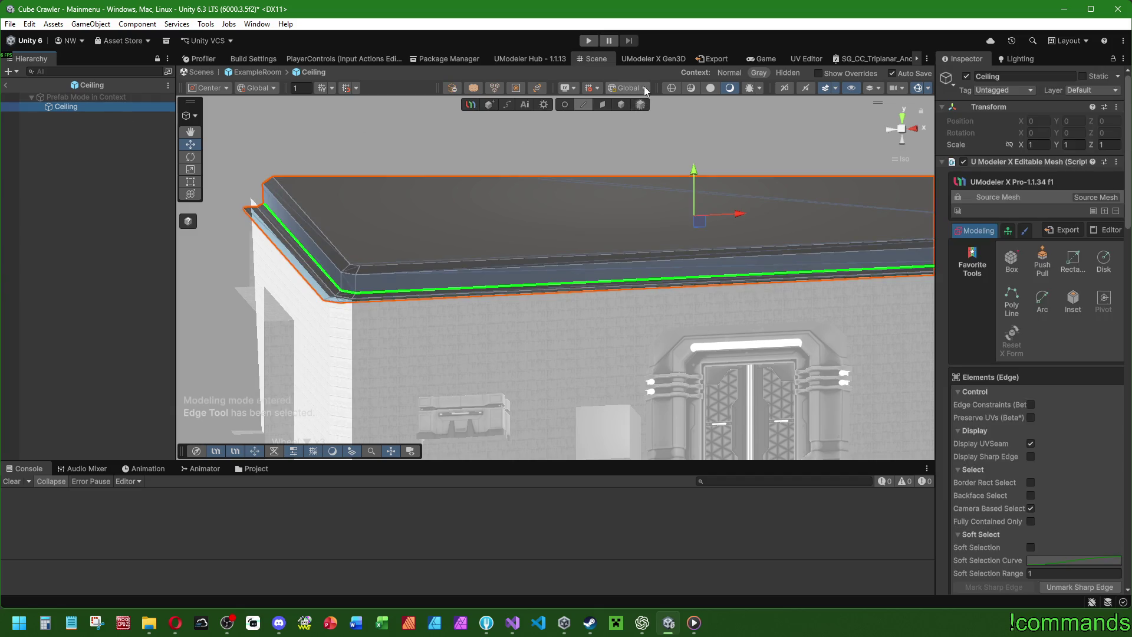
left_click(645, 88)
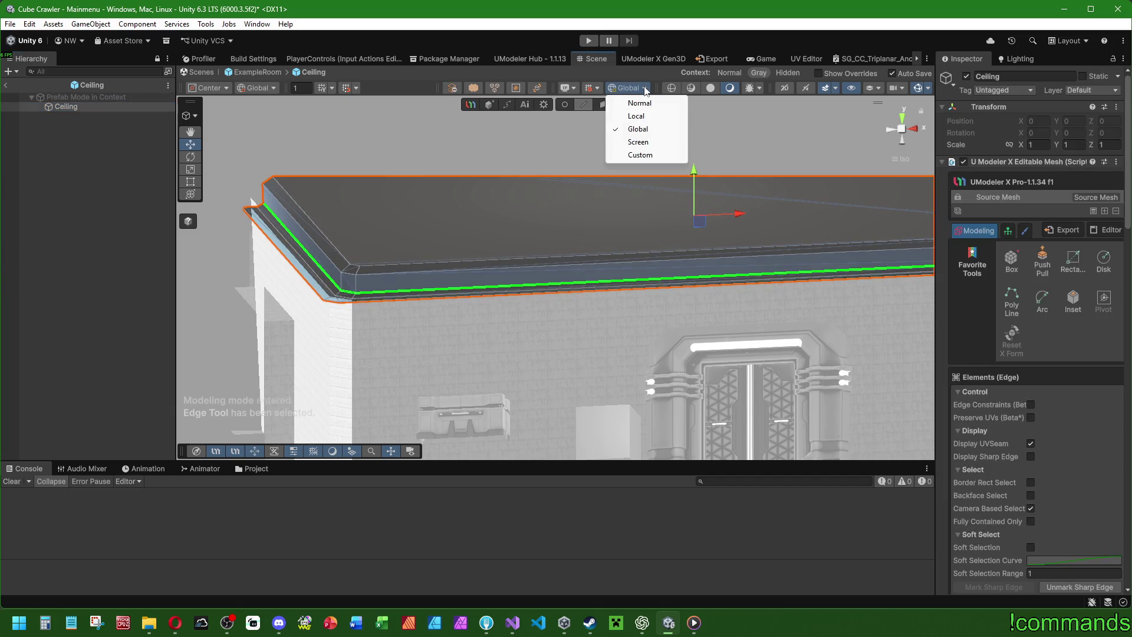
left_click(1029, 461)
left_click(56, 256)
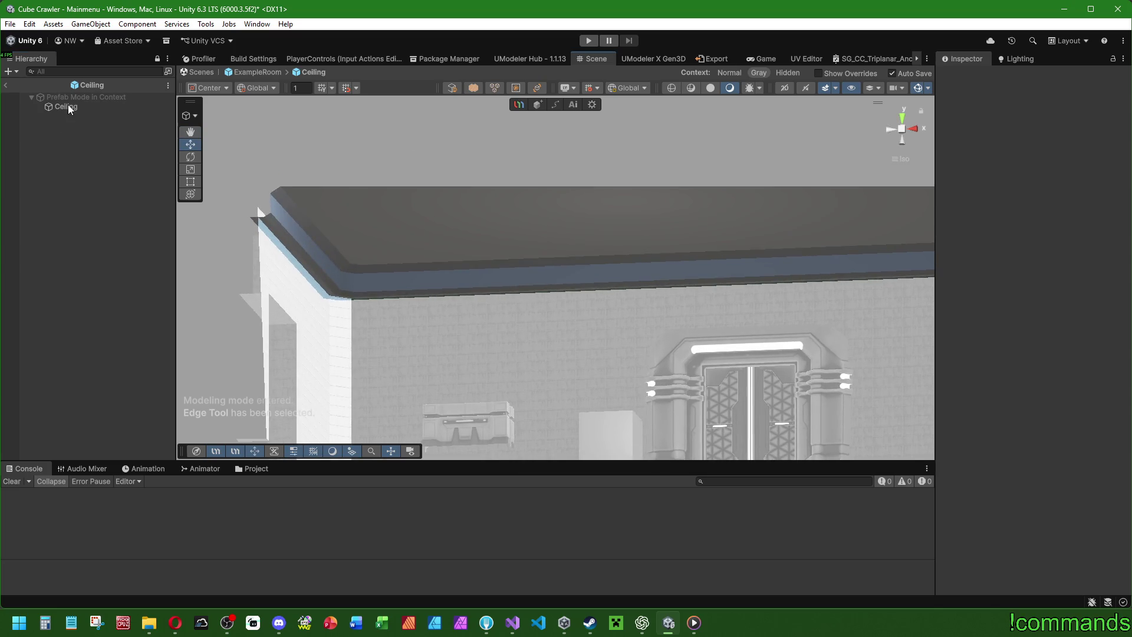
left_click(69, 107)
mouse_move(488, 235)
left_mouse_down()
mouse_move(440, 142)
mouse_move(607, 255)
mouse_move(582, 222)
mouse_move(583, 328)
mouse_move(661, 380)
left_mouse_up()
left_click(79, 119)
left_click(80, 109)
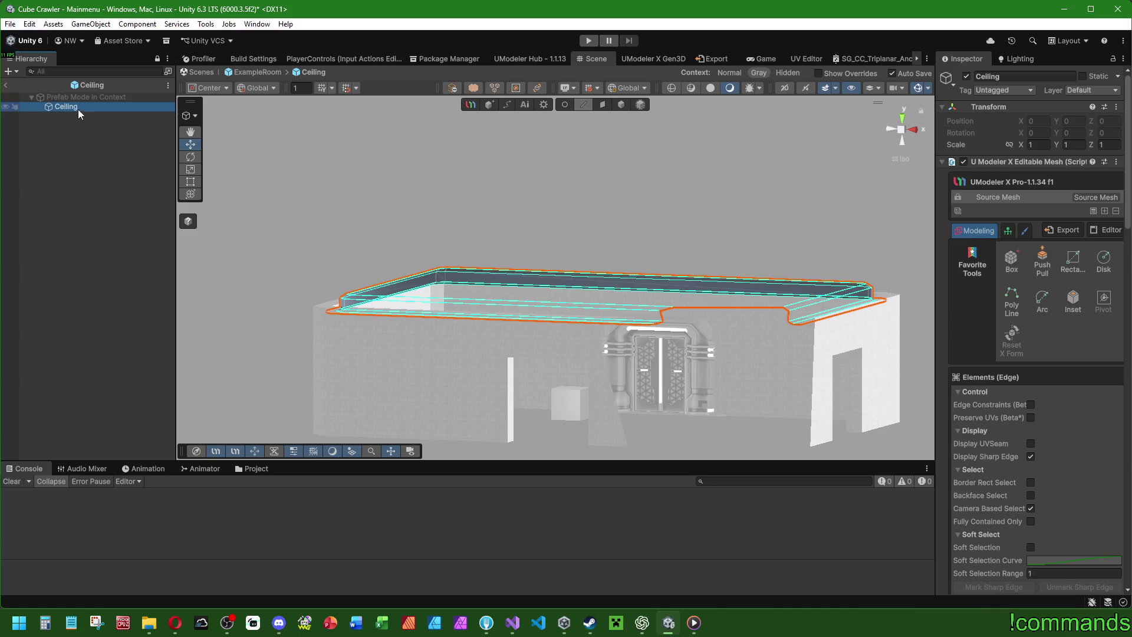
left_click(256, 469)
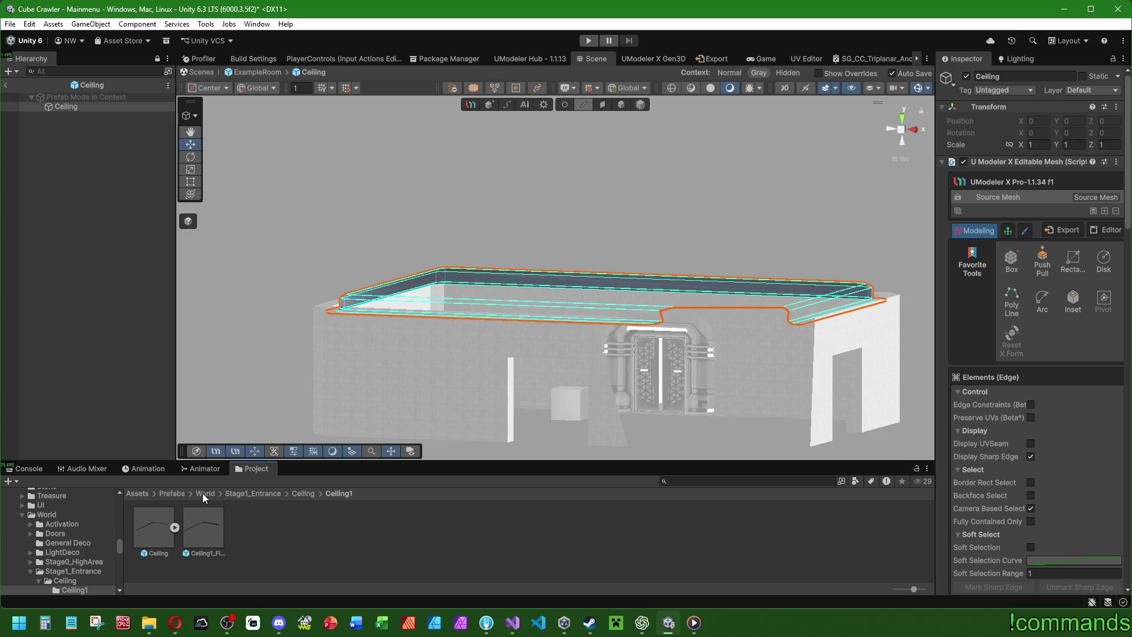
Delete the old Ceiling.obj and Ceiling.mtl from SubstanceObj/Ceiling/1_Entrance/Ceiling1.
left_click(136, 495)
scroll(570, 547, "down", 1)
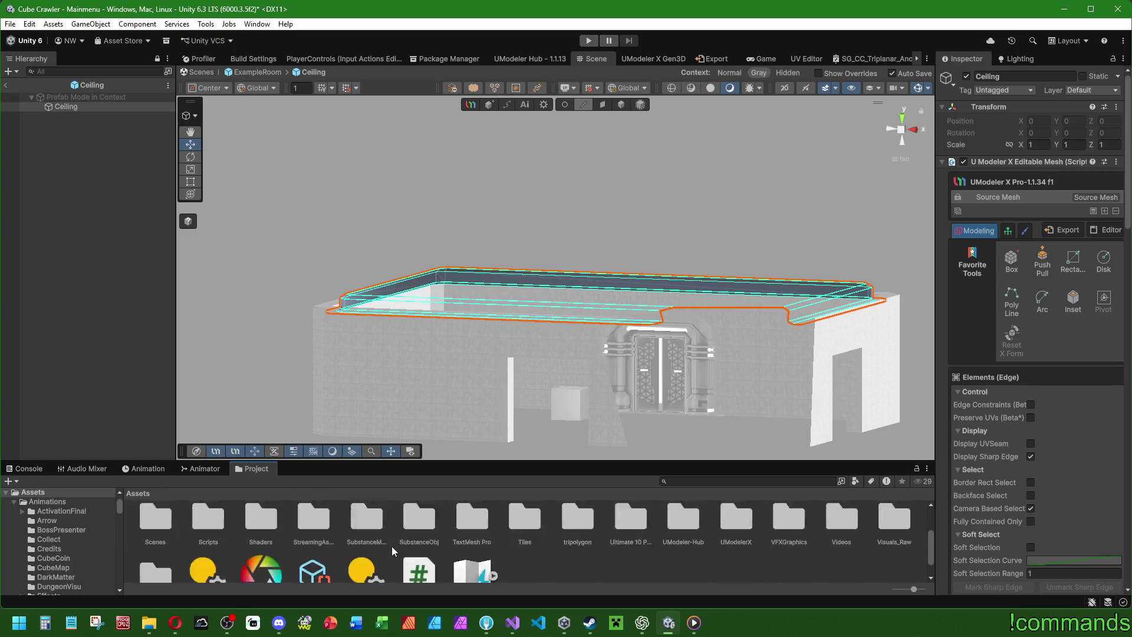
double_click(423, 526)
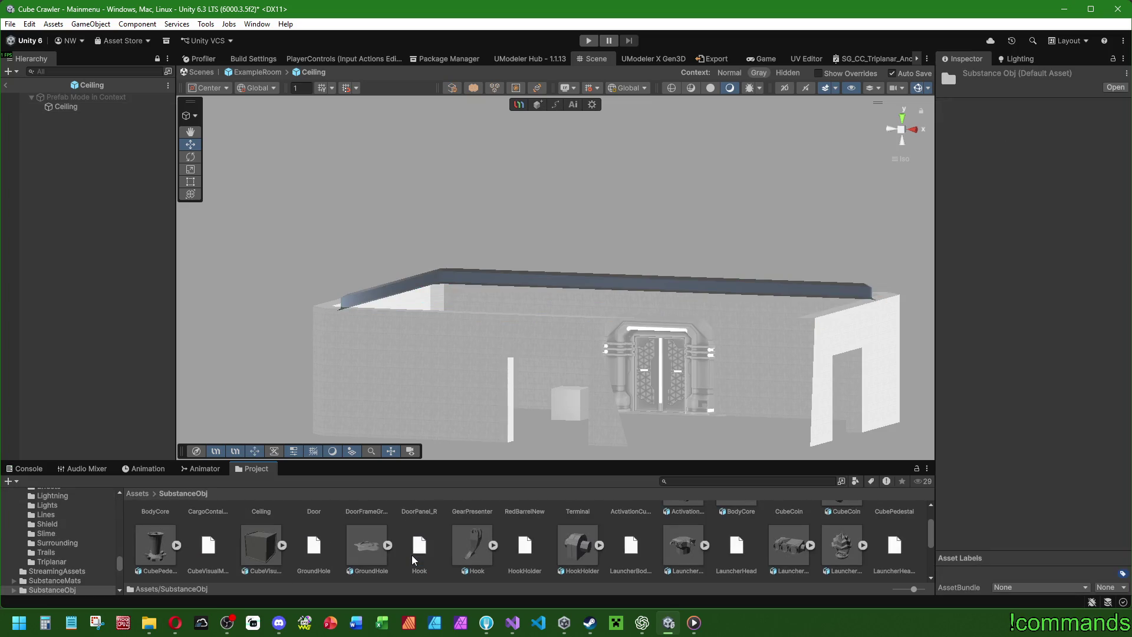
scroll(219, 536, "up", 1)
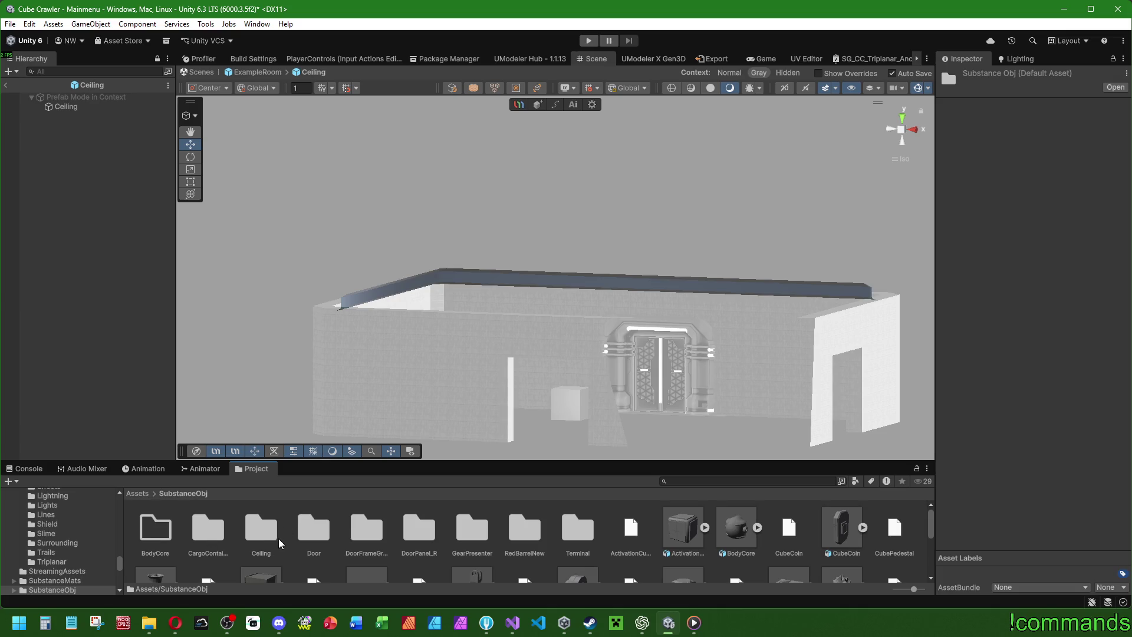
double_click(261, 531)
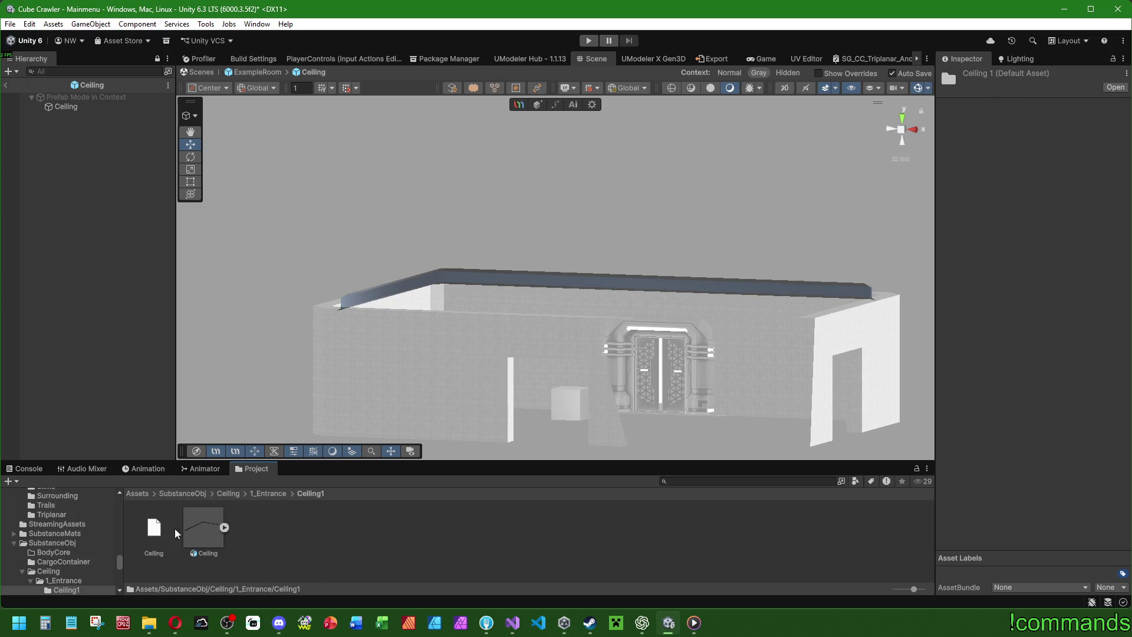
left_click(197, 527)
left_click(154, 528, "ctrl")
key("Delete")
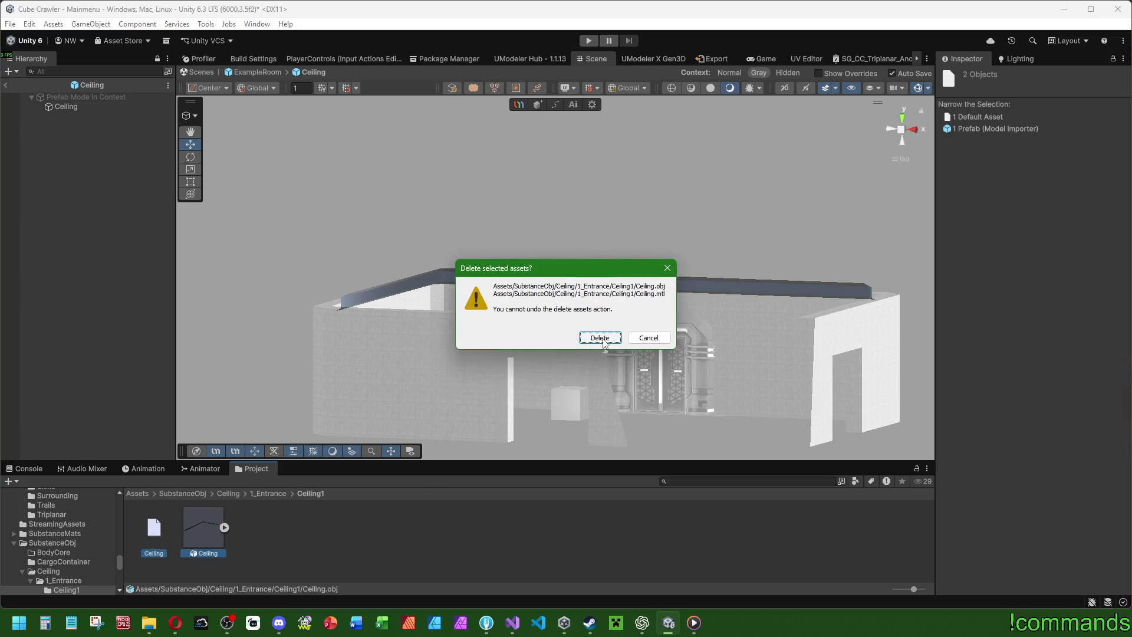
left_click(602, 341)
Select the Ceiling object and bring up the OBJ export settings.
right_click(306, 532)
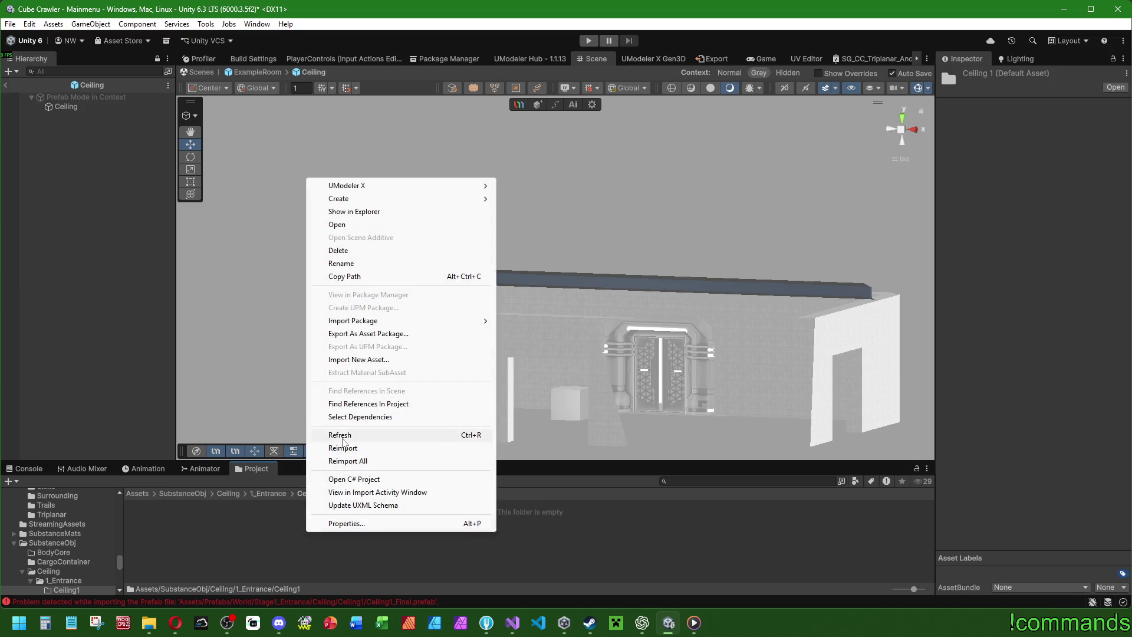
left_click(342, 437)
left_click(68, 108)
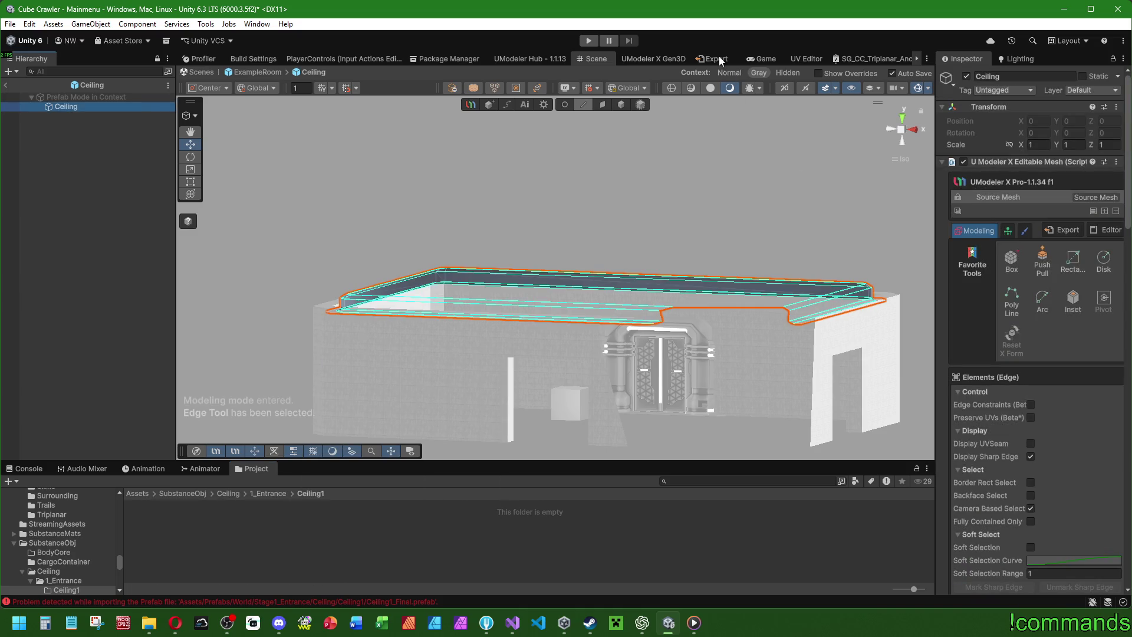
left_click(721, 60)
Export the ceiling as Ceiling.obj into SubstanceObj/Ceiling/1_Entrance/Ceiling1, then refresh that folder.
left_click(488, 169)
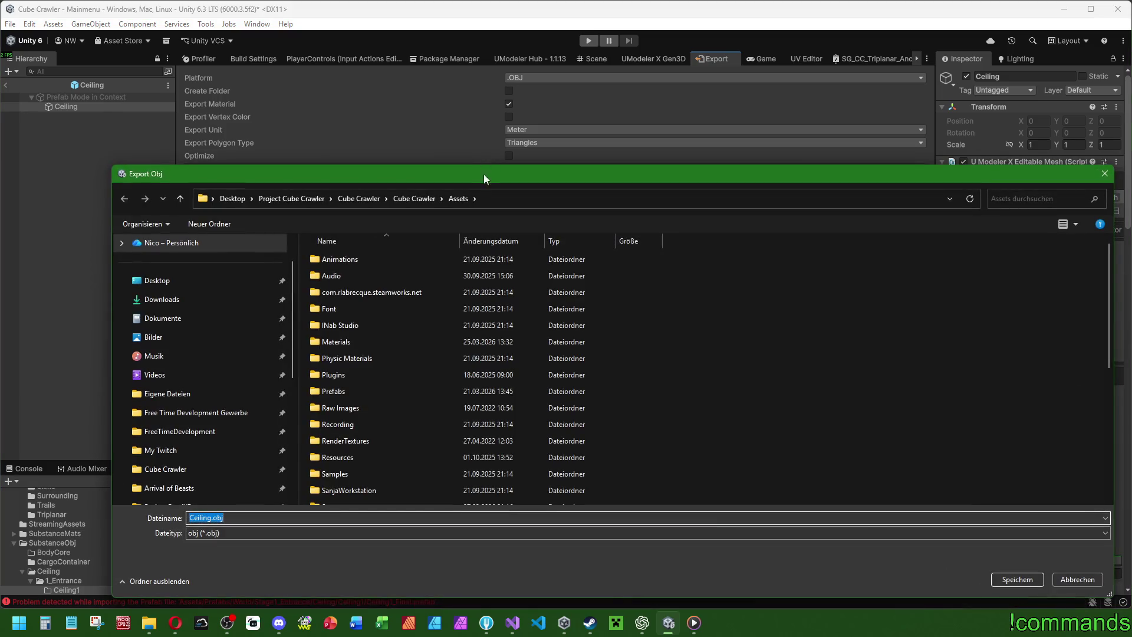
mouse_move(464, 176)
left_mouse_down()
mouse_move(606, 24)
mouse_move(514, 27)
left_mouse_up()
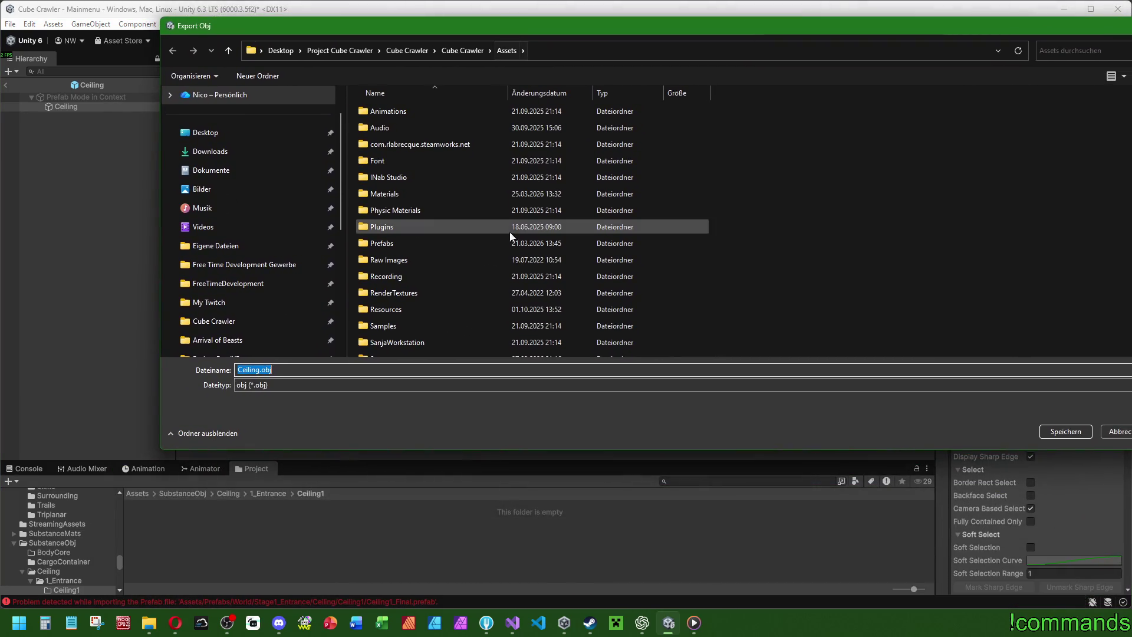
scroll(437, 247, "down", 2)
double_click(391, 349)
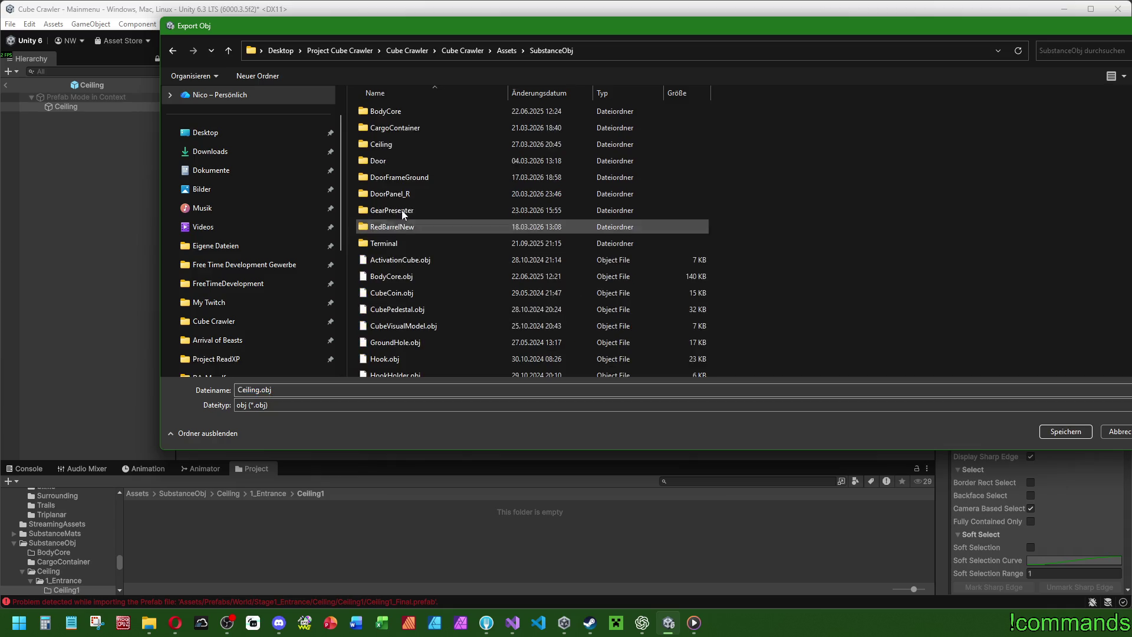
double_click(384, 145)
double_click(387, 112)
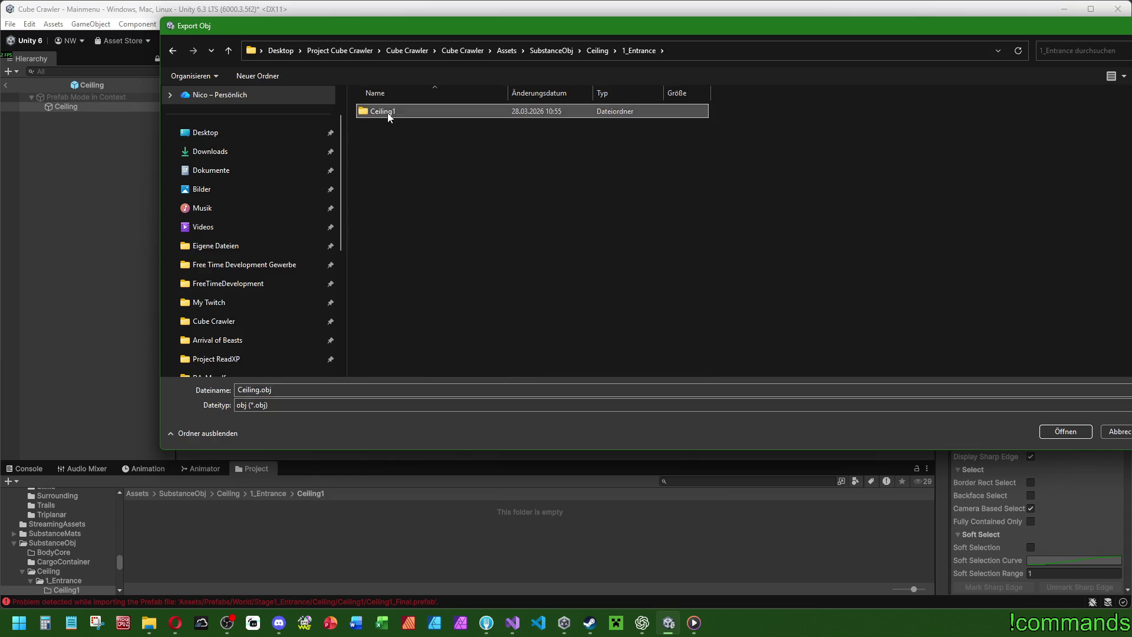
double_click(388, 112)
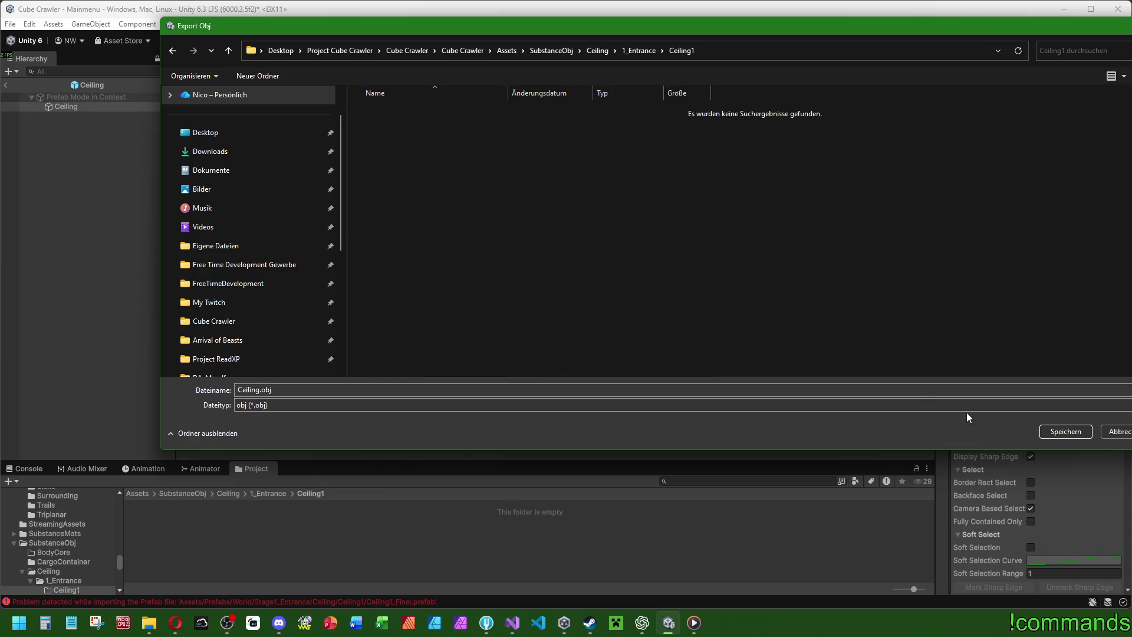
left_click(1068, 432)
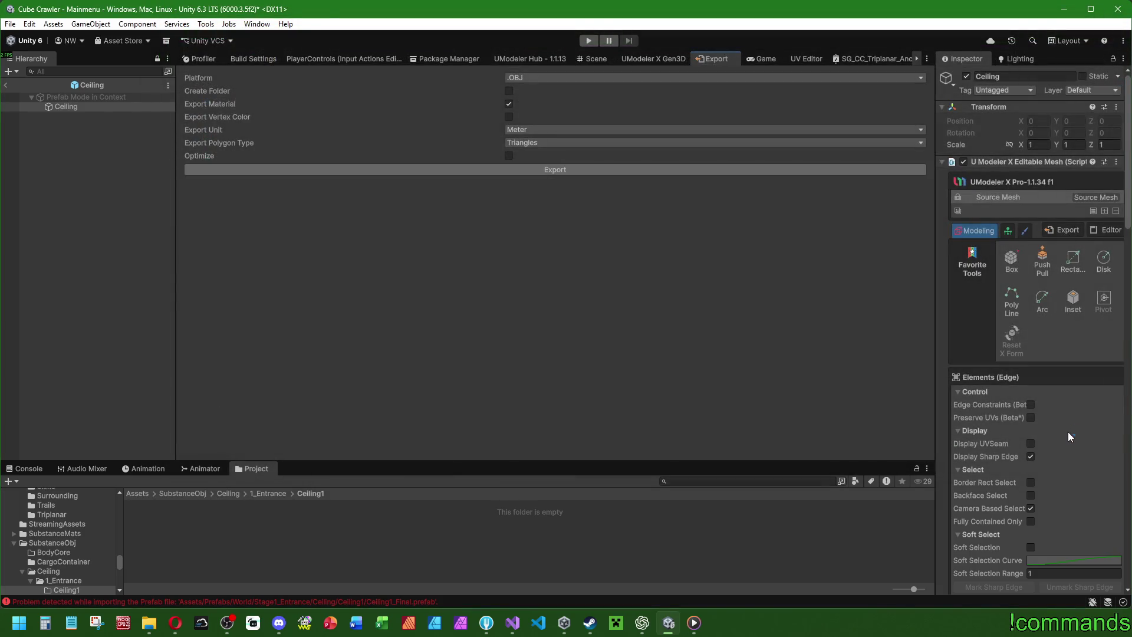
right_click(479, 547)
left_click(507, 447)
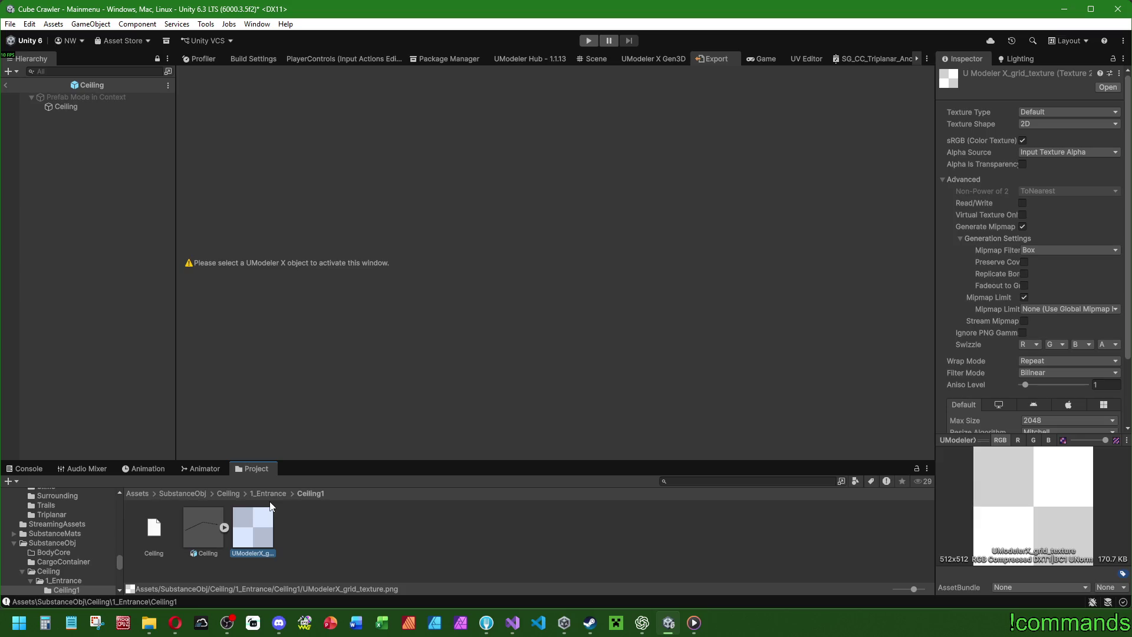
Delete the unneeded UModelerX_grid_texture from the Ceiling1 folder.
key("Delete")
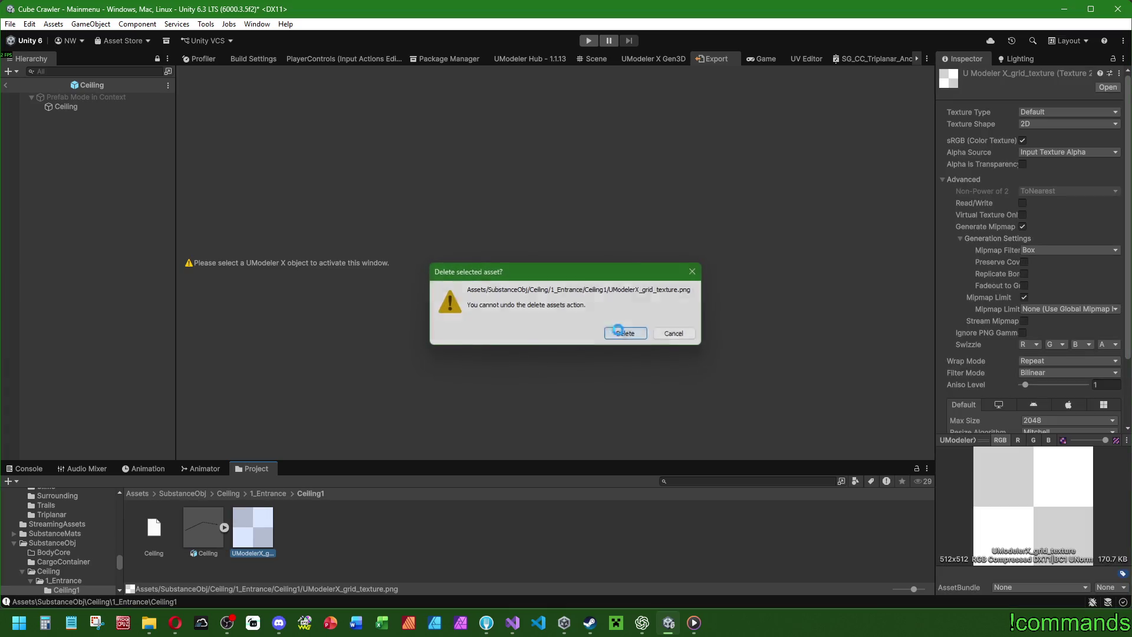
left_click(613, 334)
left_click(593, 59)
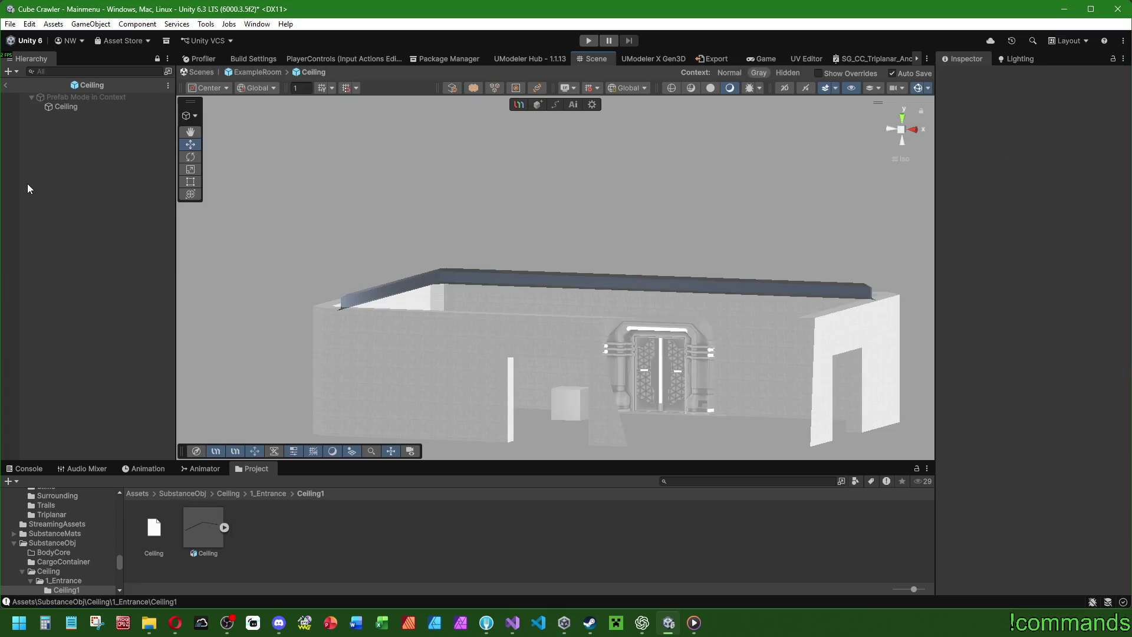
Back in ExampleRoom, delete the old Ceiling object and enable Ceiling1_Final.
left_click(7, 86)
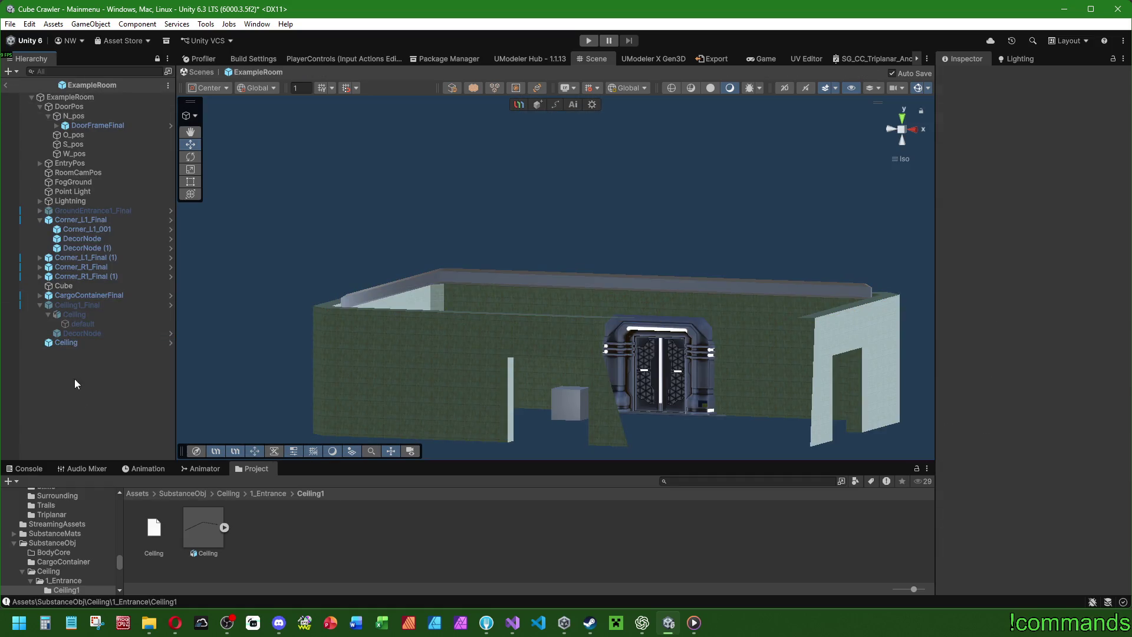
left_click(76, 344)
mouse_move(589, 423)
left_mouse_down()
mouse_move(530, 383)
mouse_move(93, 356)
left_mouse_up()
left_click(86, 344)
left_click(996, 122)
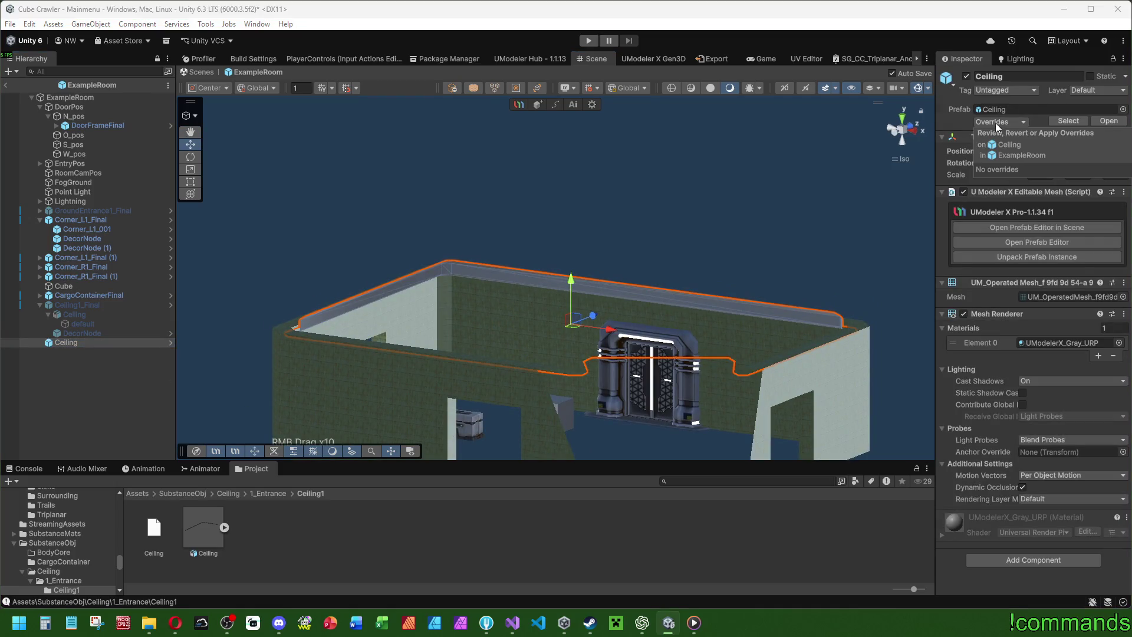
left_click(80, 344)
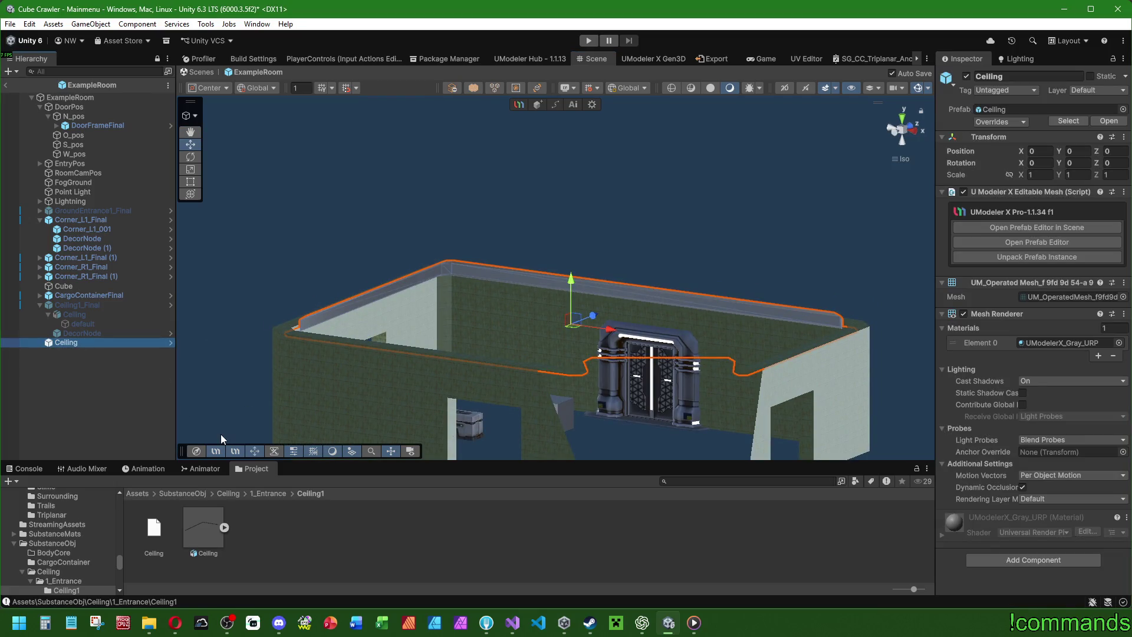
key("Delete")
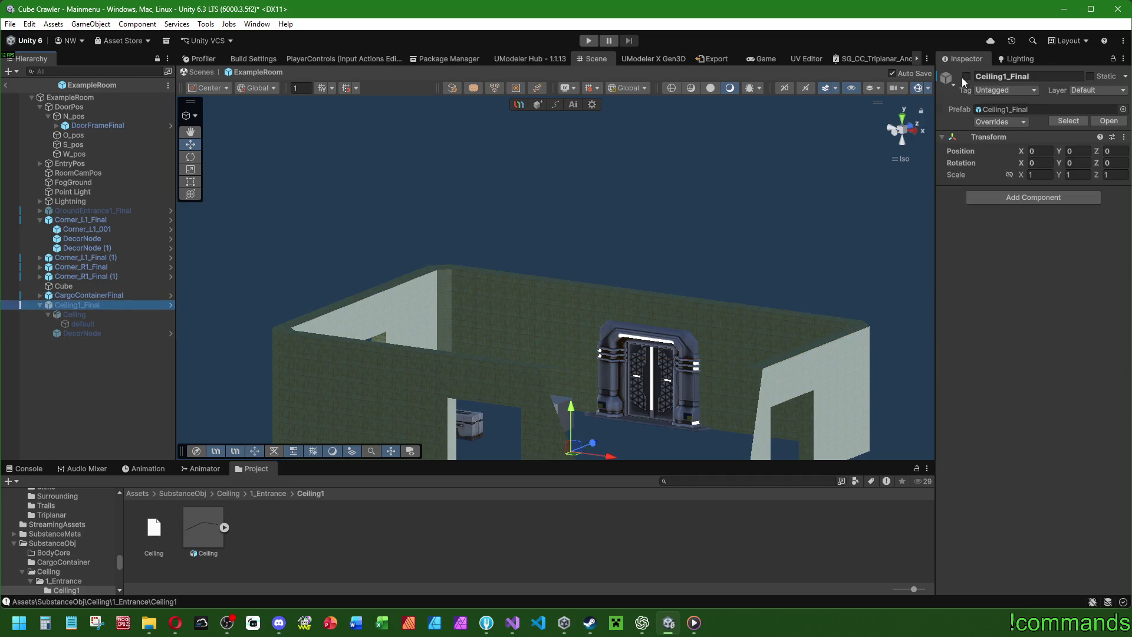
left_click(967, 77)
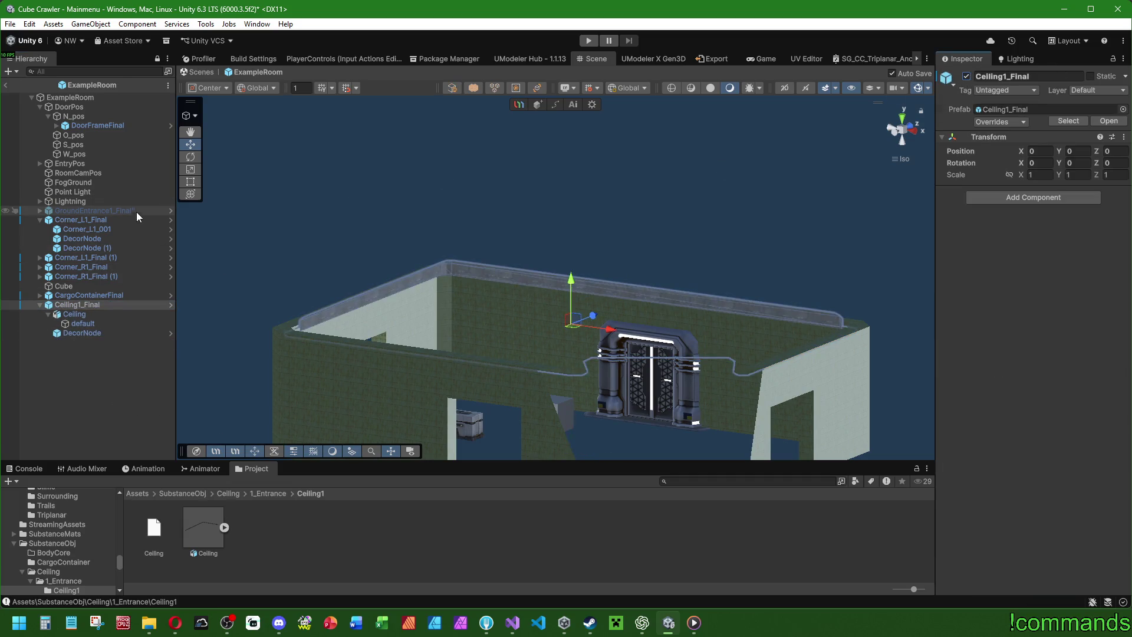
Enable the GroundEntrance1_Final floor and open Ceiling1_Final in Prefab Mode.
left_click(967, 76)
left_click(69, 393)
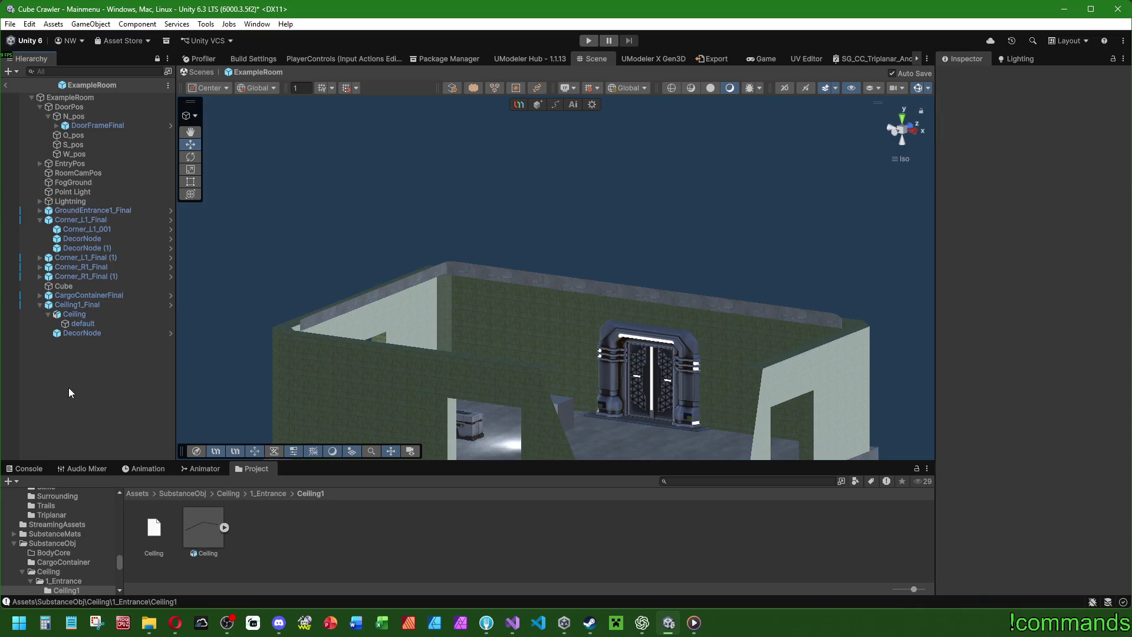
left_click(96, 305)
left_click(1101, 123)
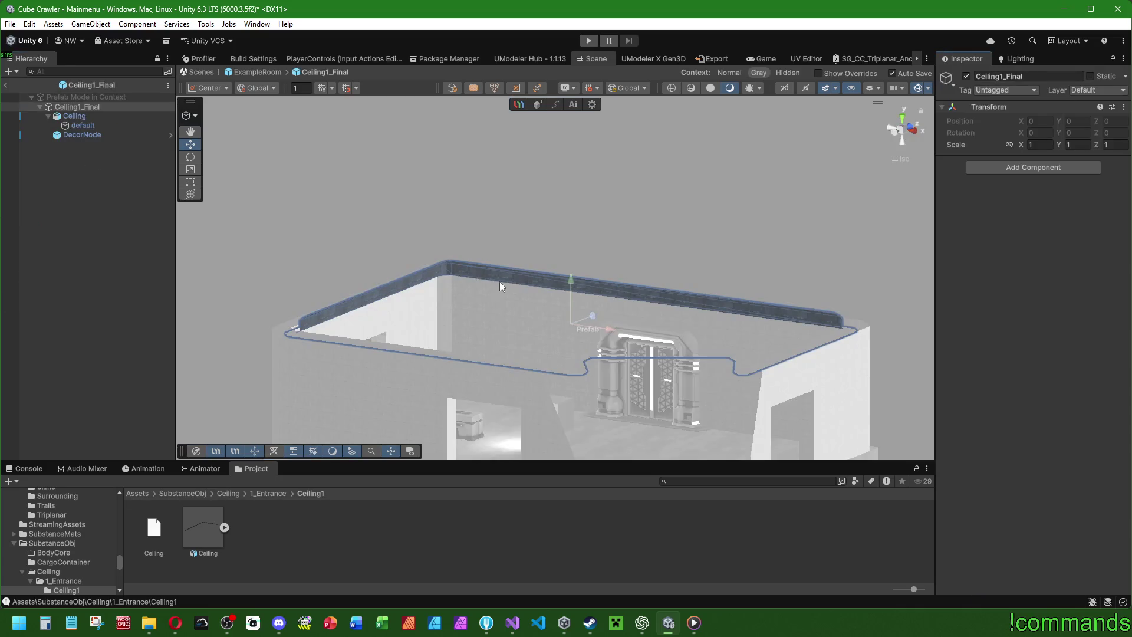
Select the Ceiling child and its default mesh, then orbit and zoom to view the ceiling from below.
left_click(88, 116)
left_click(90, 123)
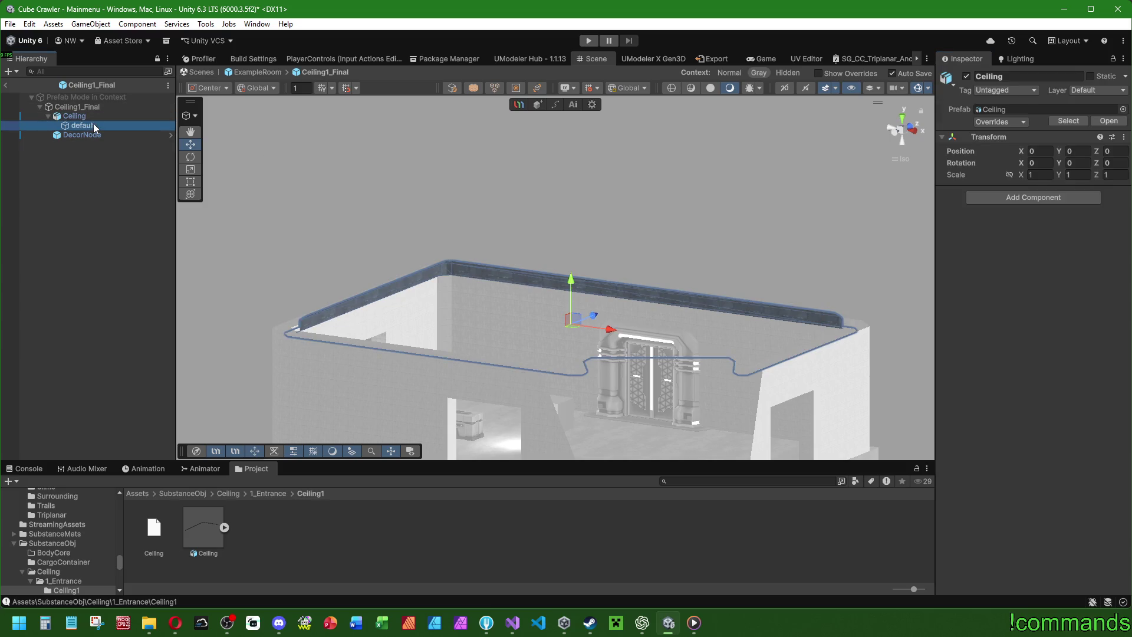
left_click(88, 116)
left_click(103, 195)
left_click(87, 115)
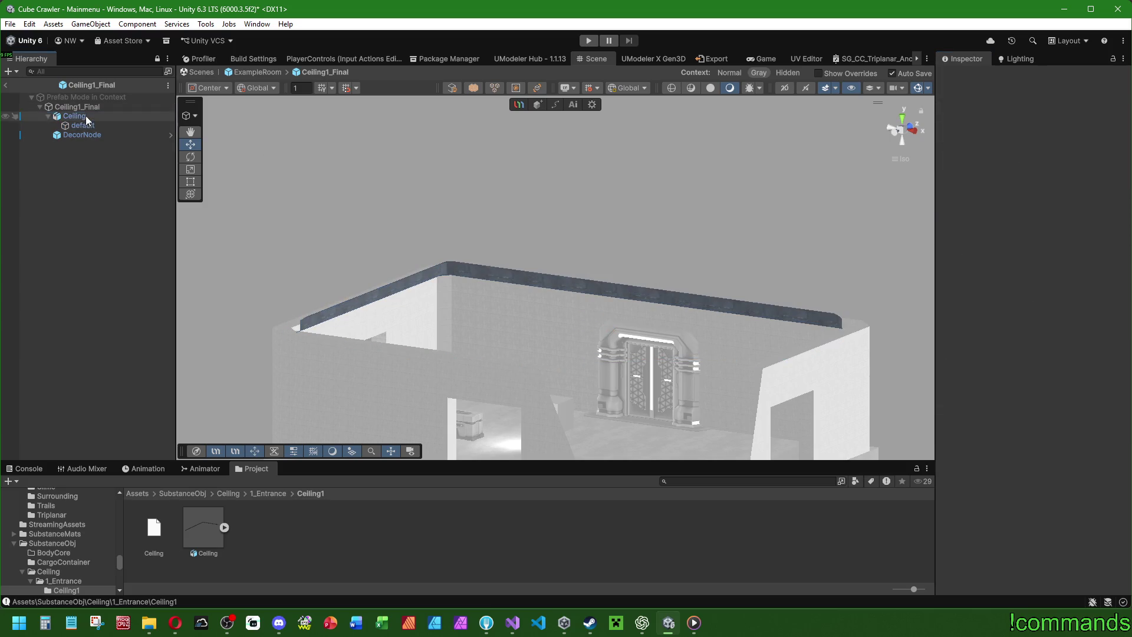
left_click_drag(413, 195, 510, 186)
scroll(510, 186, "up", 10)
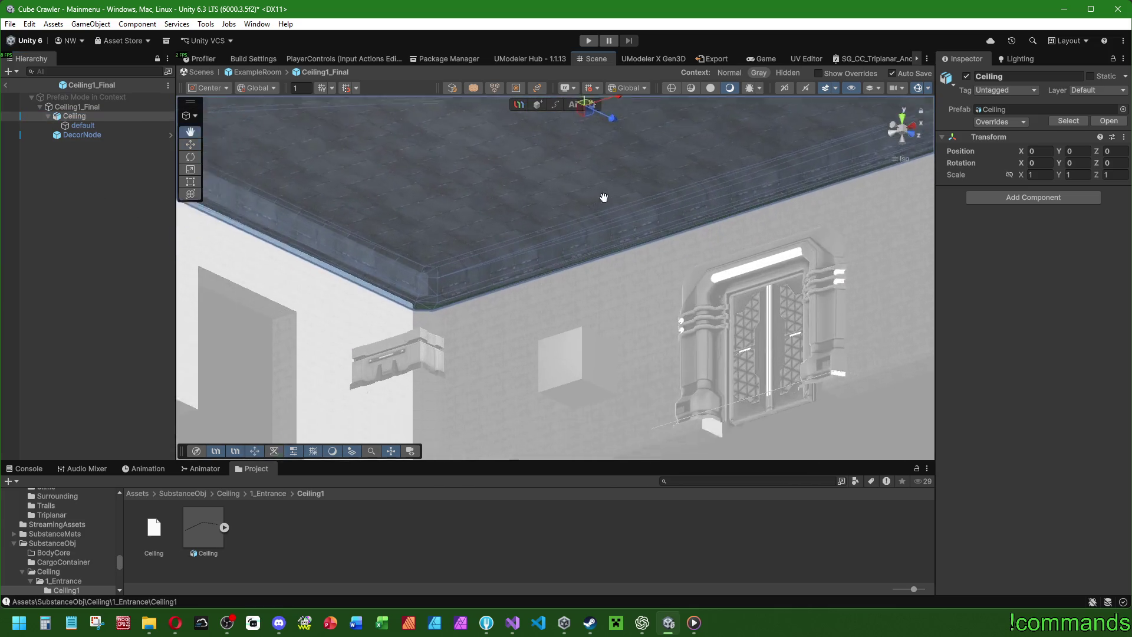
left_click_drag(546, 236, 567, 152)
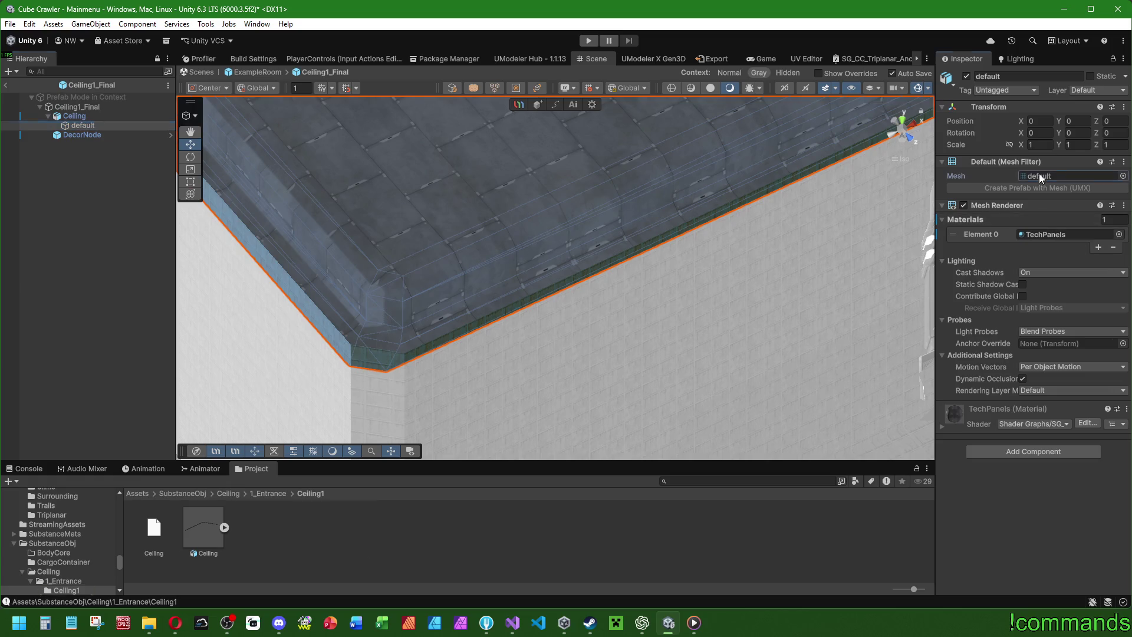
Locate the ceiling's default mesh asset in the Project and reselect the Ceiling object.
left_click(1039, 174)
left_click(224, 528)
left_click(353, 242)
mouse_move(354, 241)
left_mouse_down()
mouse_move(629, 313)
mouse_move(524, 370)
mouse_move(450, 245)
mouse_move(536, 220)
mouse_move(684, 358)
mouse_move(796, 341)
mouse_move(530, 284)
mouse_move(674, 422)
mouse_move(375, 318)
mouse_move(354, 295)
left_mouse_up()
left_click(92, 122)
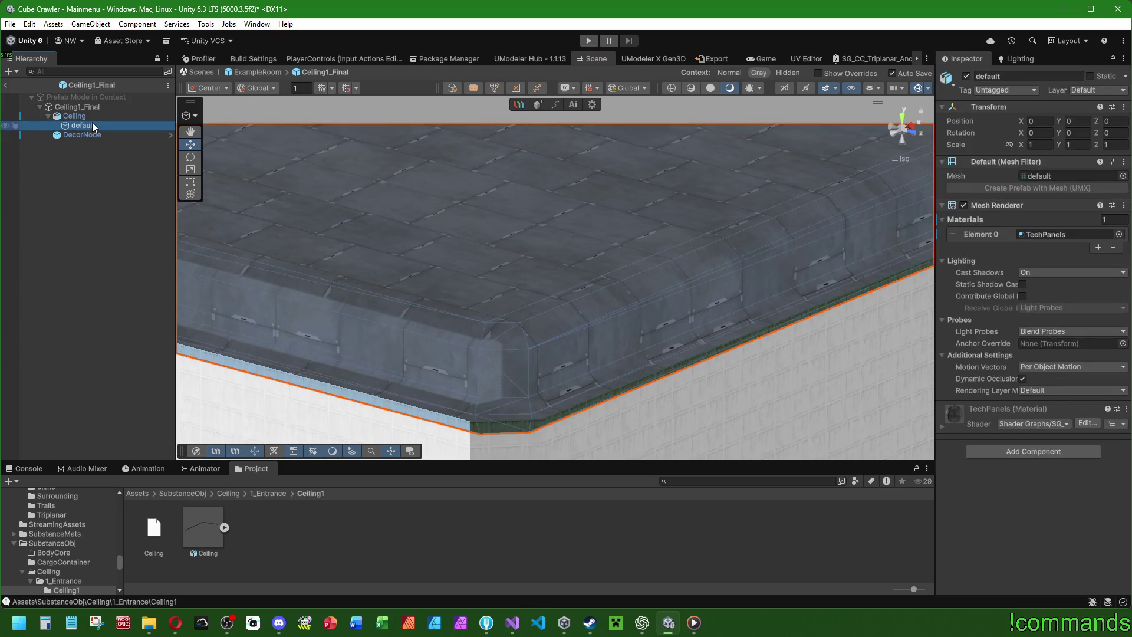
left_click(92, 116)
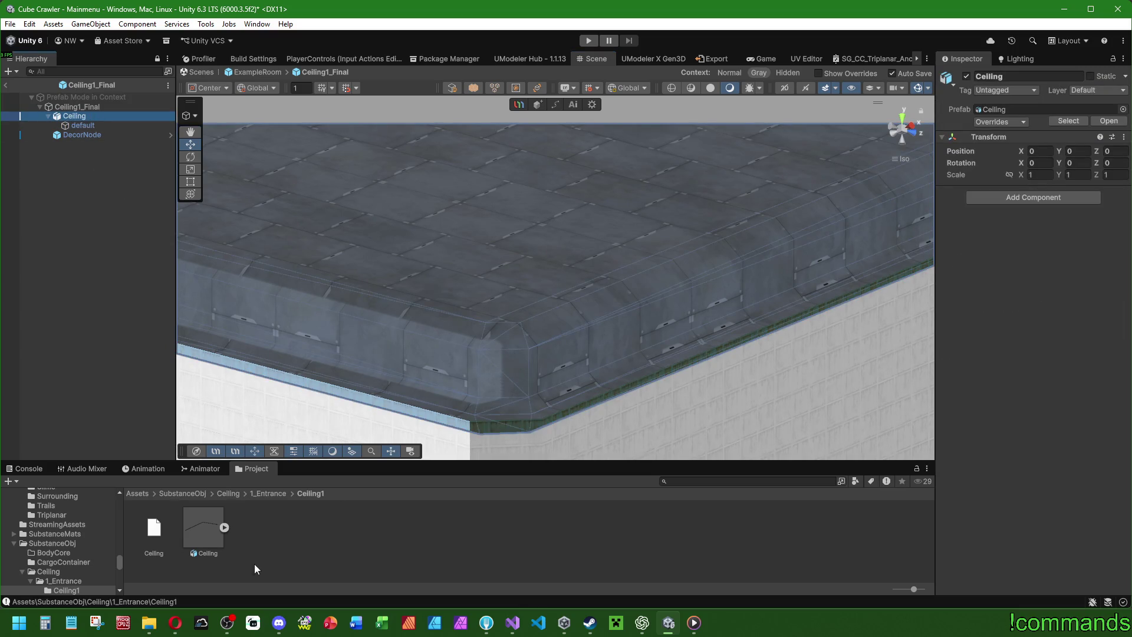
Remap UModelerX_Gray_URP to TechPanels on the Ceiling import, then swap in the reimported Ceiling under Ceiling1_Final.
left_click(213, 533)
left_click(1071, 110)
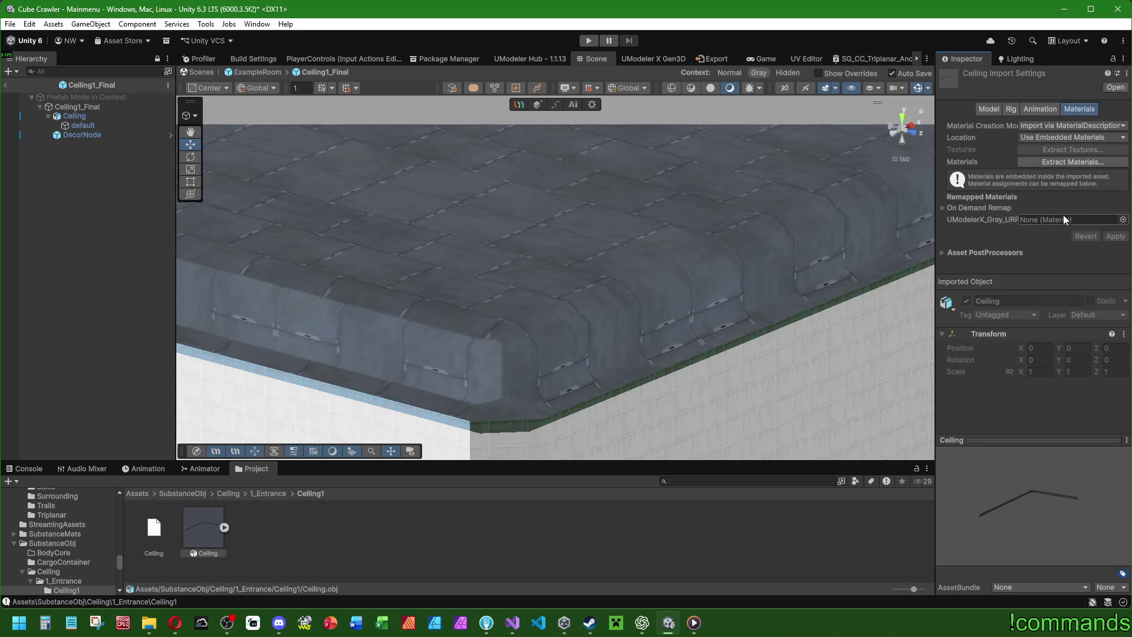
left_click(1123, 220)
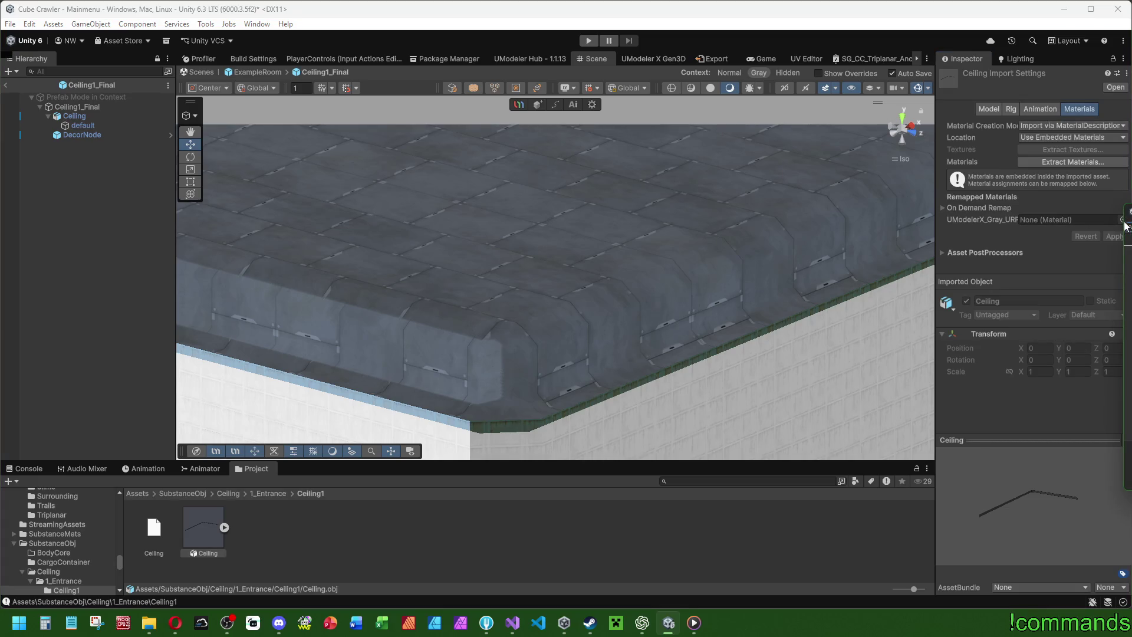
key("Return")
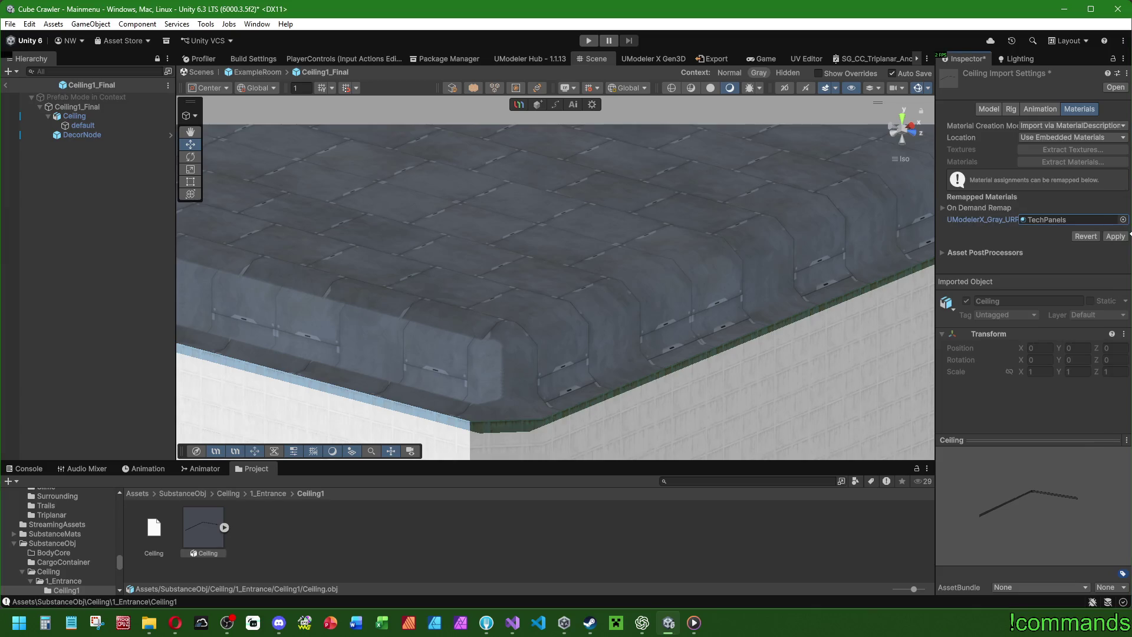
left_click(1113, 236)
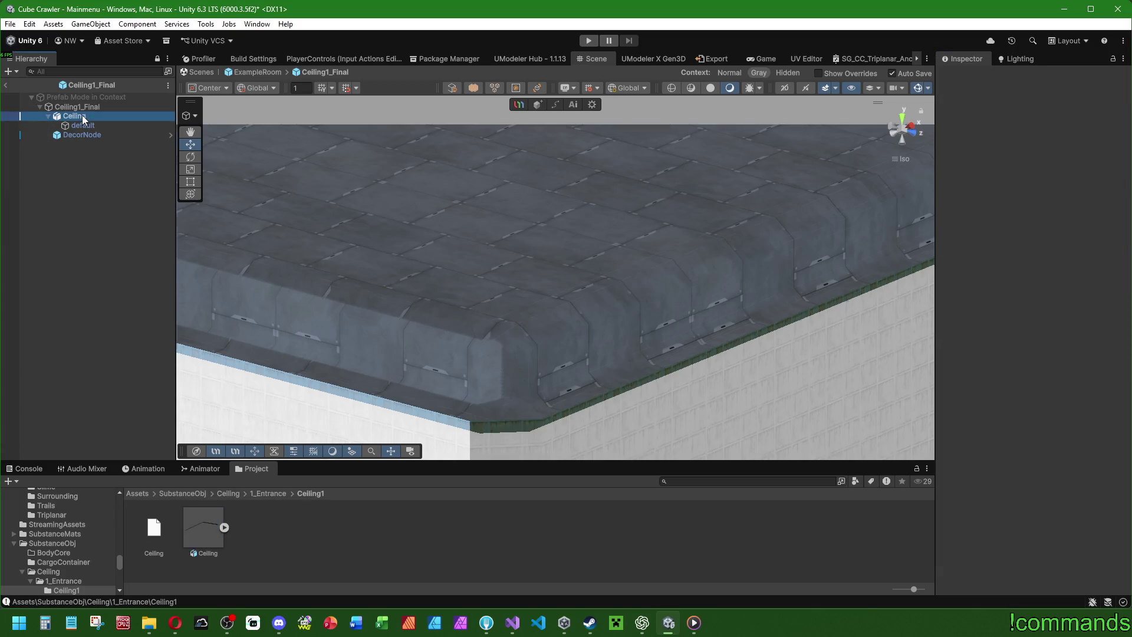
key("Delete")
mouse_move(206, 532)
left_mouse_down()
mouse_move(80, 161)
mouse_move(80, 108)
mouse_move(90, 119)
left_mouse_up()
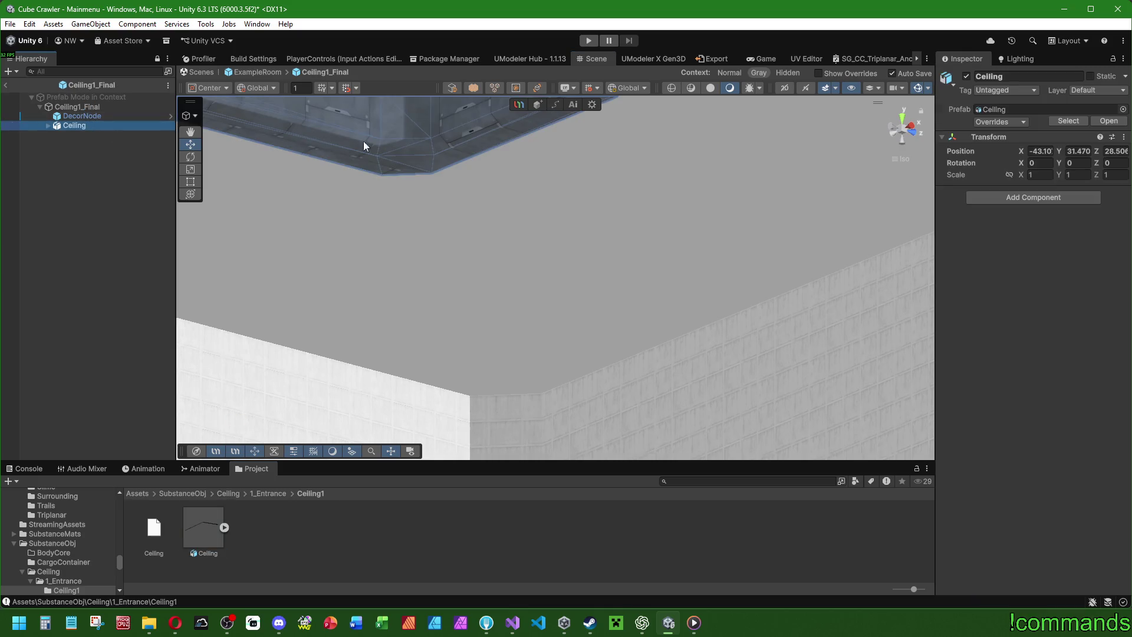
Move the new Ceiling above DecorNode and reset its transform to position 0,0,0.
key("f")
left_click(48, 247)
left_click_drag(85, 126, 83, 112)
right_click(1018, 151)
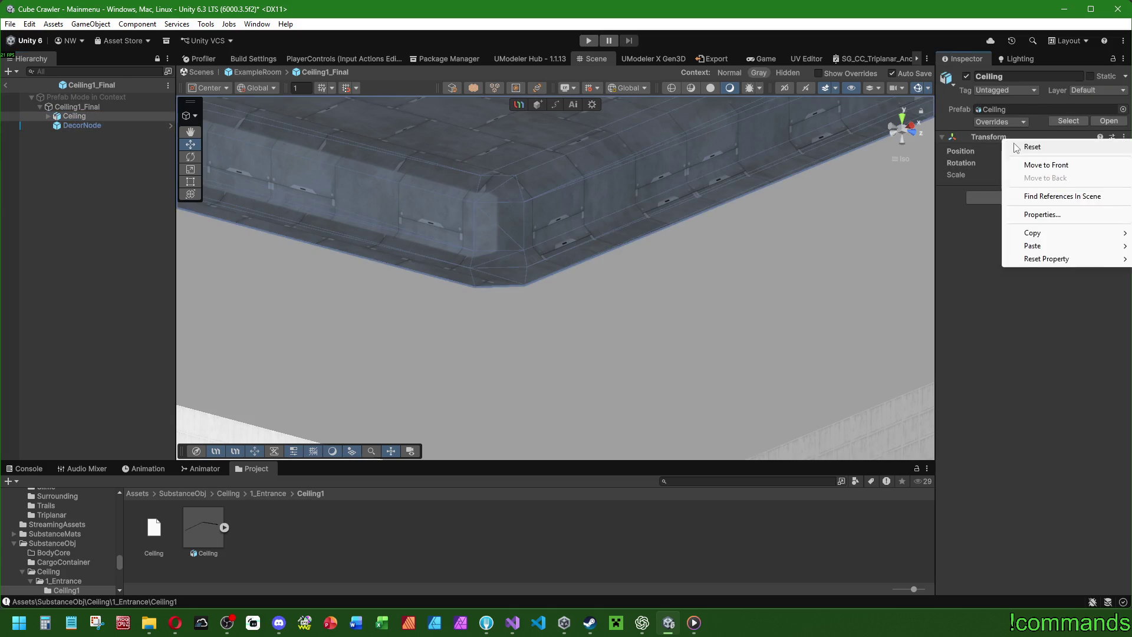
left_click(1032, 147)
Inspect the repositioned ceiling, its corner, and the wall and door from several angles, then return to ExampleRoom.
key("f")
left_click(112, 252)
mouse_move(331, 225)
left_mouse_down()
mouse_move(531, 246)
mouse_move(475, 273)
mouse_move(482, 283)
mouse_move(253, 197)
mouse_move(329, 190)
mouse_move(439, 262)
left_mouse_up()
left_click(93, 117)
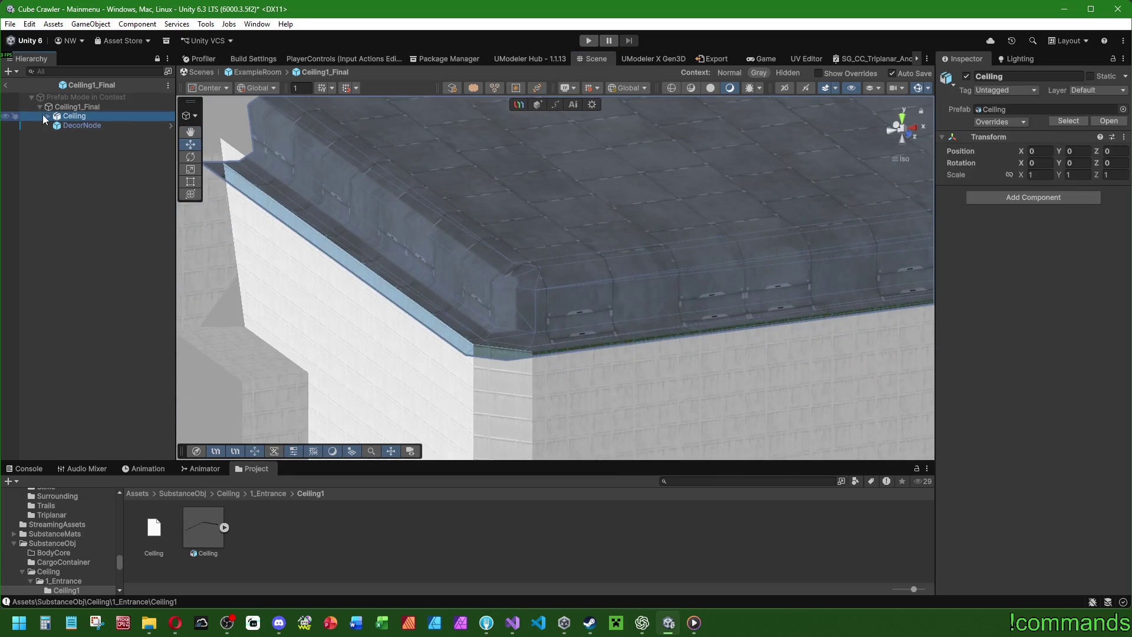
mouse_move(531, 301)
left_mouse_down()
mouse_move(571, 313)
mouse_move(578, 331)
mouse_move(584, 303)
mouse_move(578, 319)
mouse_move(543, 273)
mouse_move(757, 340)
mouse_move(448, 265)
mouse_move(619, 283)
mouse_move(460, 205)
mouse_move(421, 140)
left_mouse_up()
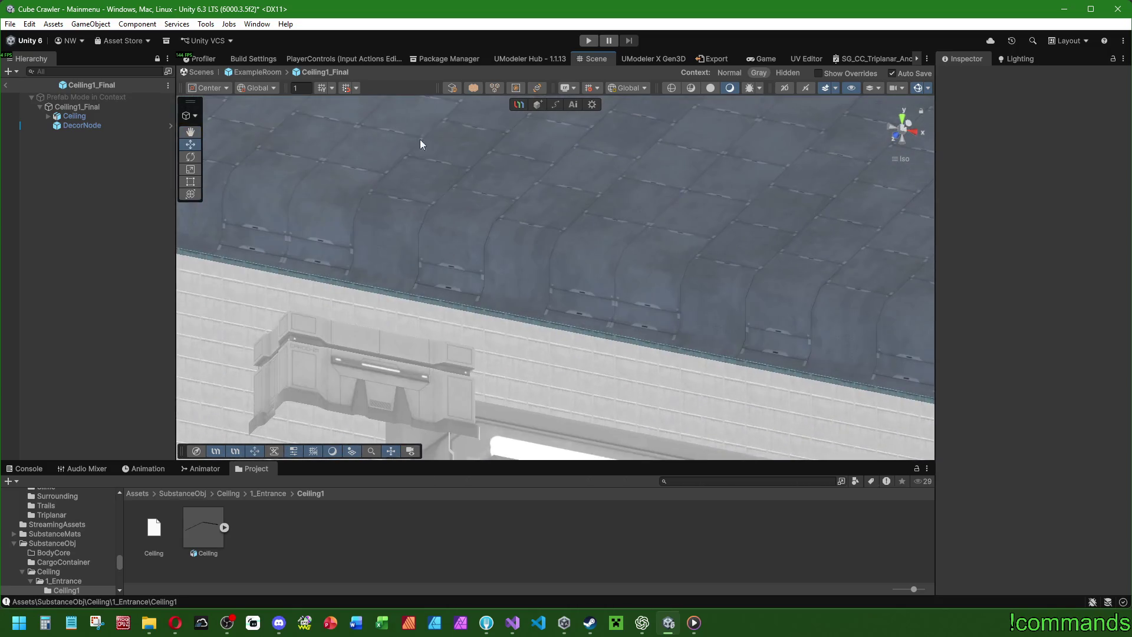
mouse_move(711, 287)
left_mouse_down()
mouse_move(478, 210)
mouse_move(546, 230)
mouse_move(79, 259)
mouse_move(149, 245)
mouse_move(212, 252)
mouse_move(435, 234)
mouse_move(368, 260)
mouse_move(645, 252)
mouse_move(472, 265)
mouse_move(405, 288)
mouse_move(540, 219)
left_mouse_up()
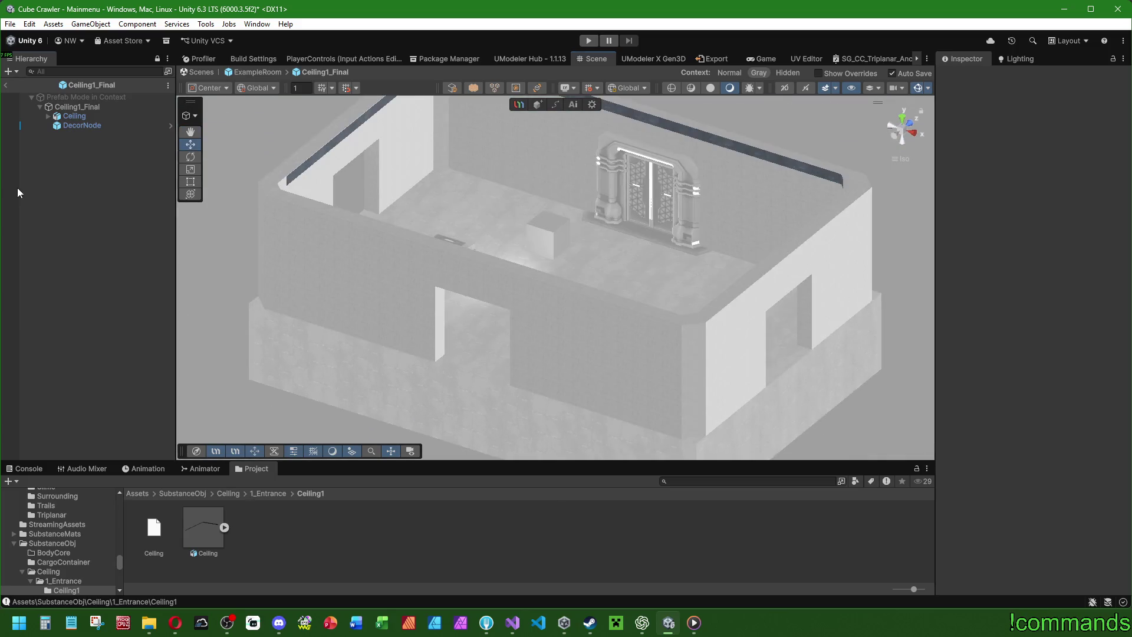
left_click(6, 86)
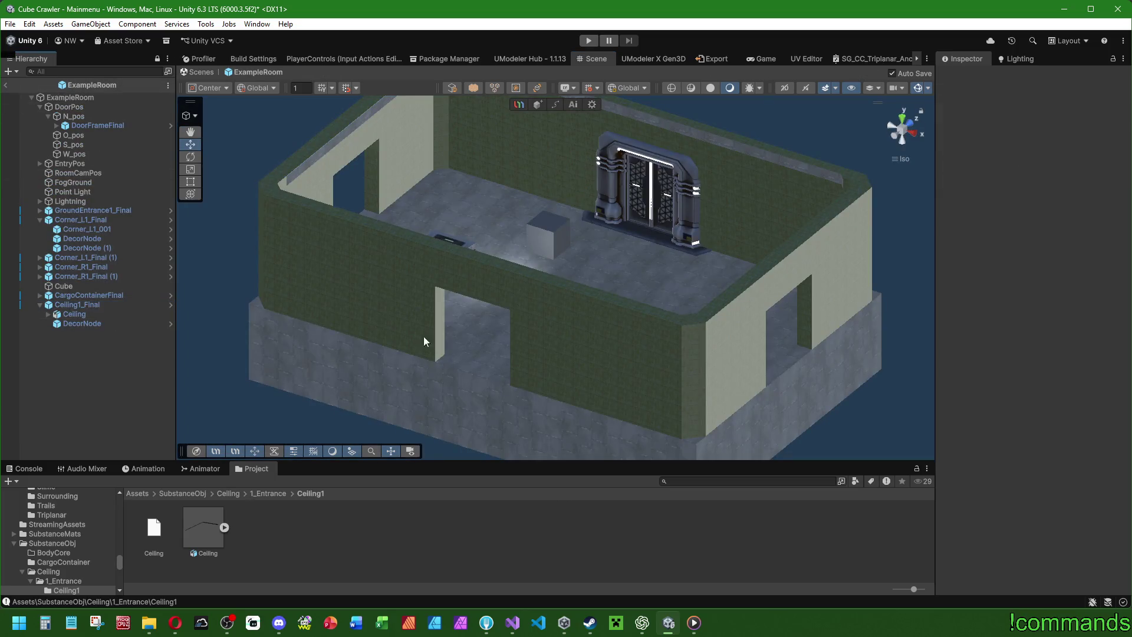
Clear the Console and leave ExampleRoom for the Mainmenu scene.
left_click(27, 469)
left_click(18, 482)
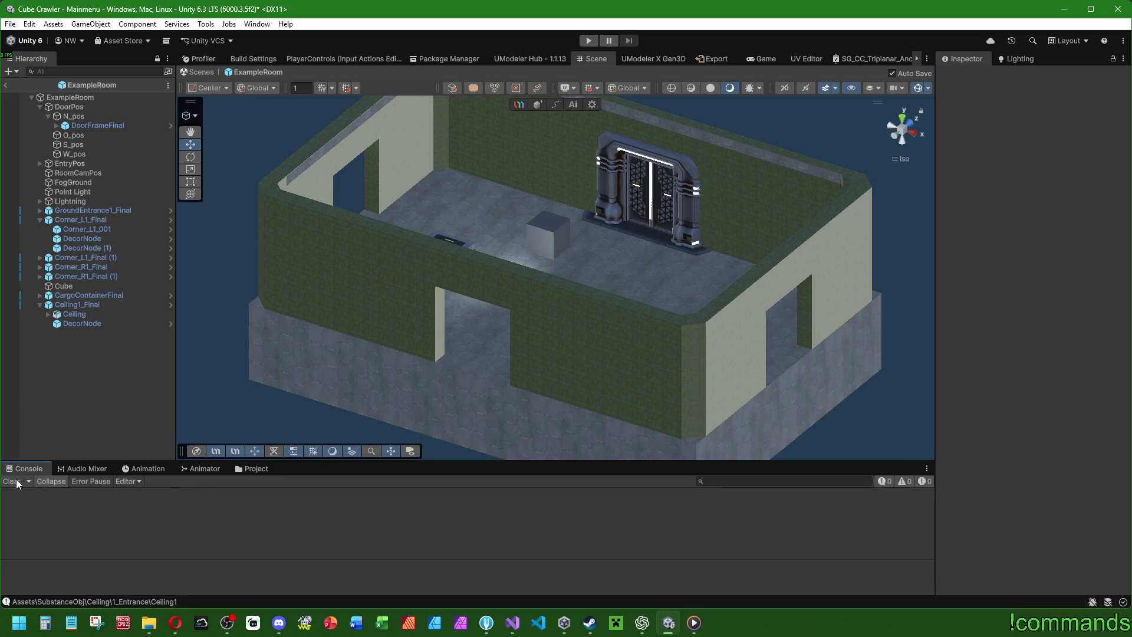
left_click(6, 86)
Save the Mainmenu scene with File > Save.
left_click(10, 24)
left_click(10, 23)
left_click(33, 81)
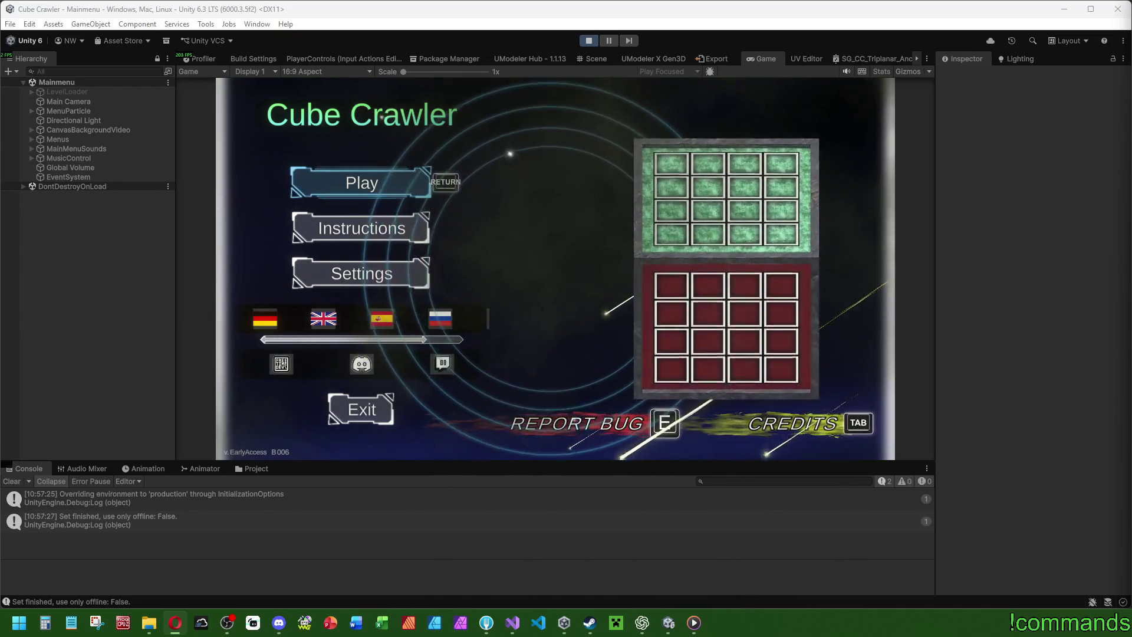
Start the game from the Cube Crawler main menu, maximize the Game view, and enter the cube.
left_click(13, 482)
key("Return")
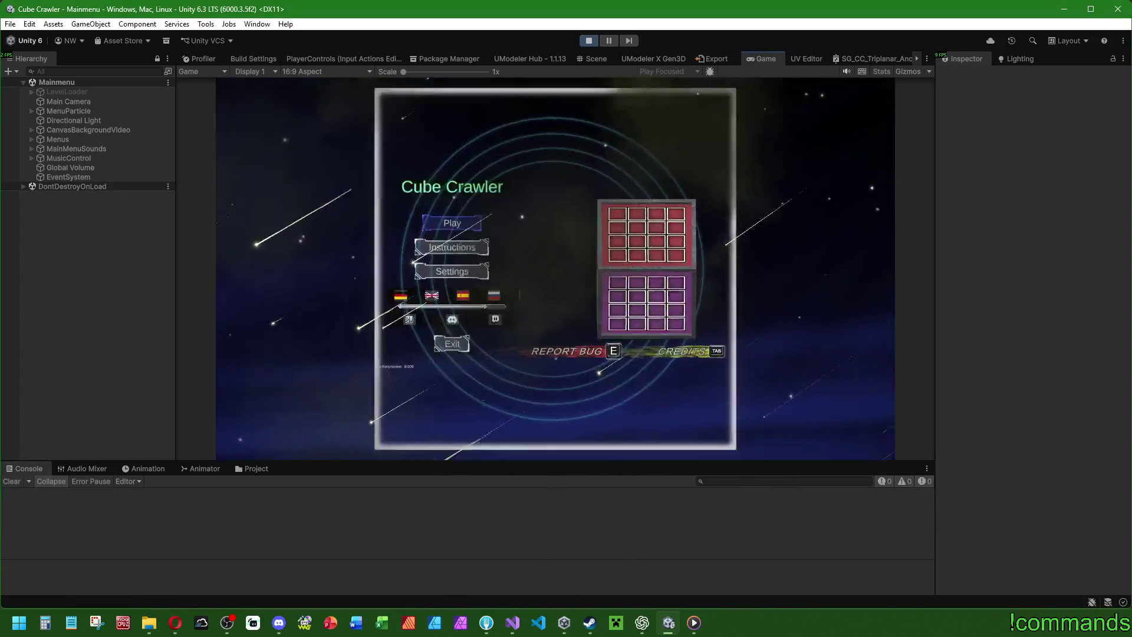
key("super")
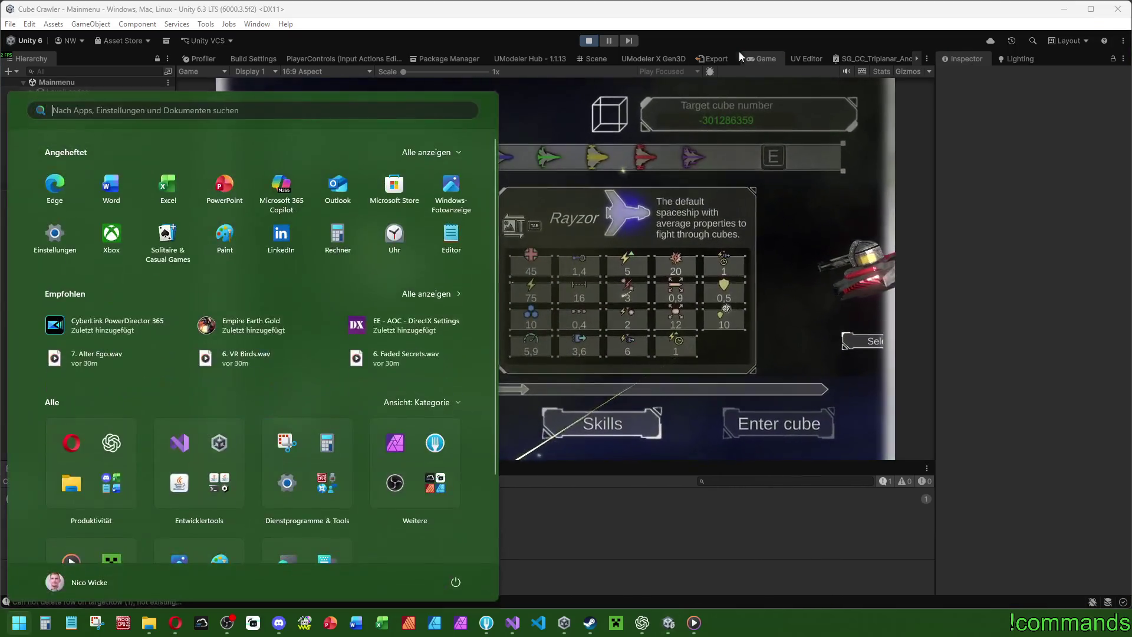
double_click(763, 59)
key("Return")
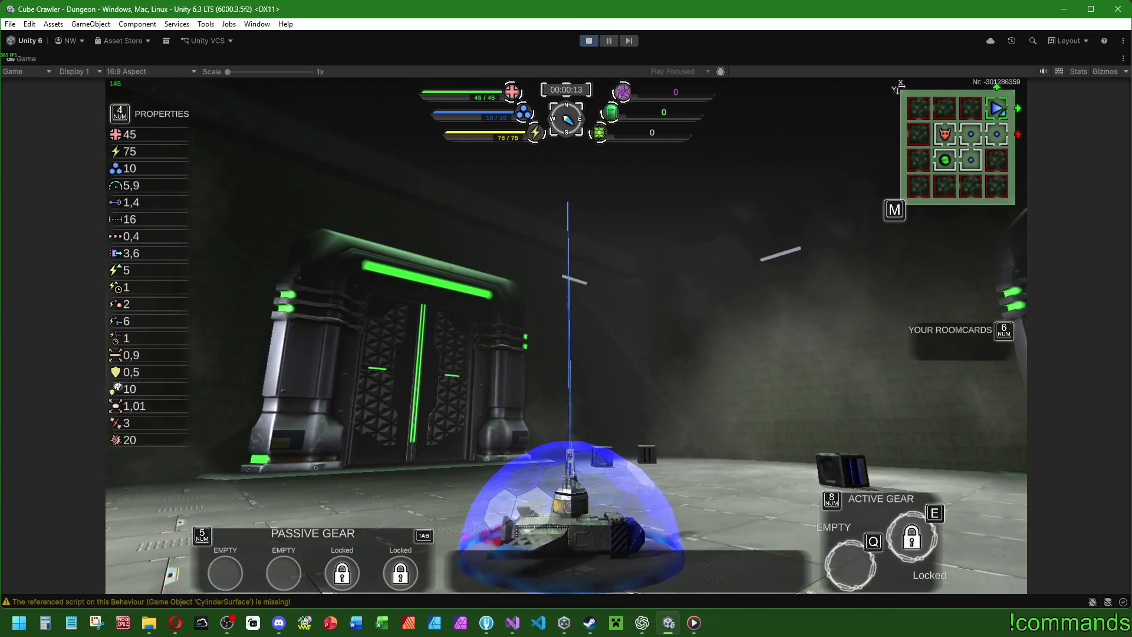
Restore the Game view to the normal editor layout and clear the Console.
key("super")
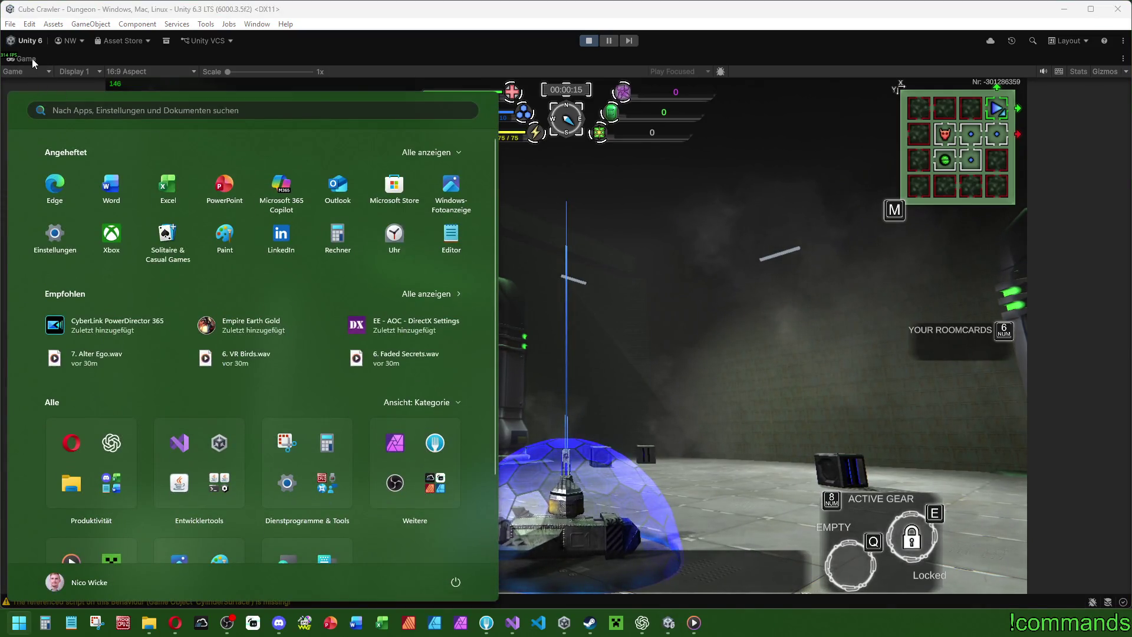
double_click(27, 59)
key("super")
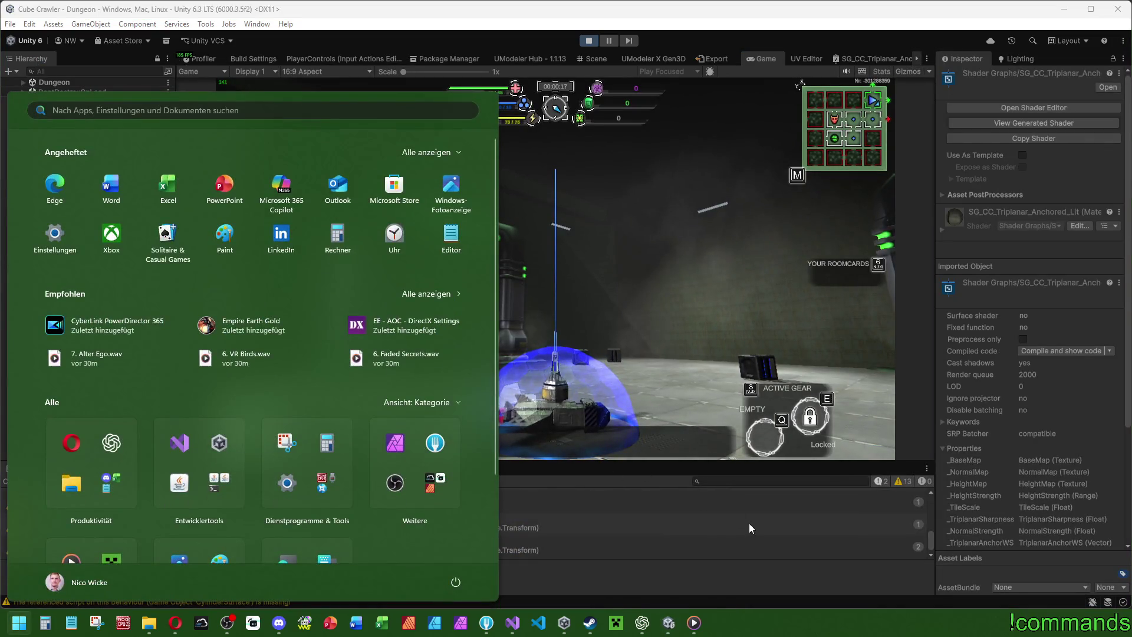
left_click(749, 522)
left_click(12, 481)
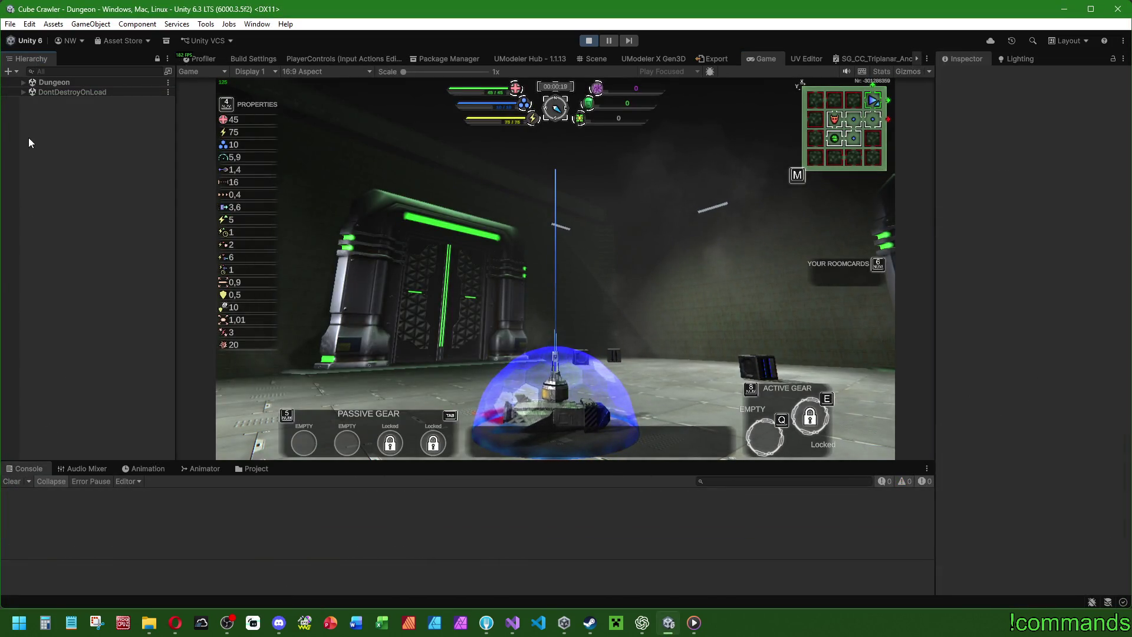
Show the running Dungeon in the Scene view and frame Room_Ident 20 from above.
left_click(605, 60)
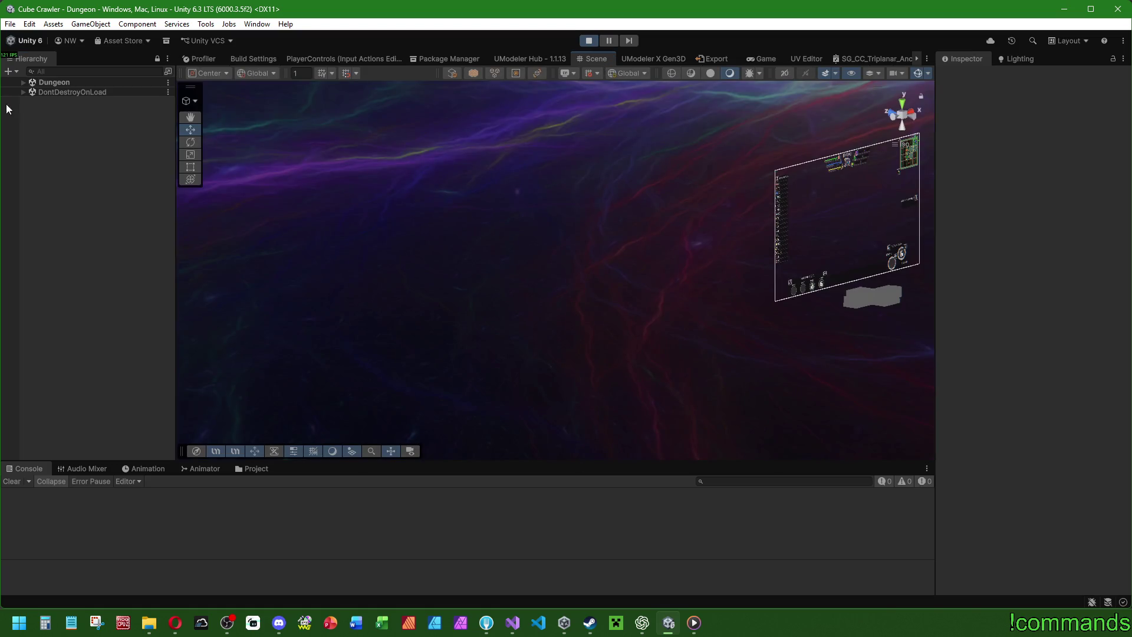
left_click(24, 82)
double_click(81, 148)
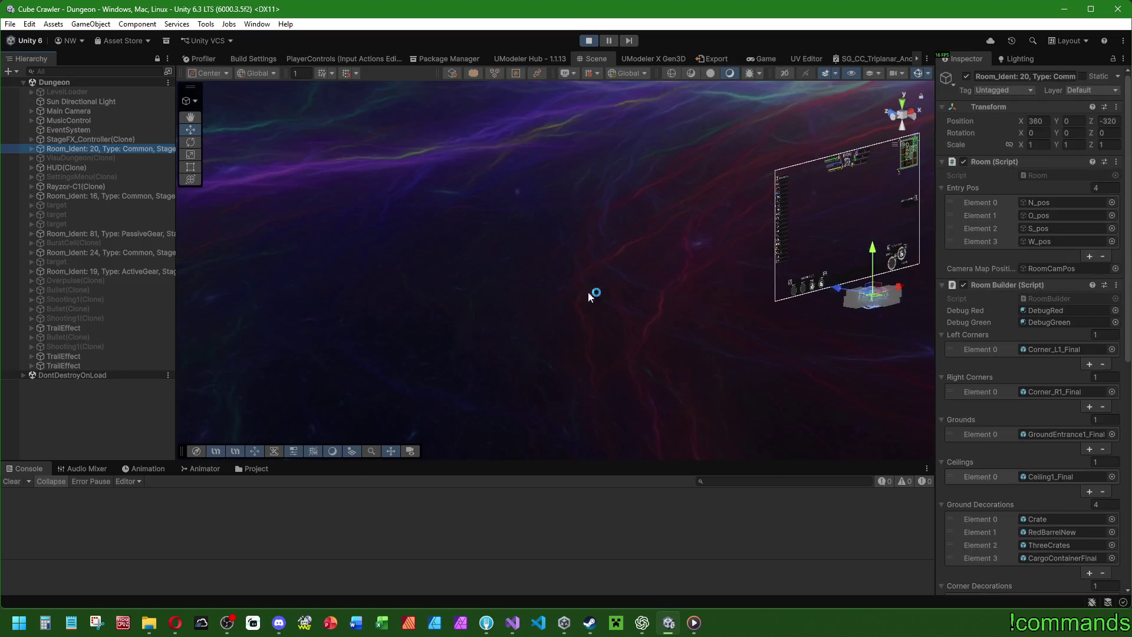
left_click_drag(640, 307, 477, 359)
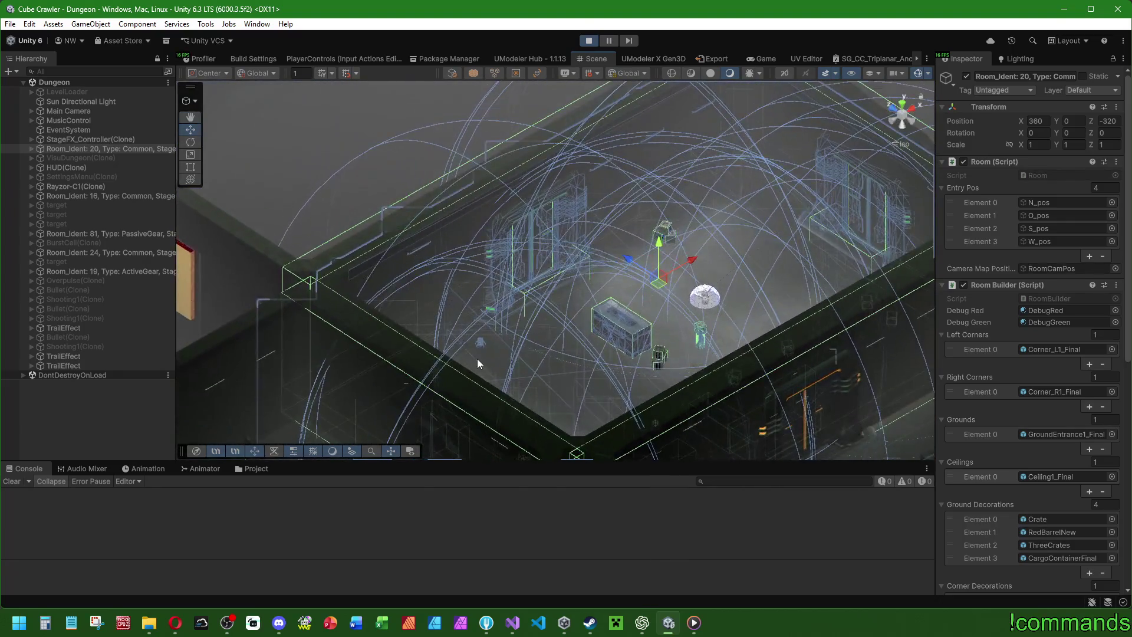
Check that Ceiling1_Final(Clone) and its Ceiling child sit at 0,0,0, then switch the Scene view with Numpad 5.
left_click(32, 148)
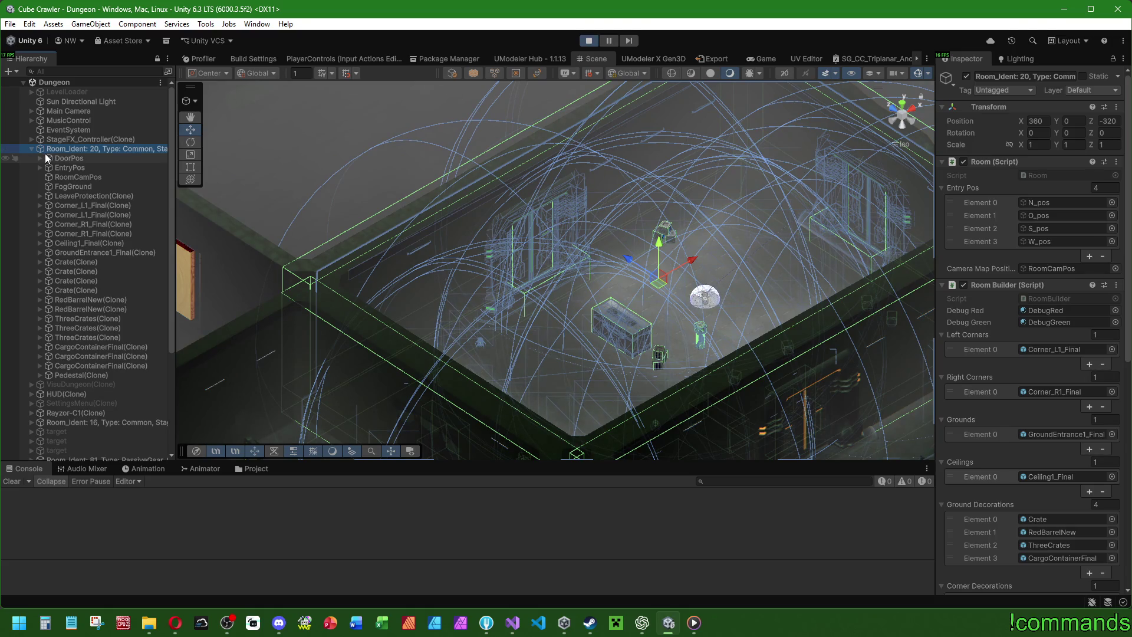
left_click(79, 243)
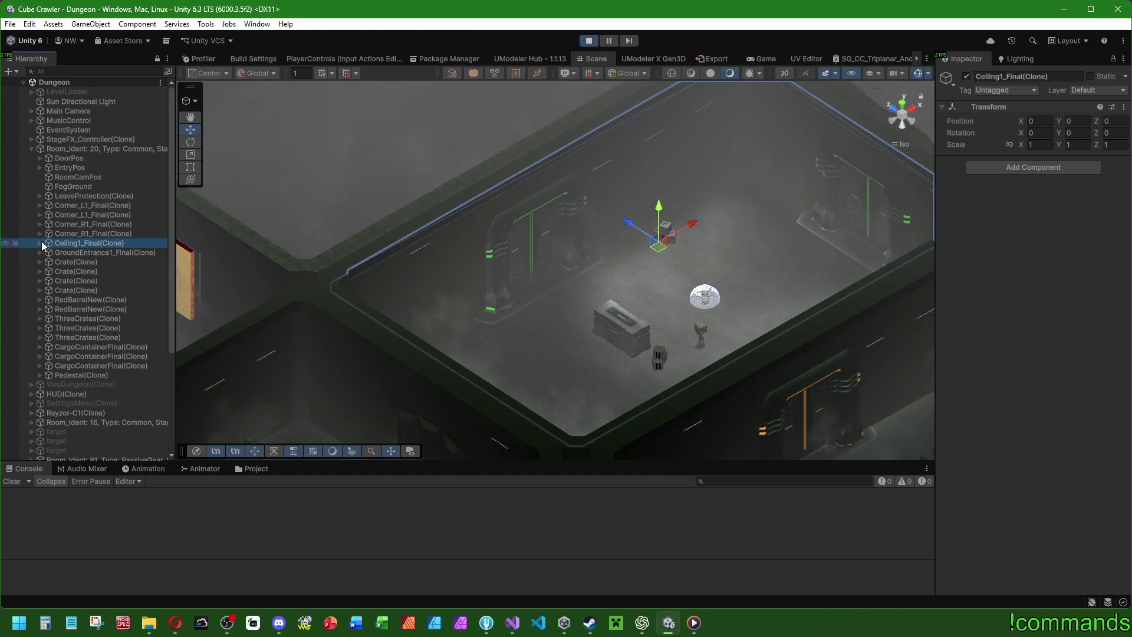
left_click(41, 242)
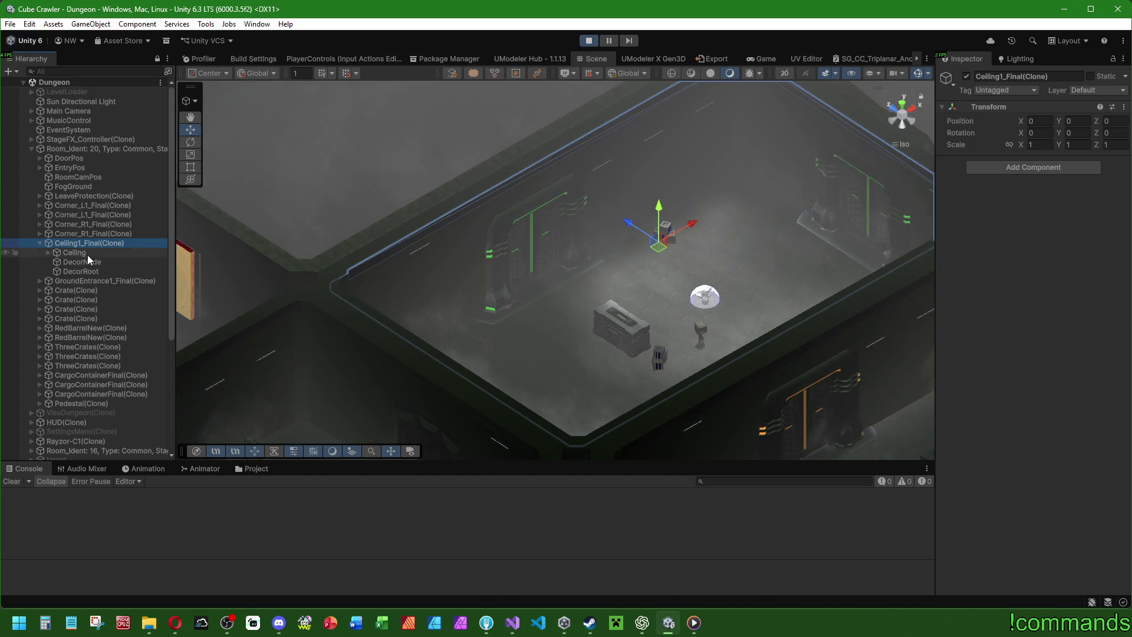
left_click(51, 253)
left_click(49, 253)
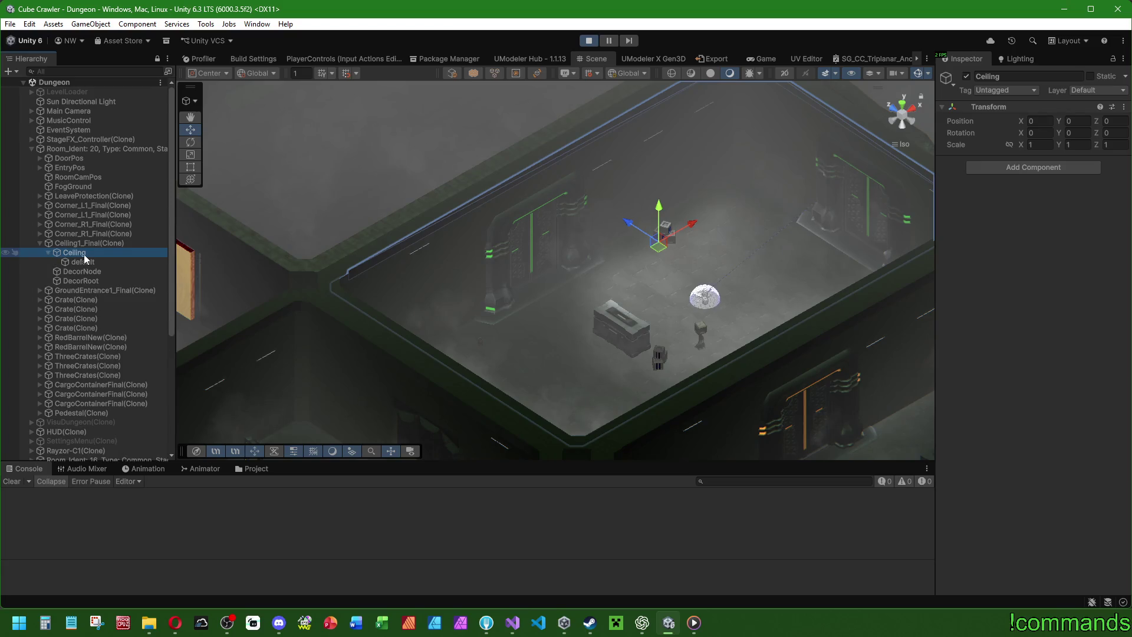
left_click(73, 243)
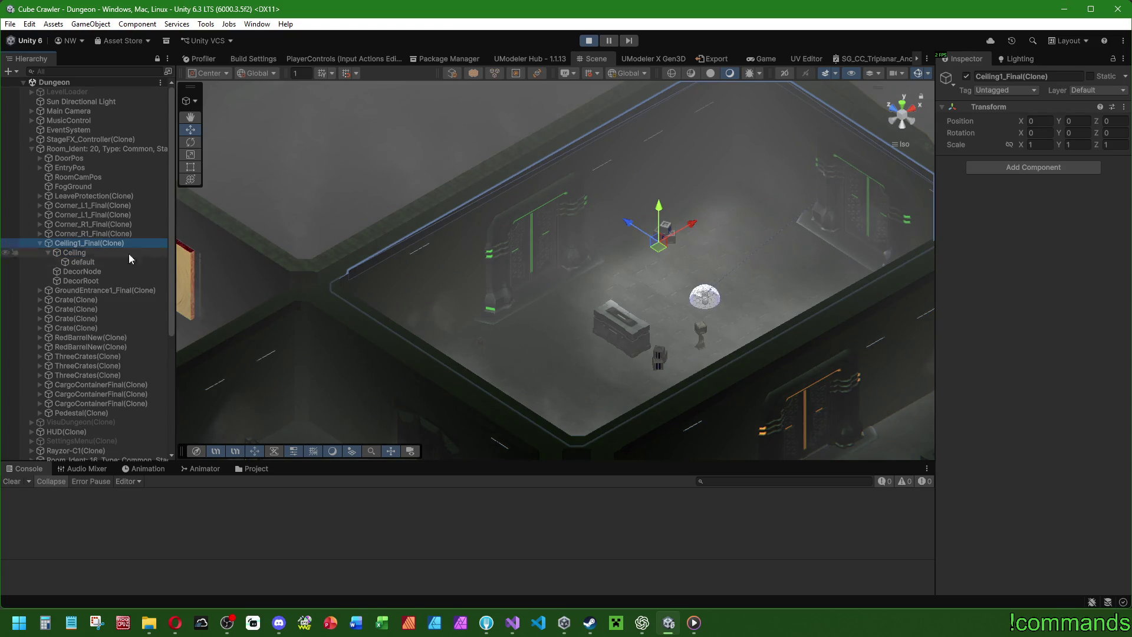
key("KP_5")
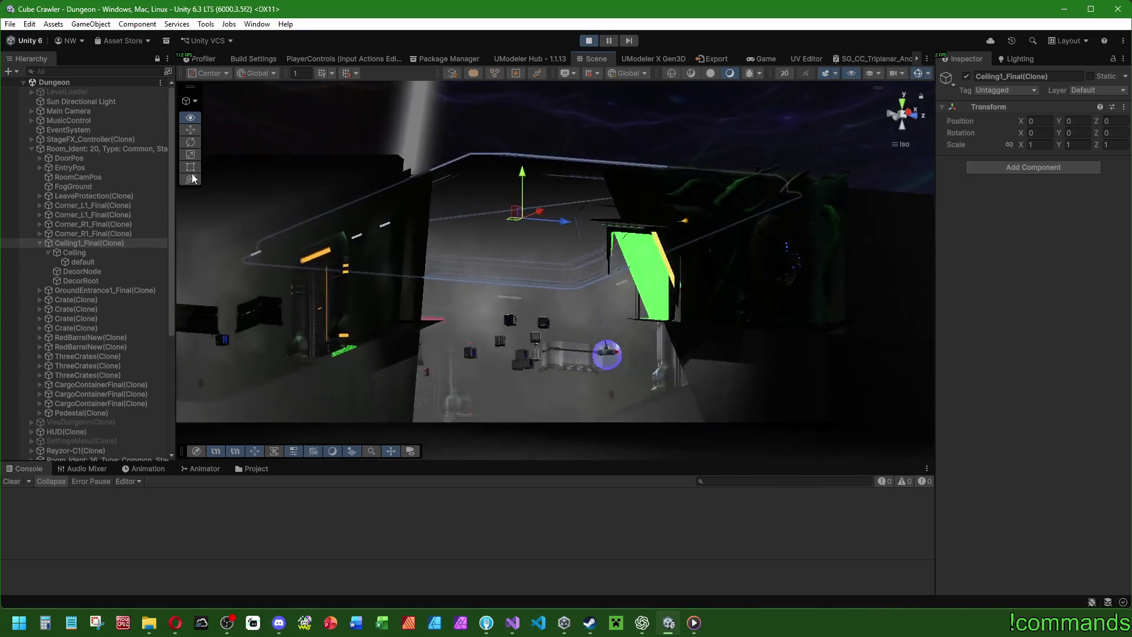
mouse_move(213, 195)
left_mouse_down()
mouse_move(222, 177)
mouse_move(225, 205)
mouse_move(105, 157)
mouse_move(277, 257)
mouse_move(350, 274)
mouse_move(378, 253)
left_mouse_up()
left_click(966, 76)
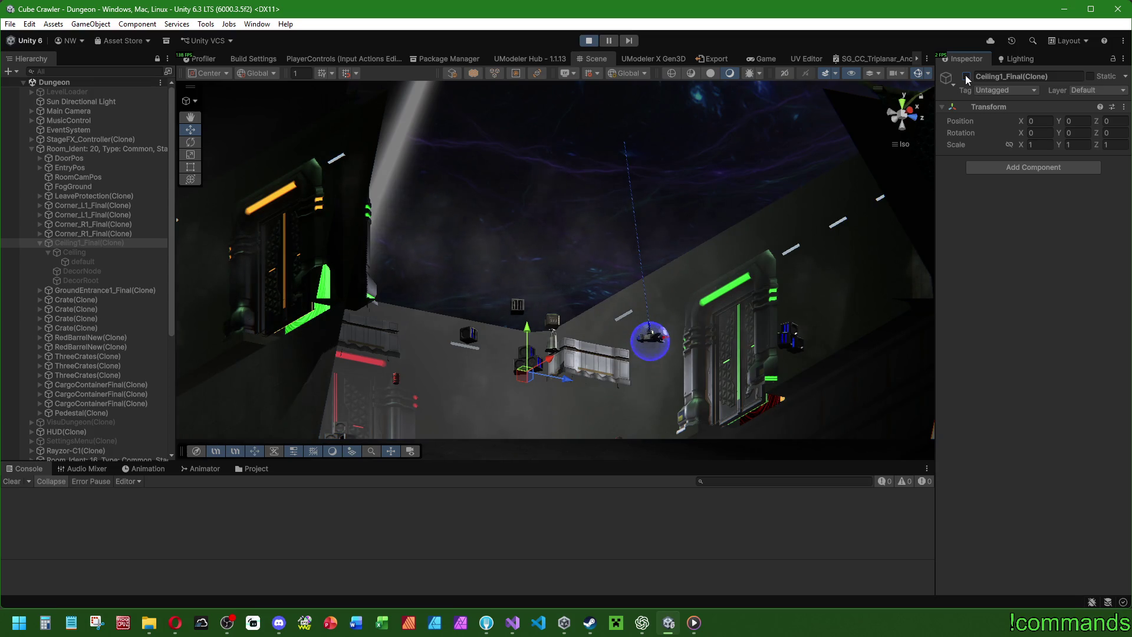
left_click(965, 77)
scroll(525, 359, "up", 3)
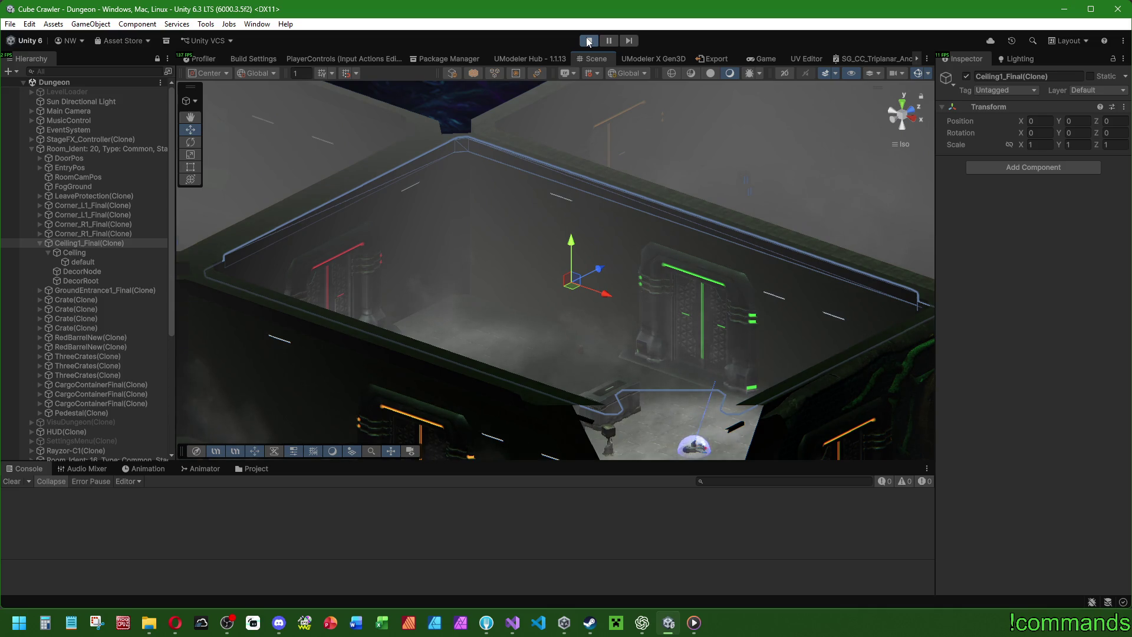
scroll(589, 253, "up", 5)
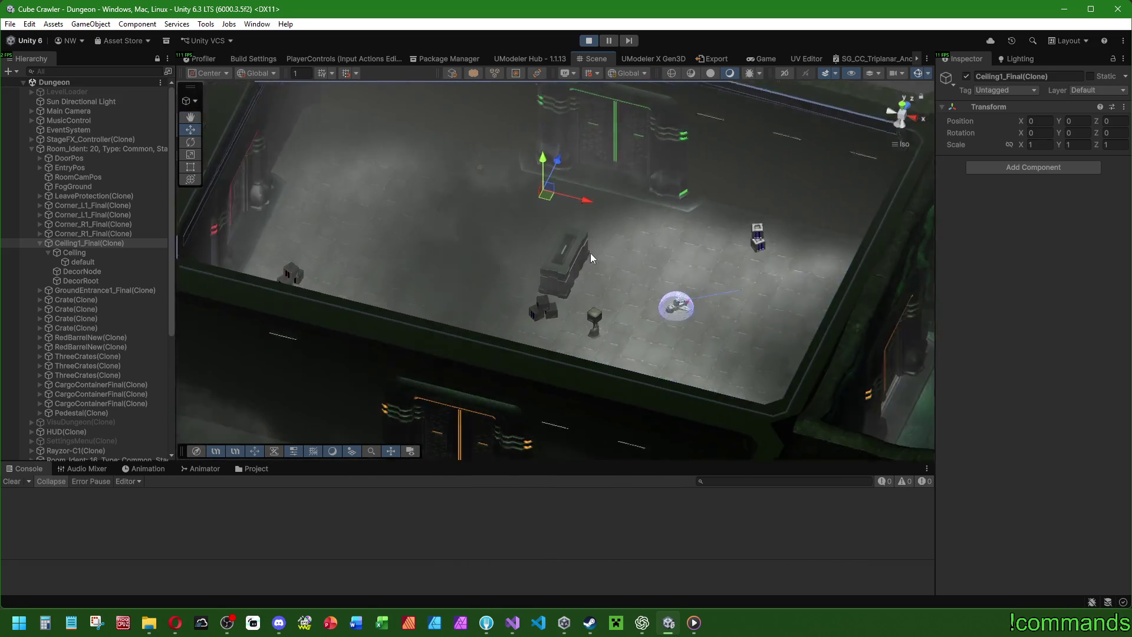
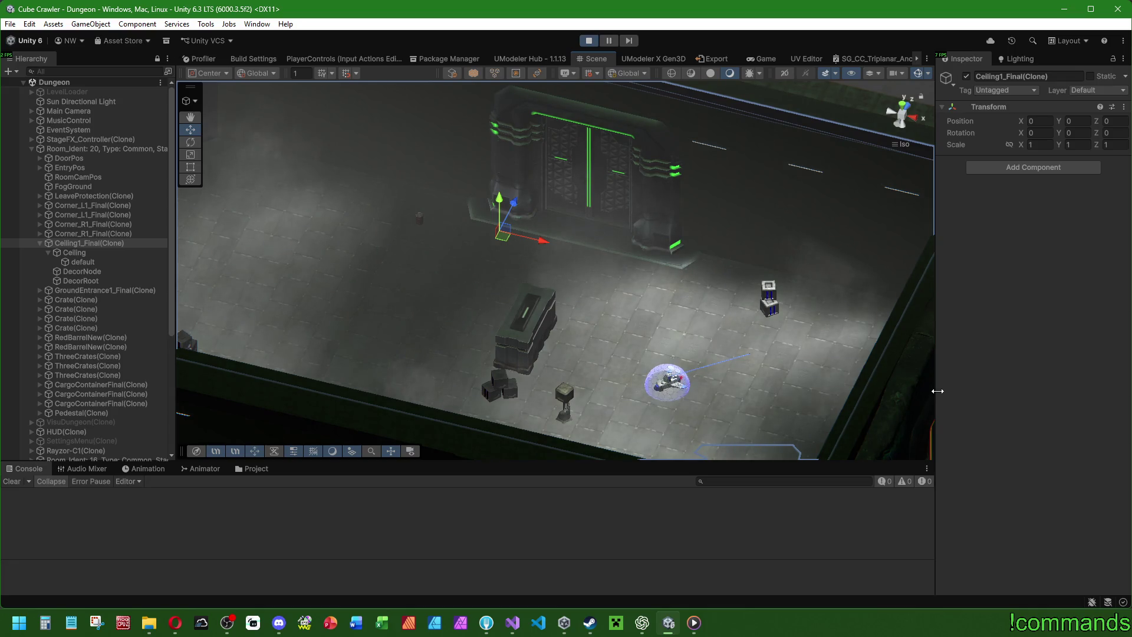
View the dungeon door head-on and at an angle, then show the running Game view.
mouse_move(666, 397)
left_mouse_down()
mouse_move(634, 391)
mouse_move(667, 367)
left_mouse_up()
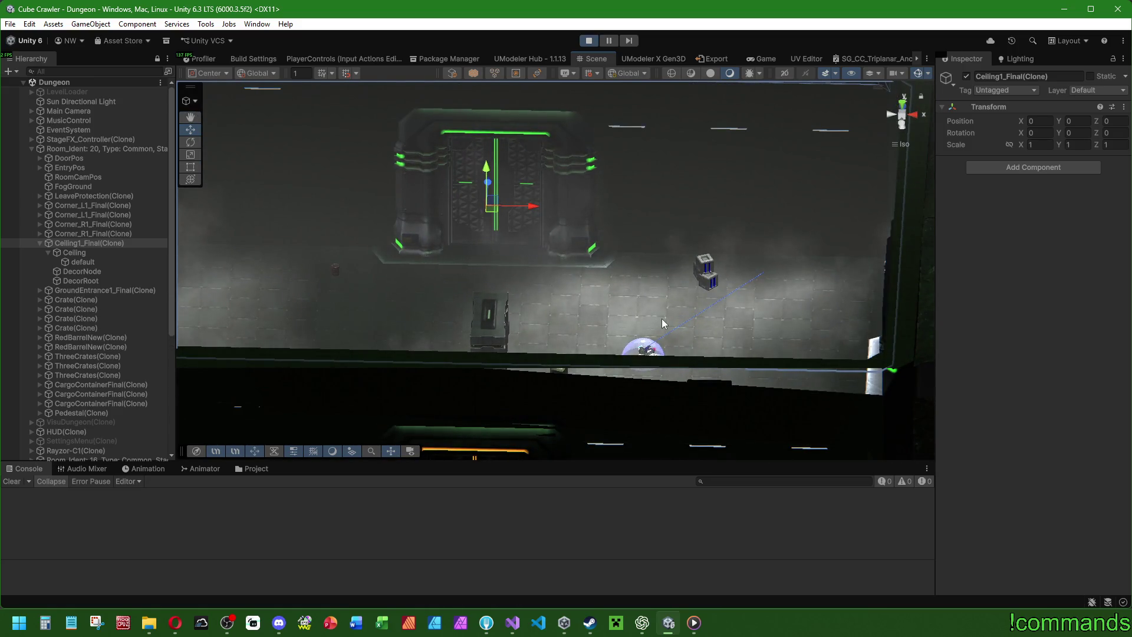
mouse_move(730, 311)
left_mouse_down()
mouse_move(685, 307)
mouse_move(660, 320)
left_mouse_up()
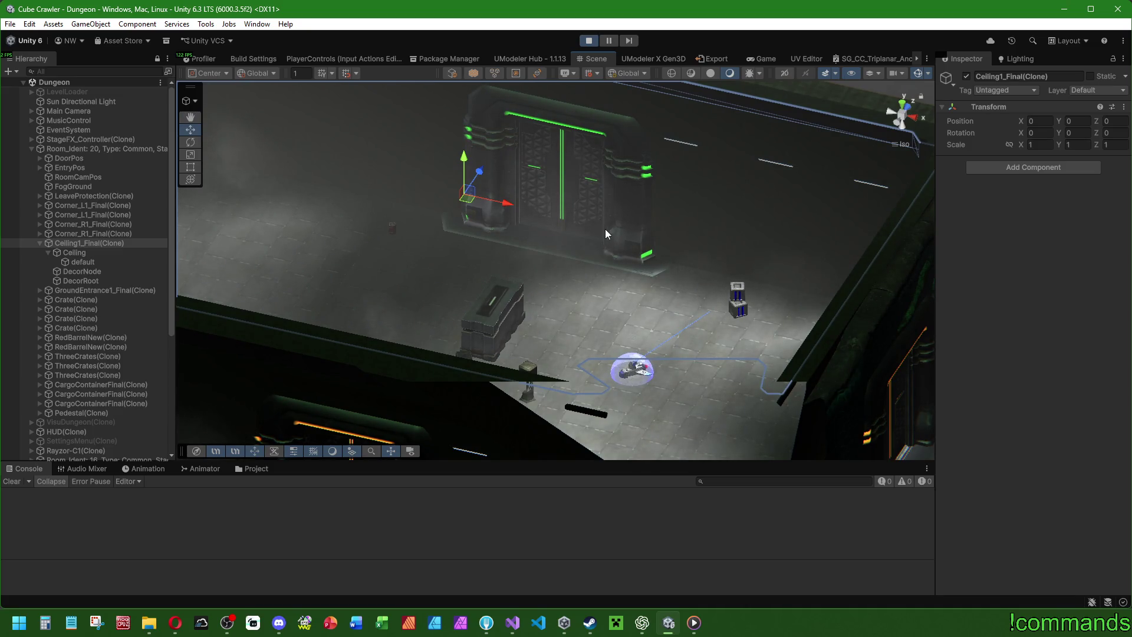
left_click(765, 59)
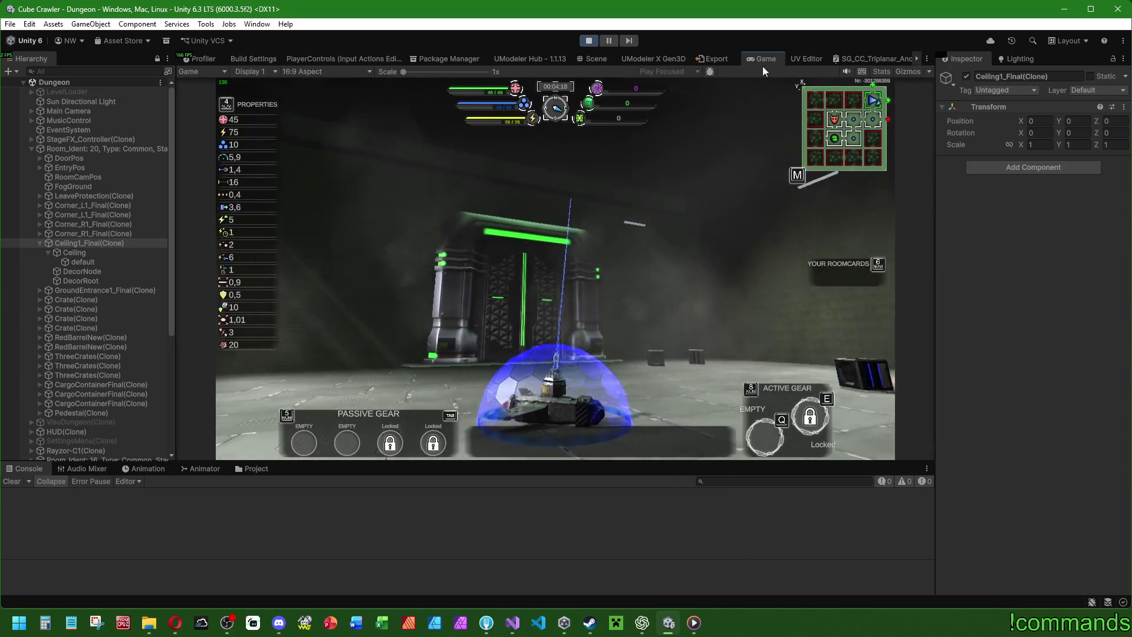
Maximize the Game view and fly the ship through the green portal into the next room.
double_click(768, 57)
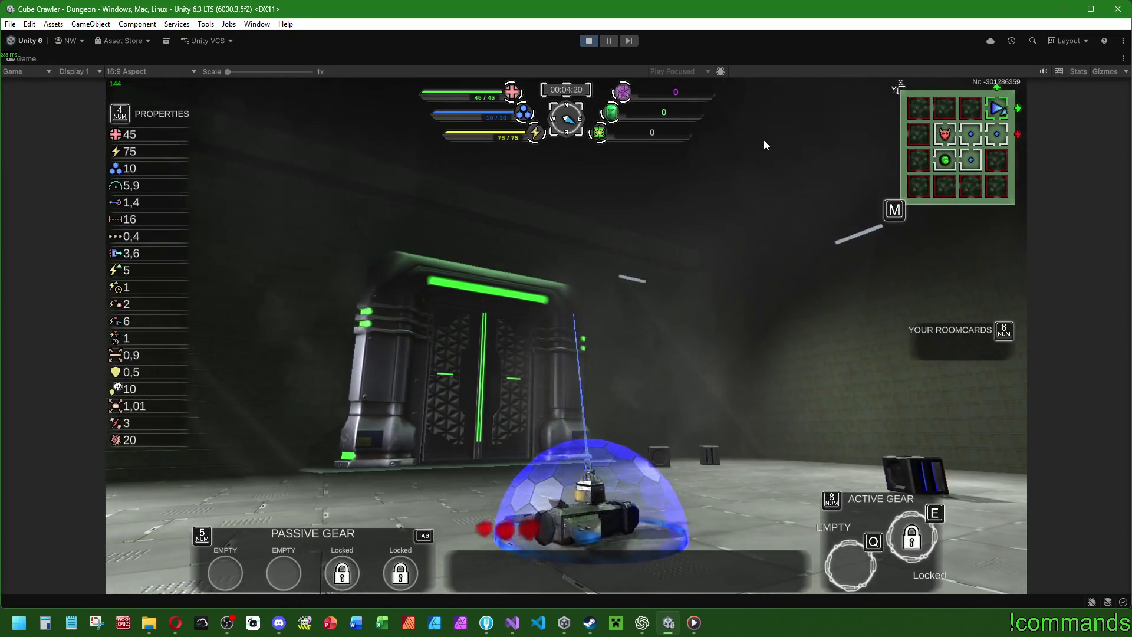
key("a")
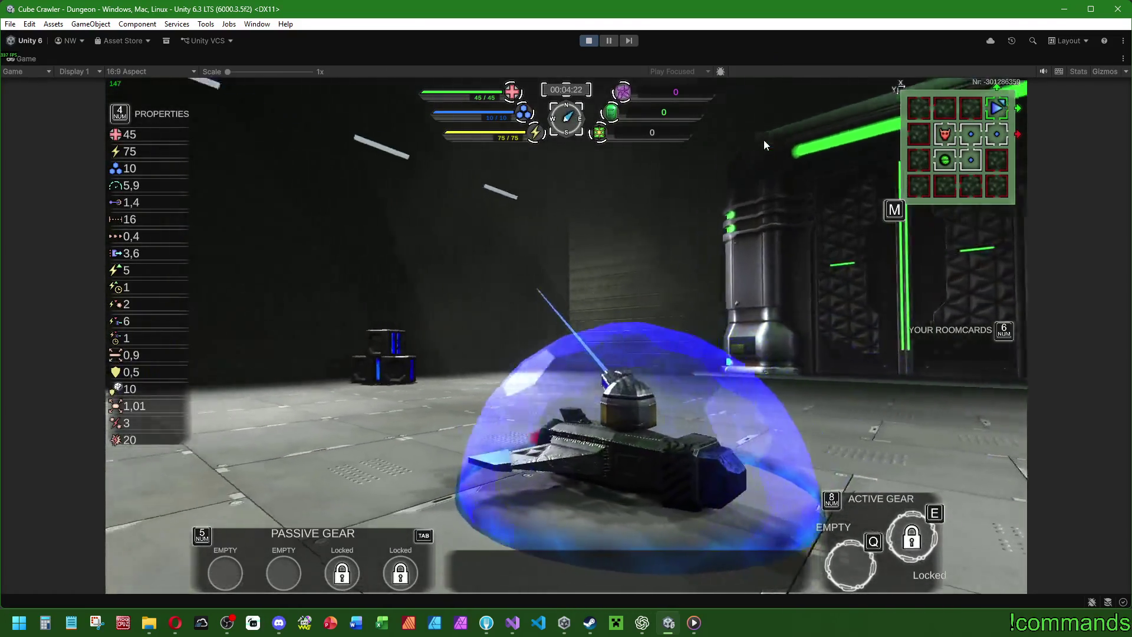
key("a")
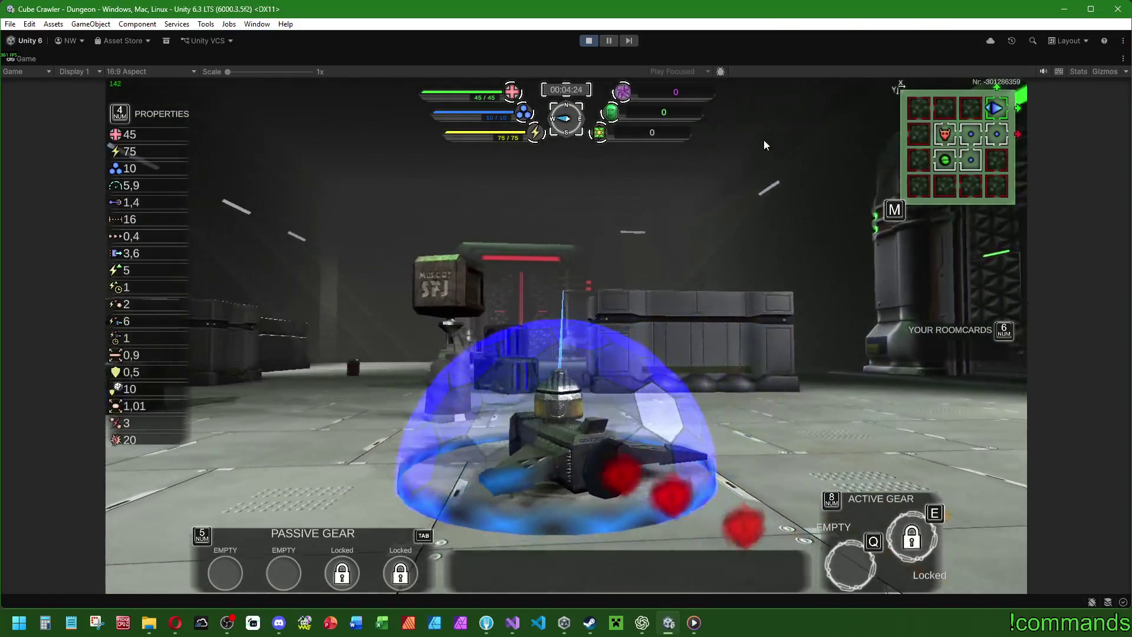
key("a")
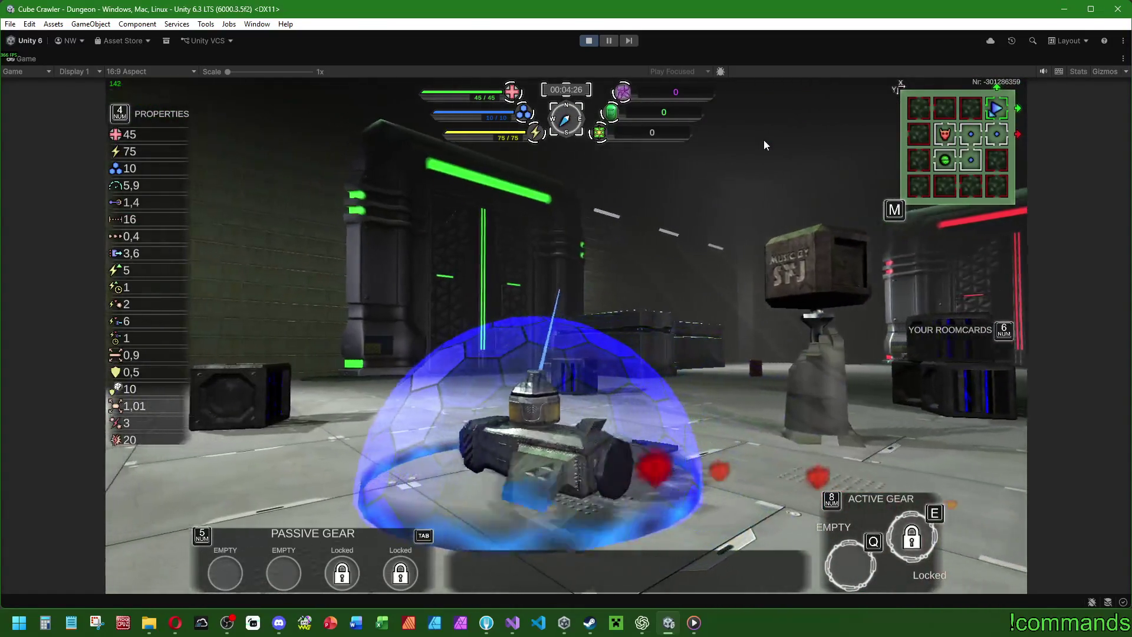
key("a")
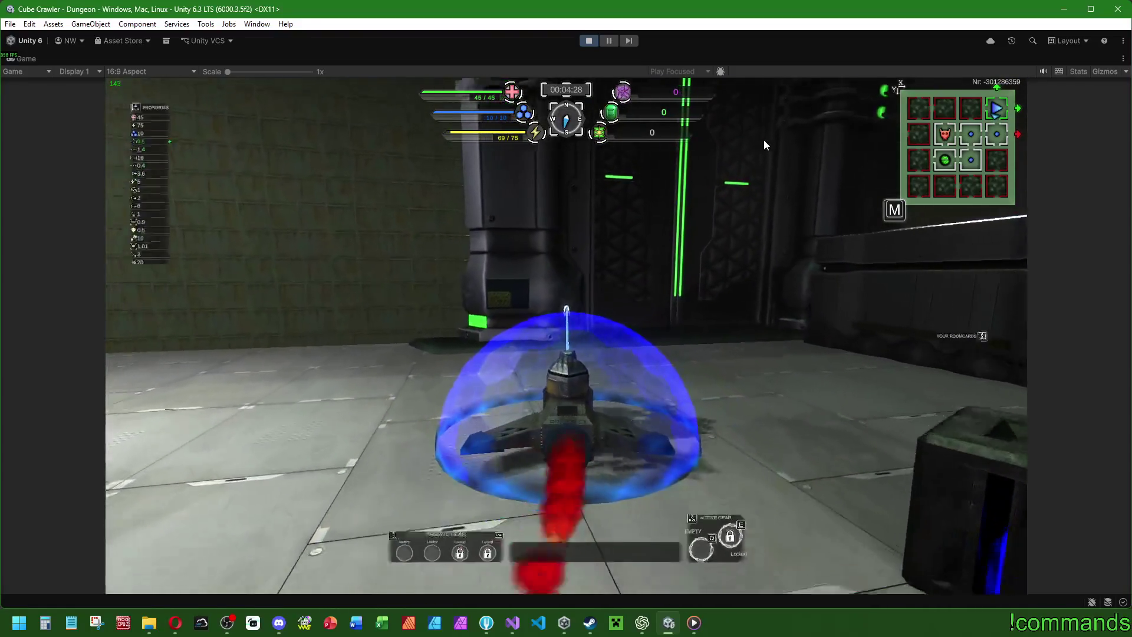
key("d")
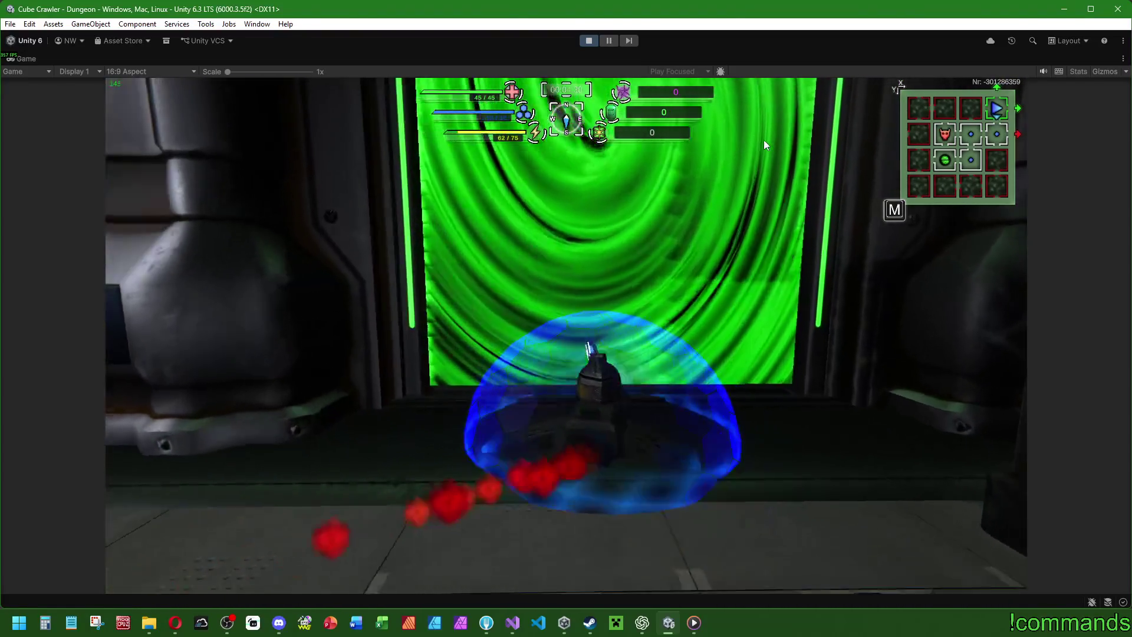
key("w")
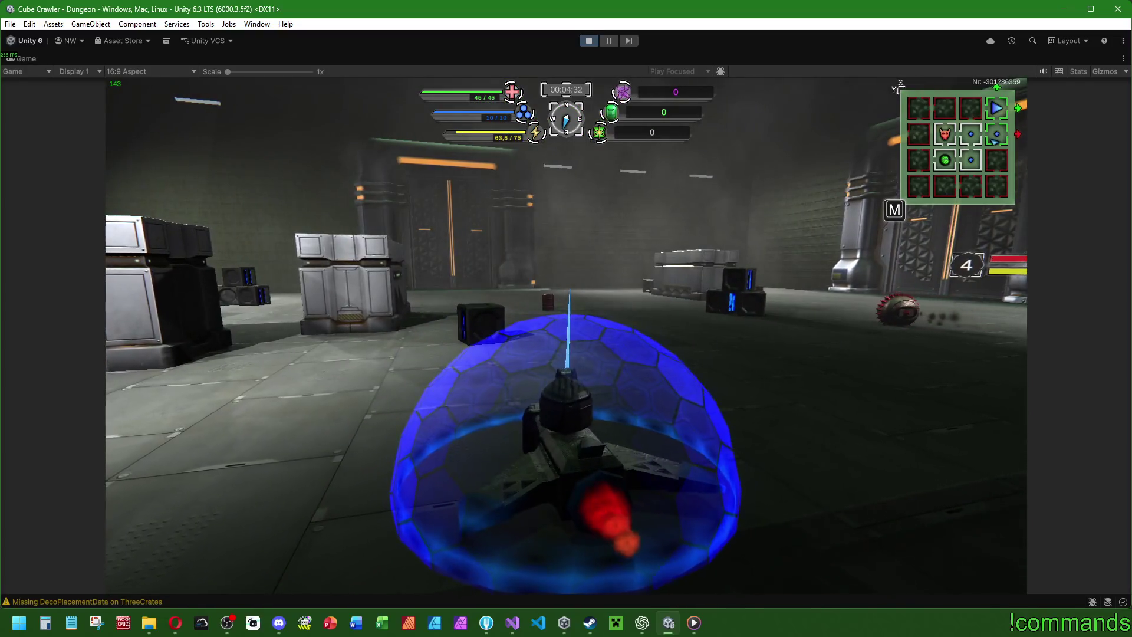
Circle and fire at the spiked enemy, then turn the tank toward the red-lit door.
key("d")
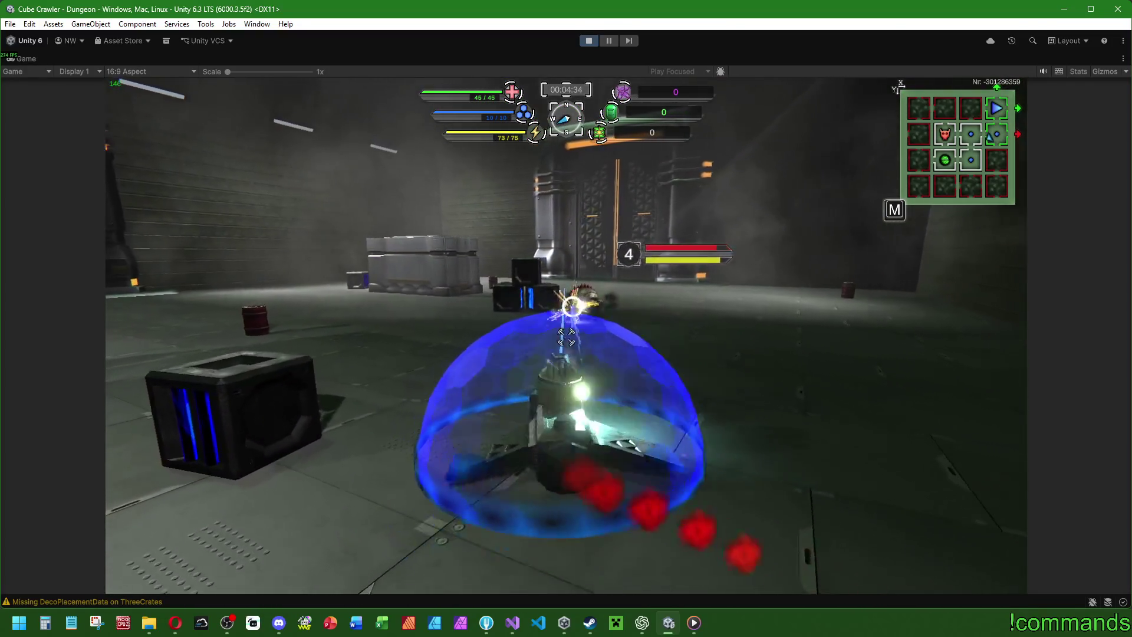
key("d")
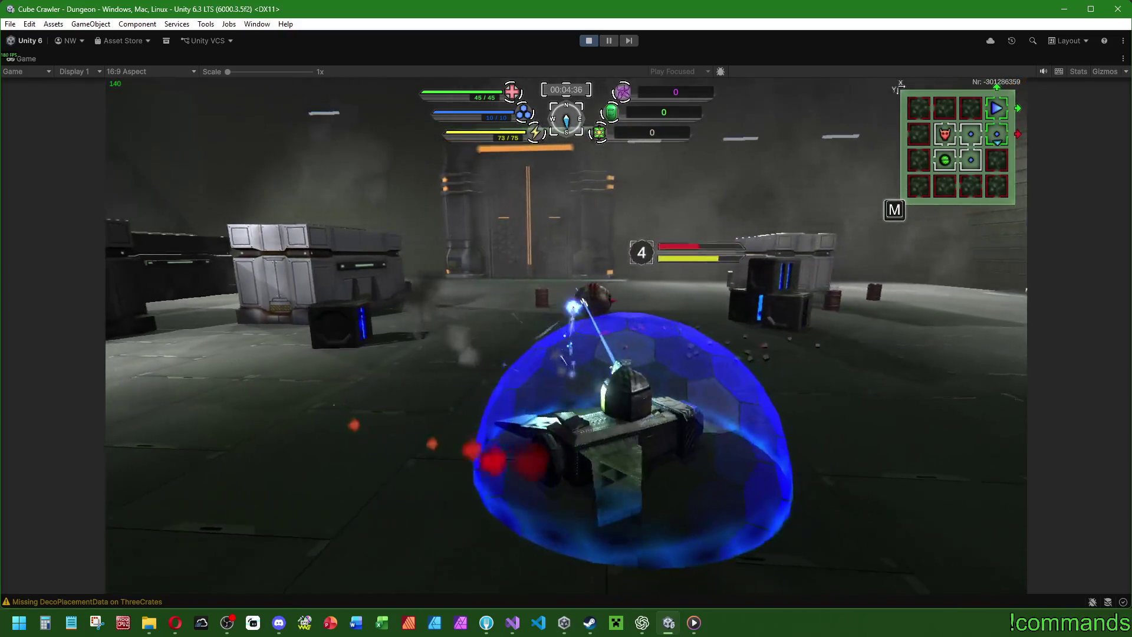
key("d")
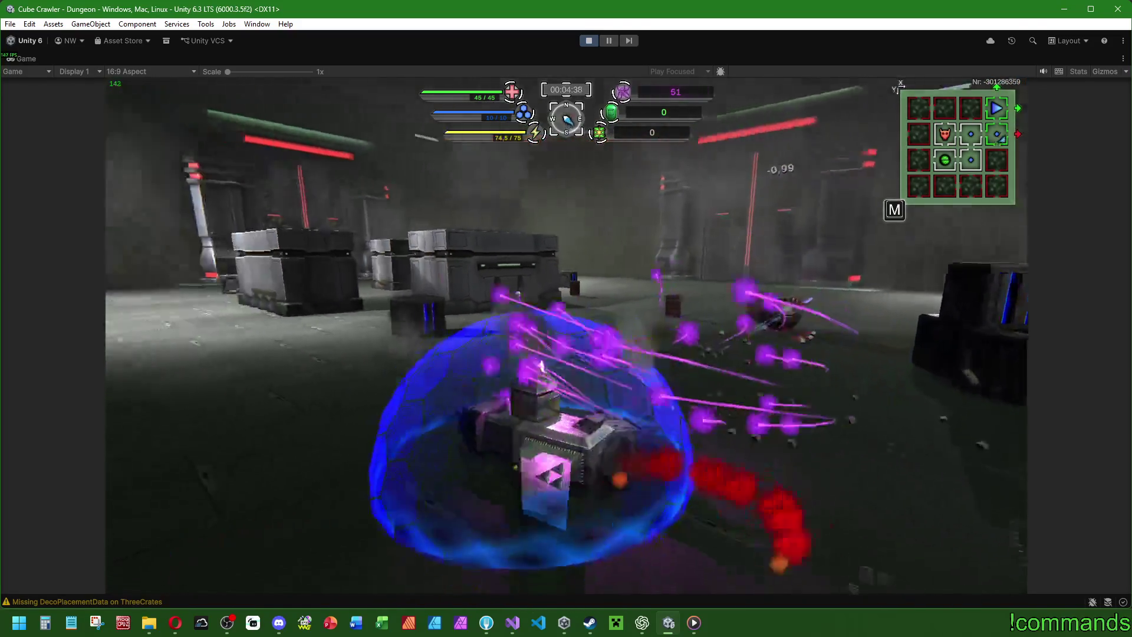
key("d")
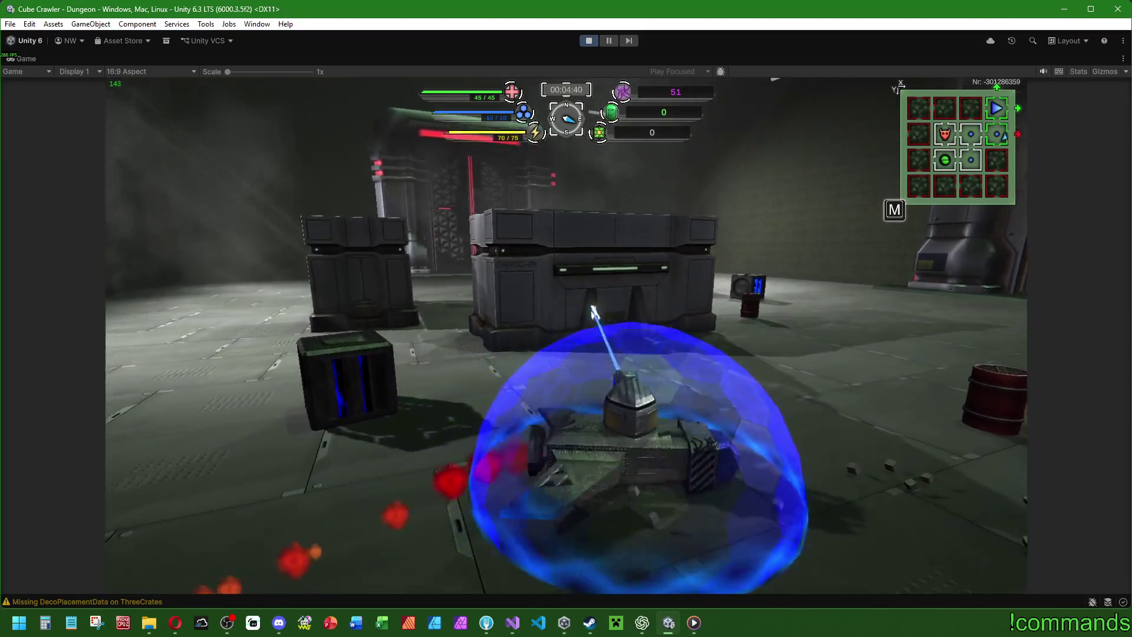
key("d")
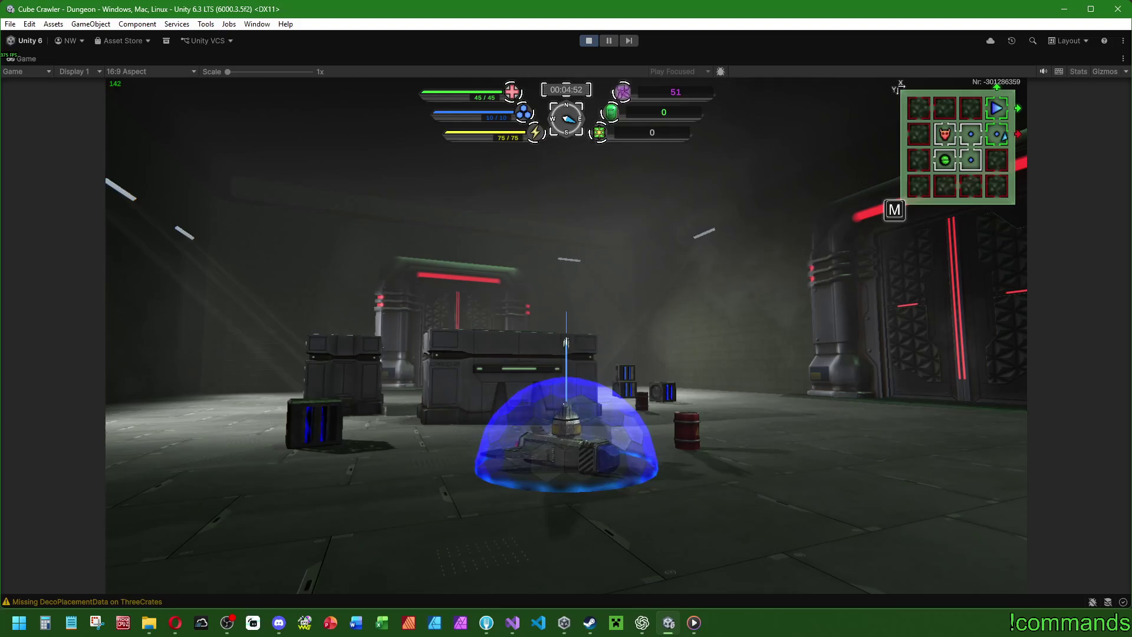
key("d")
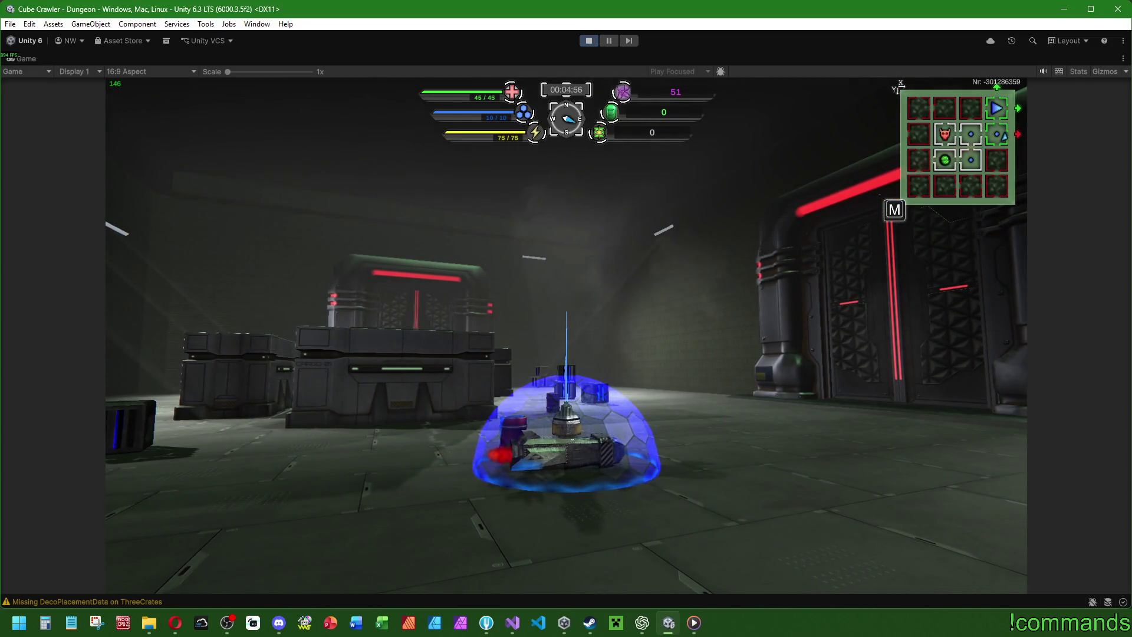
key("a")
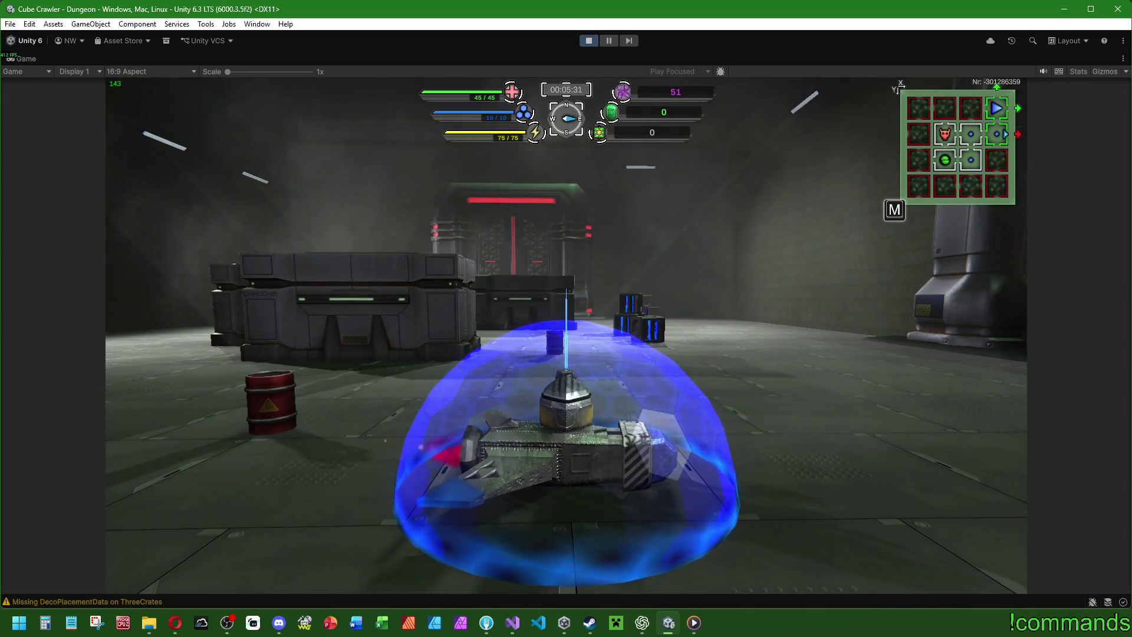
key("super")
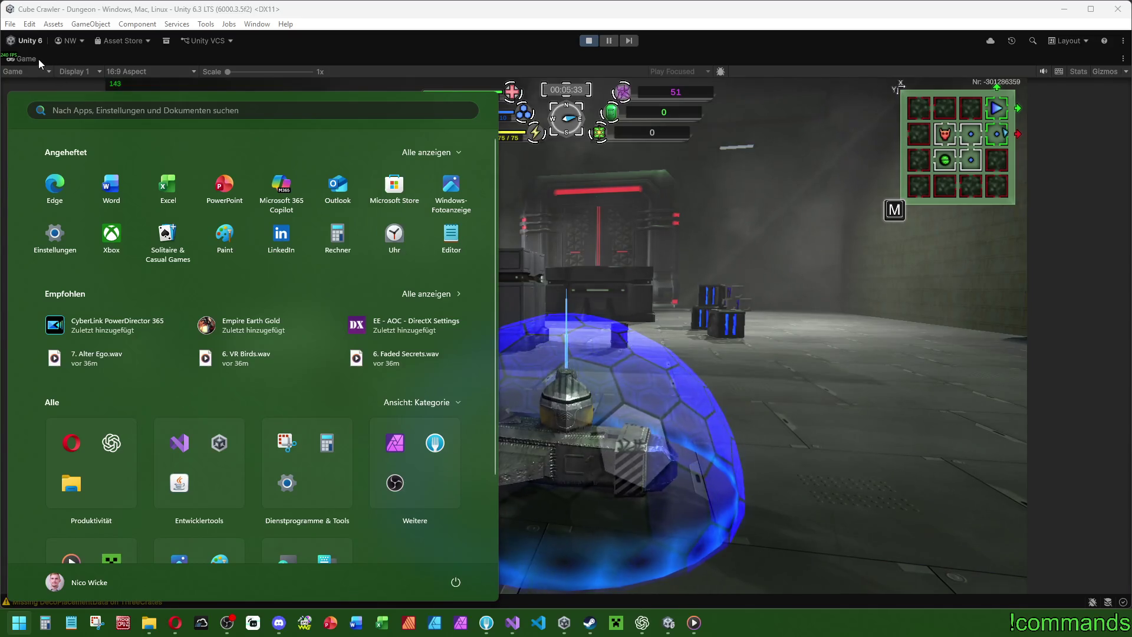
Restore the full editor layout, turn the tank left briefly, then exit Play mode.
double_click(37, 59)
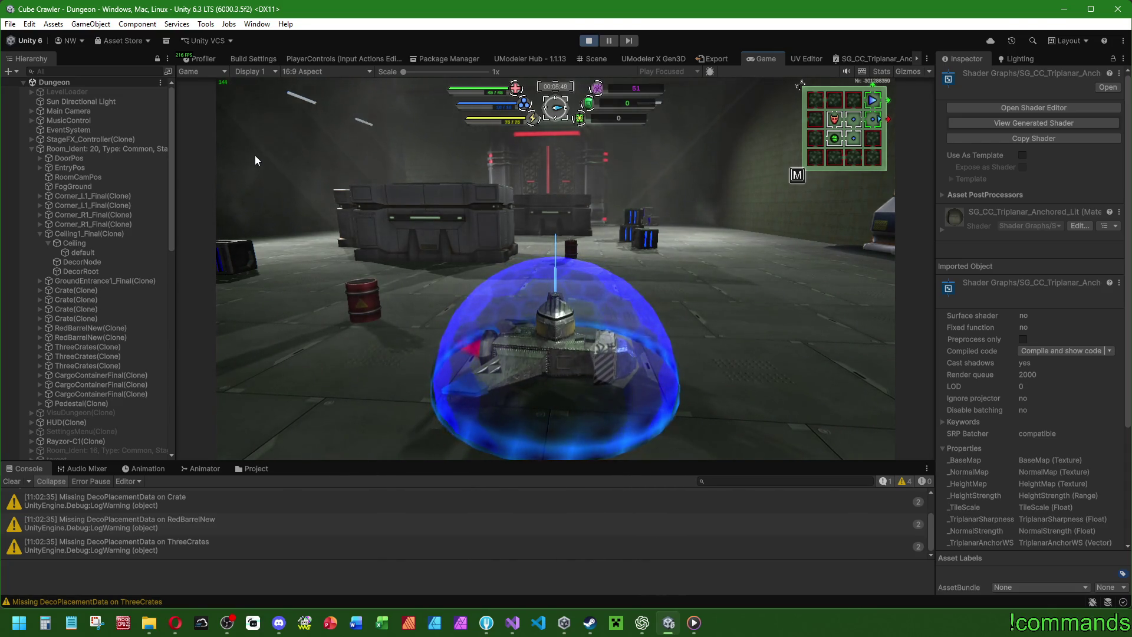
key("a")
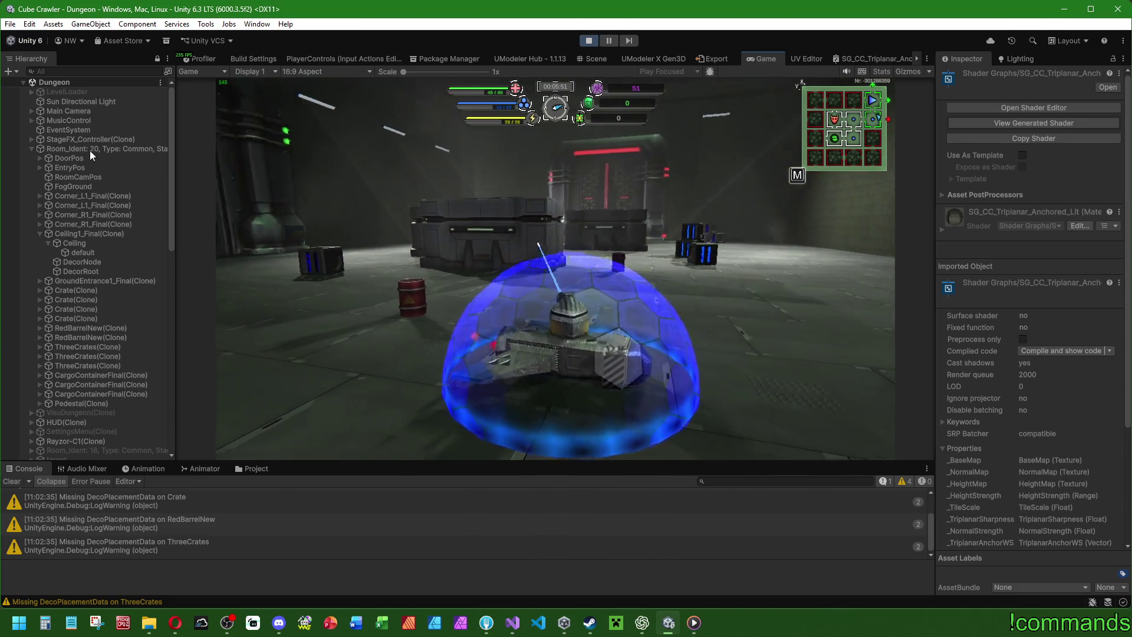
key("a")
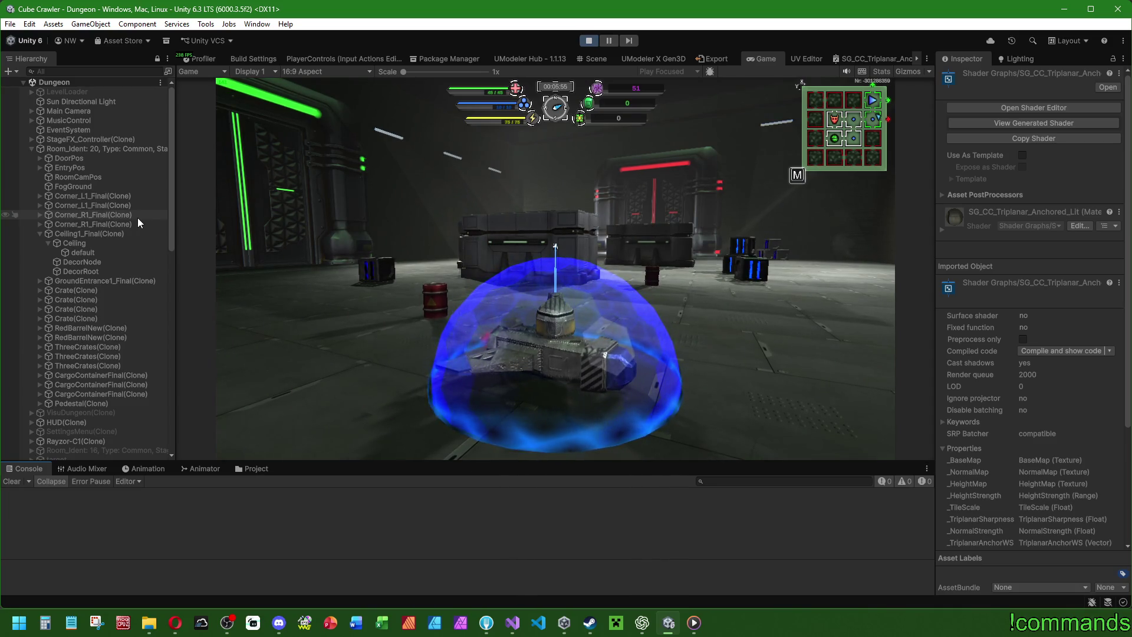
left_click(589, 40)
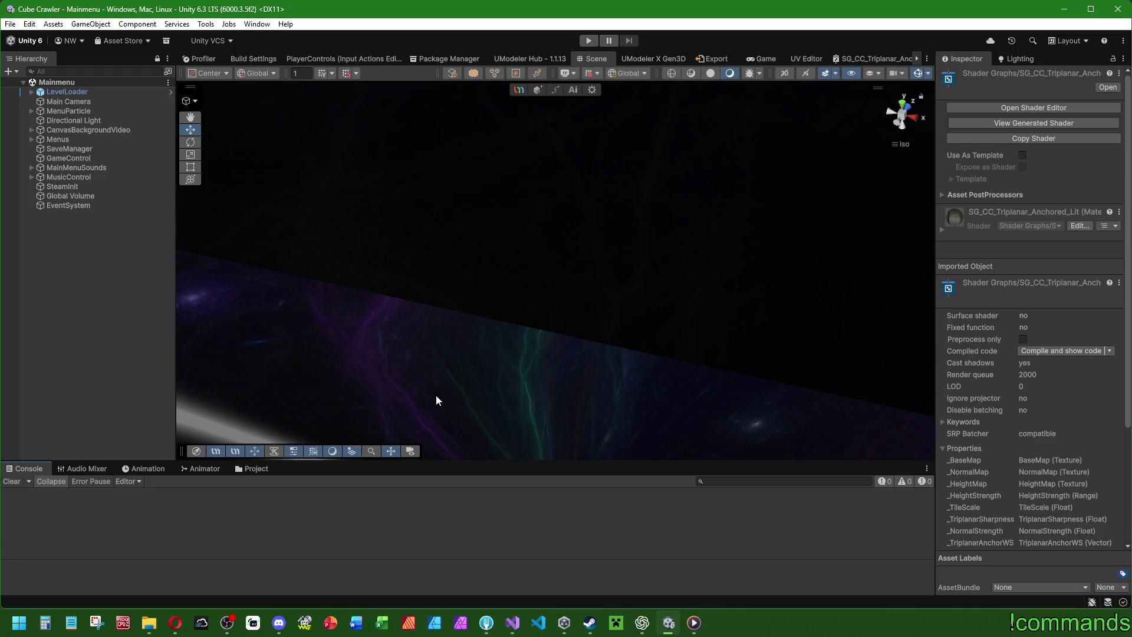
Frame the Menus object and orbit the Scene view around the menu cube.
double_click(110, 143)
mouse_move(402, 300)
left_mouse_down()
mouse_move(649, 284)
mouse_move(506, 349)
mouse_move(571, 281)
left_mouse_up()
scroll(571, 281, "up", 2)
scroll(384, 372, "up", 2)
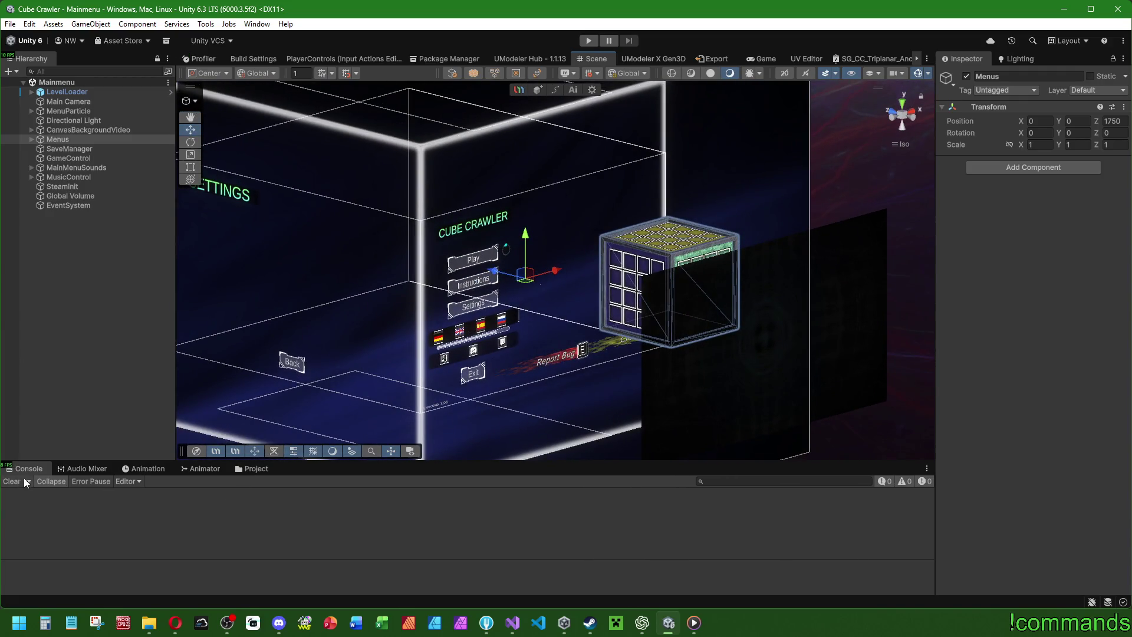
Show the Assets > Prefabs folder in a taller Project panel, then switch to the browser.
left_click(244, 469)
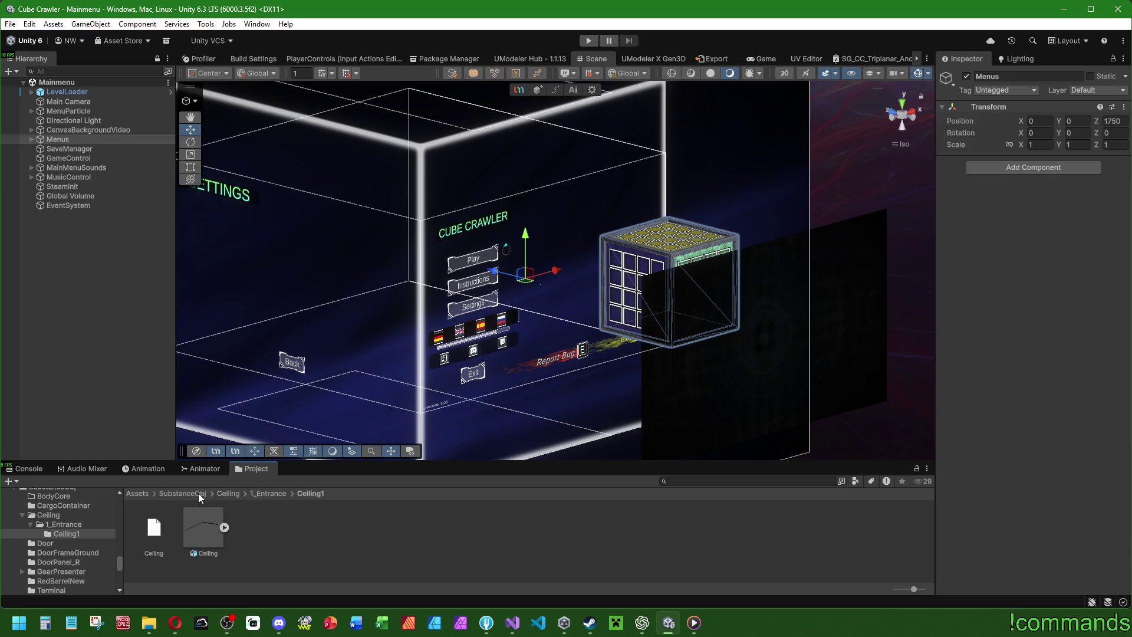
left_click(142, 495)
double_click(578, 528)
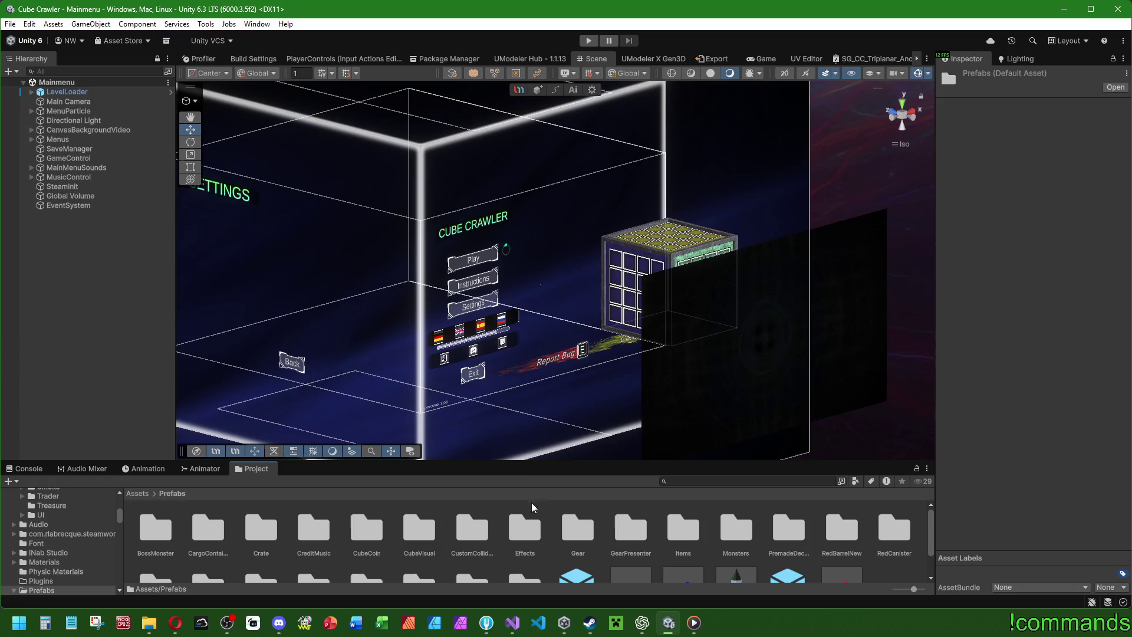
left_click_drag(507, 462, 504, 446)
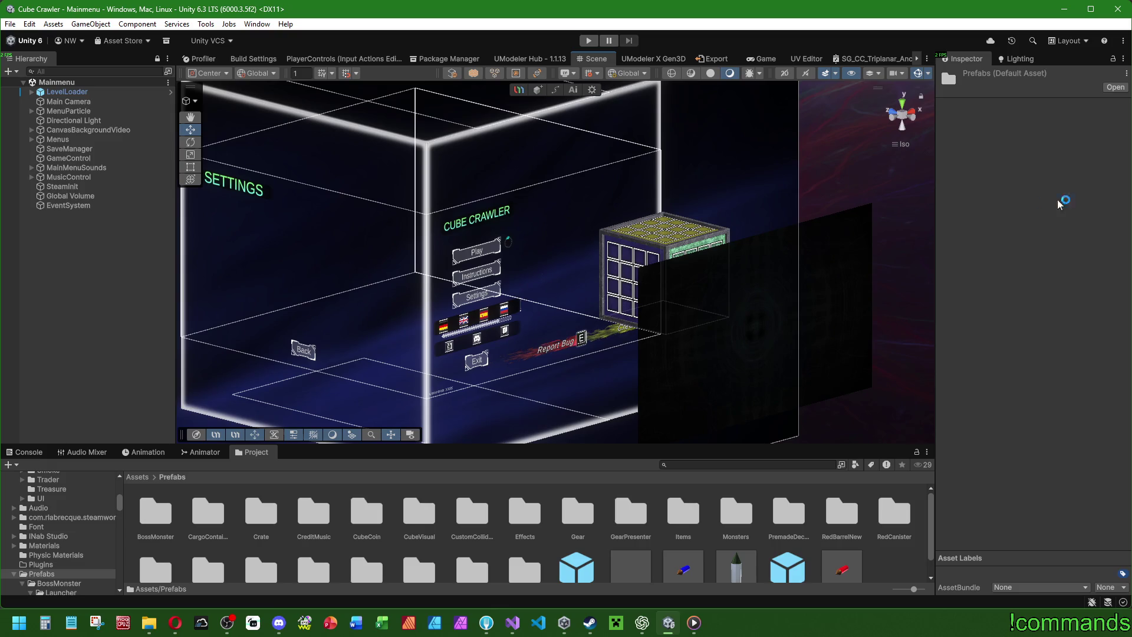
key("alt+Tab")
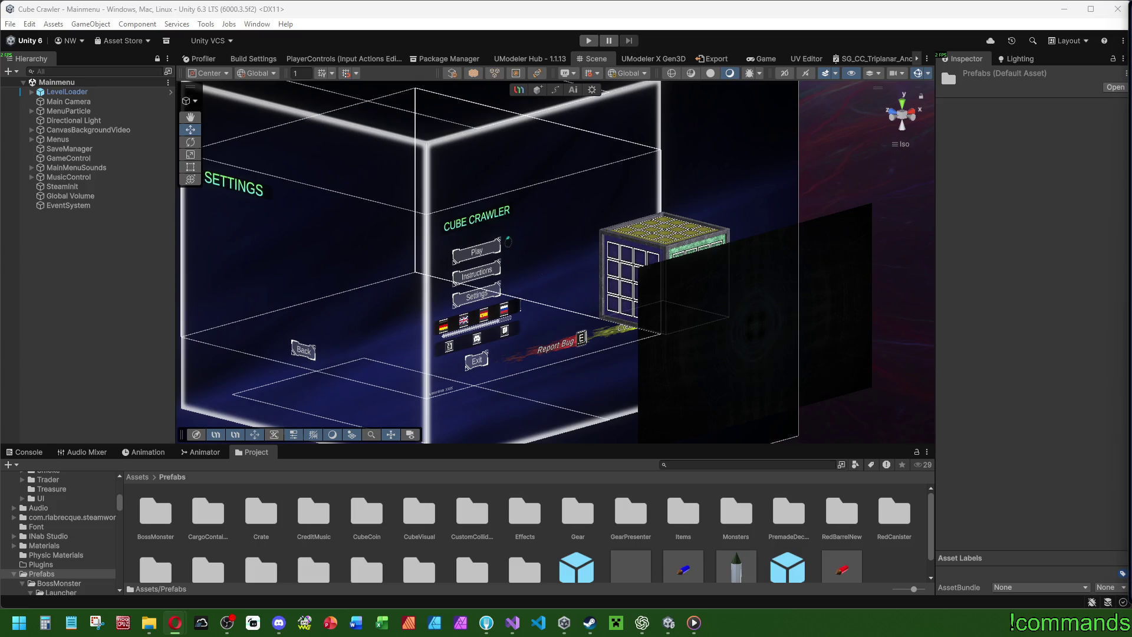
key("alt+Tab")
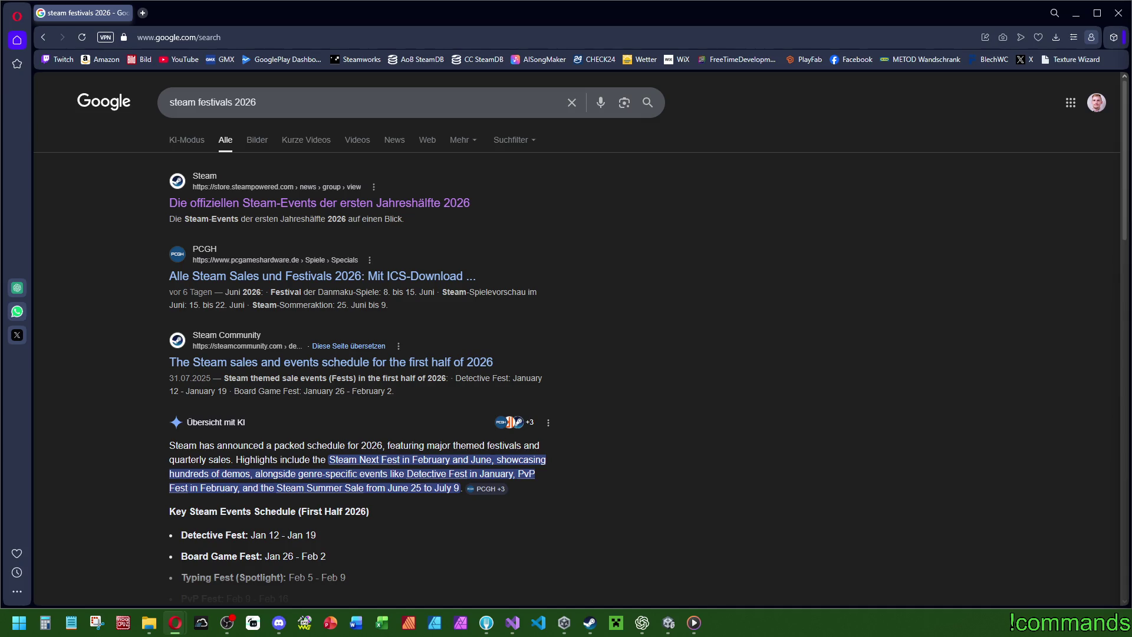
Open the first result, Steam's official 2026 events article on store.steampowered.com.
left_click(365, 204)
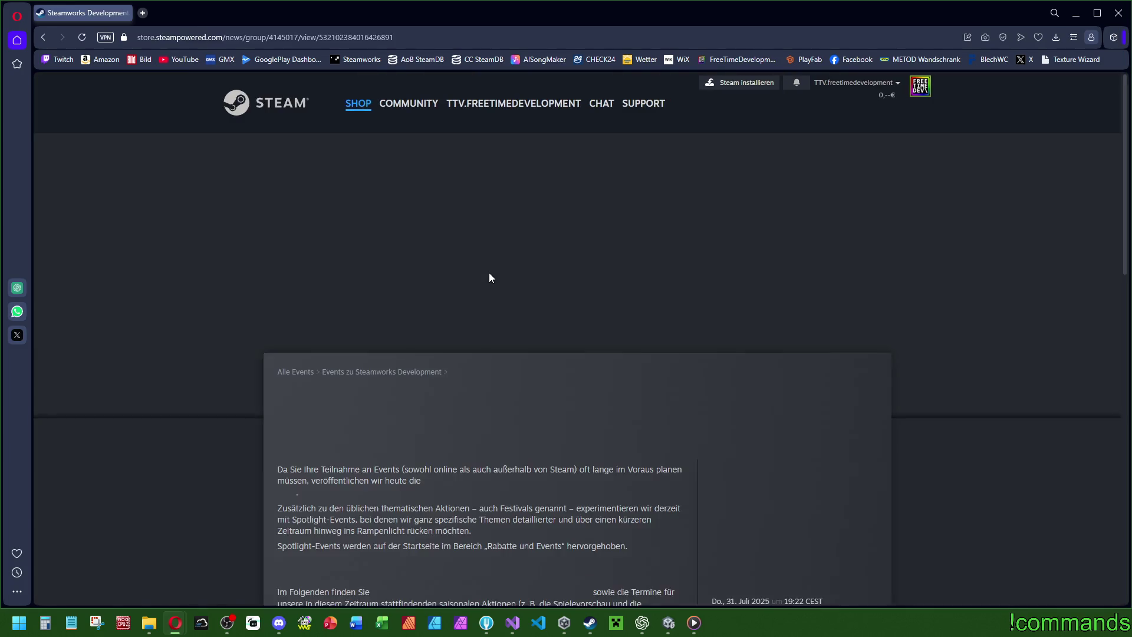
scroll(529, 305, "down", 5)
scroll(529, 305, "down", 6)
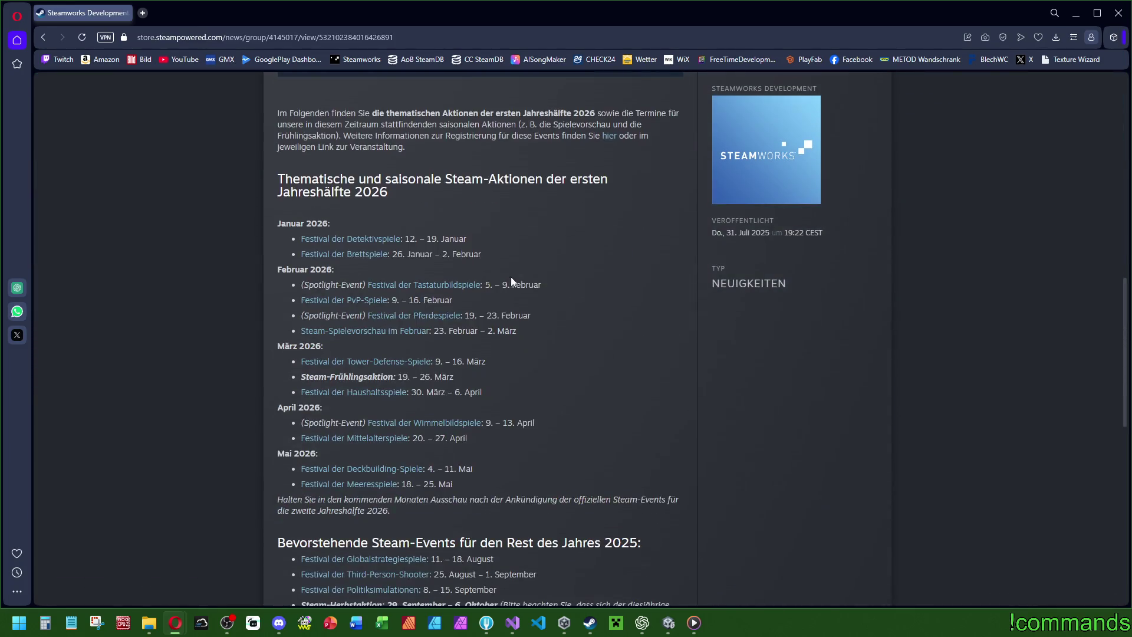
scroll(502, 315, "down", 2)
left_click_drag(487, 242, 290, 240)
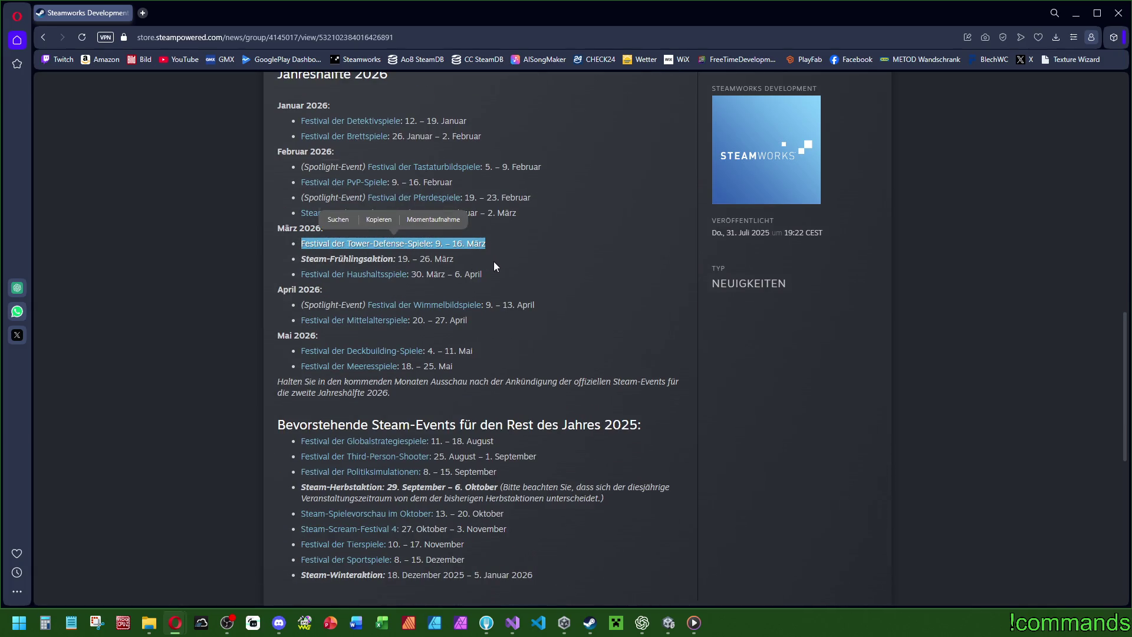
left_click(472, 267)
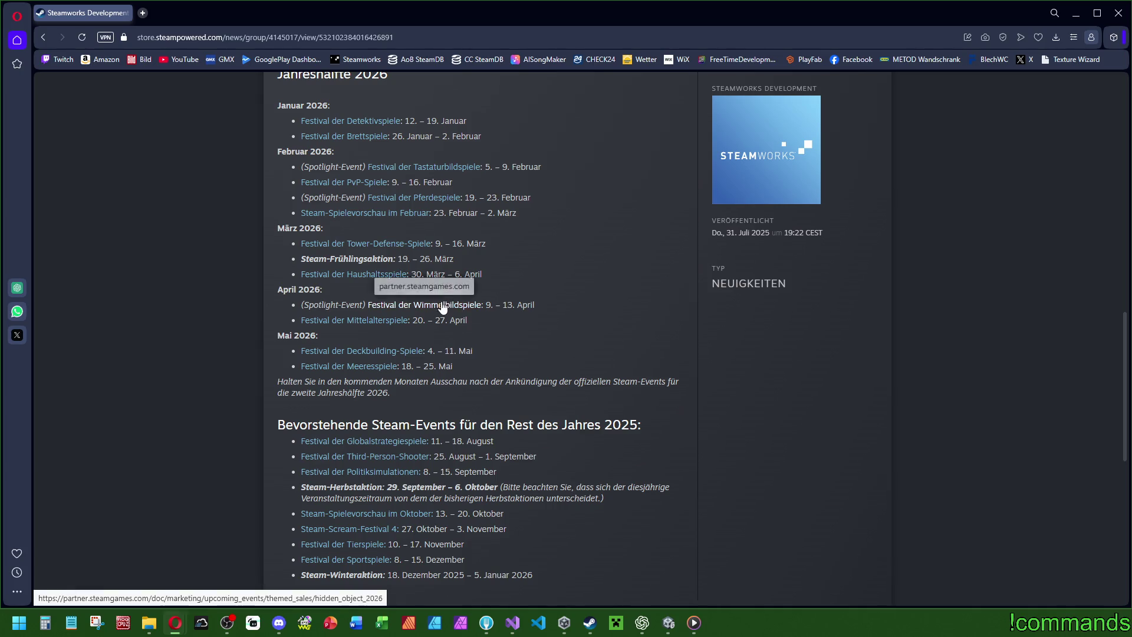
scroll(512, 369, "down", 1)
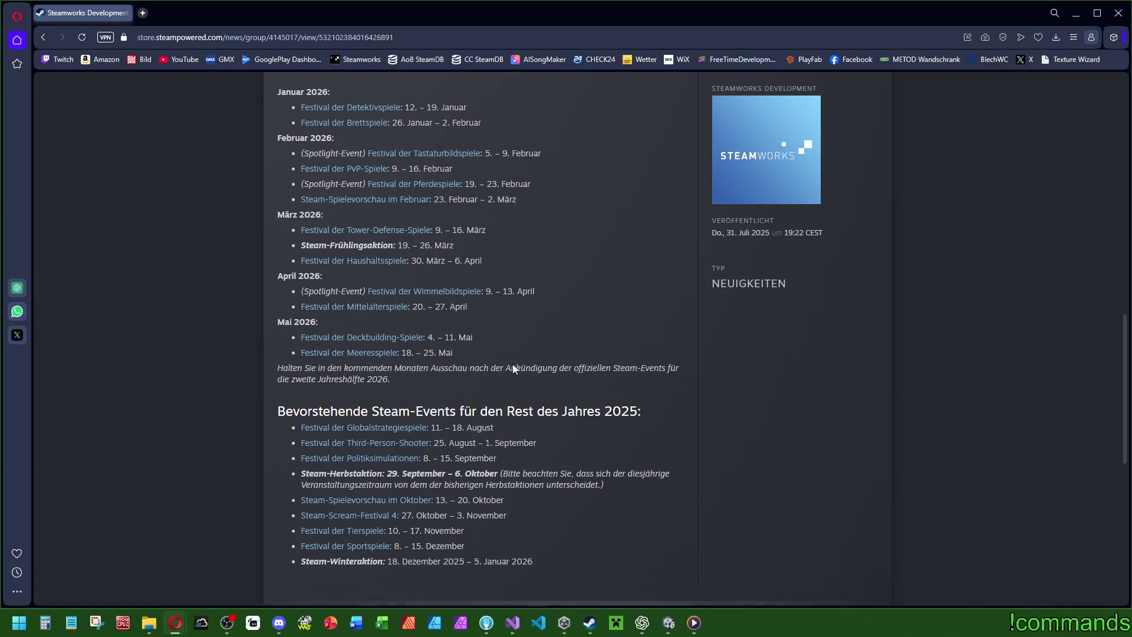
scroll(513, 368, "down", 2)
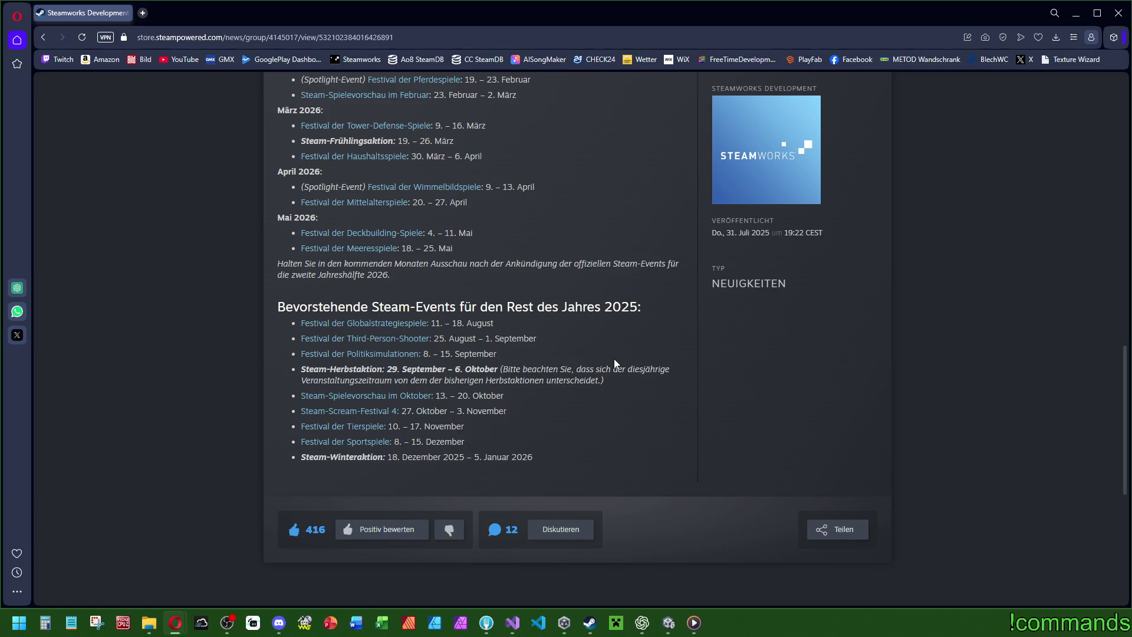
scroll(614, 358, "up", 4)
Highlight the events from the spring sale onward and the medieval games festival dates.
scroll(579, 377, "down", 2)
mouse_move(457, 585)
left_mouse_down()
mouse_move(413, 531)
mouse_move(402, 386)
mouse_move(354, 273)
mouse_move(307, 259)
left_mouse_up()
left_click(606, 304)
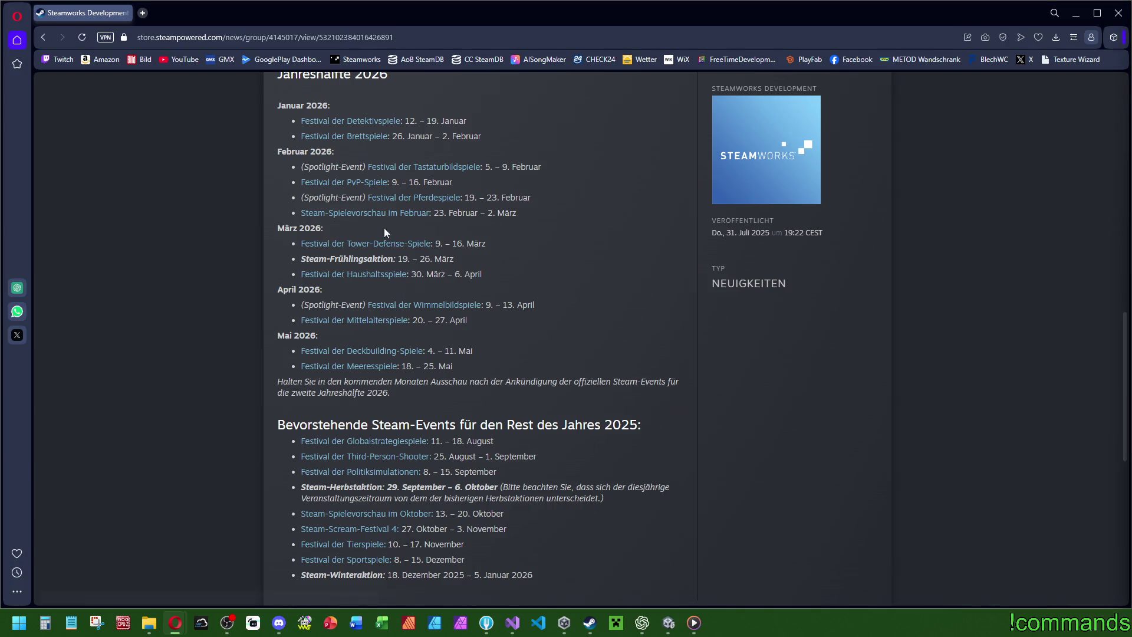
left_click_drag(468, 320, 284, 320)
left_click(433, 340)
Highlight the Festival der Mittelalterspiele line, then return to Google and edit the query.
scroll(465, 426, "up", 2)
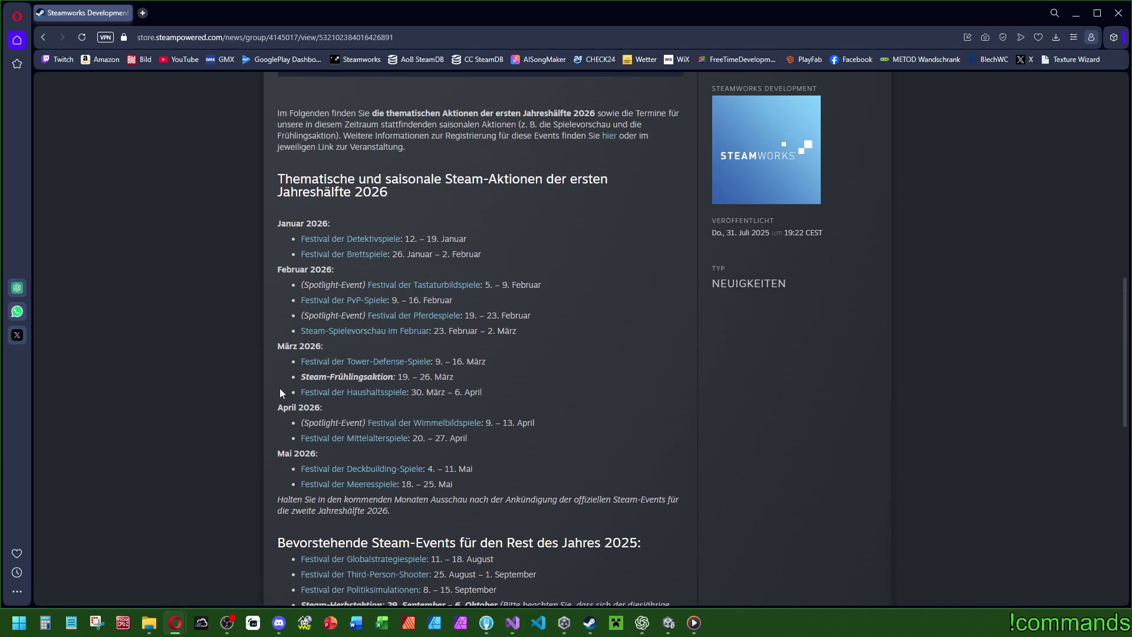
left_click_drag(467, 438, 291, 440)
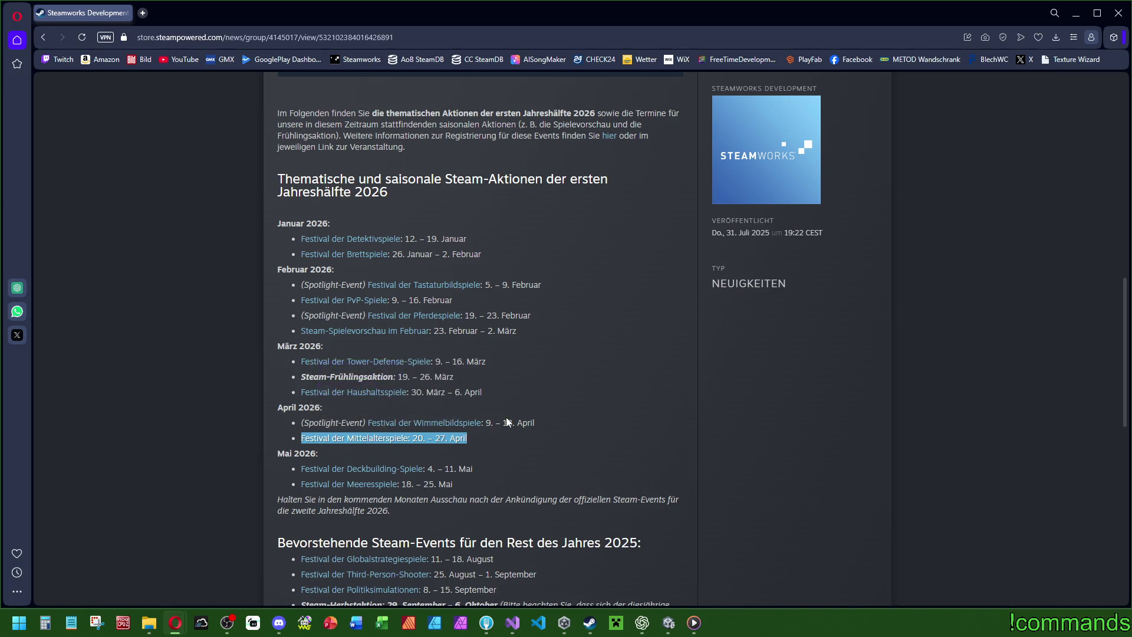
scroll(507, 422, "down", 4)
left_click(521, 213)
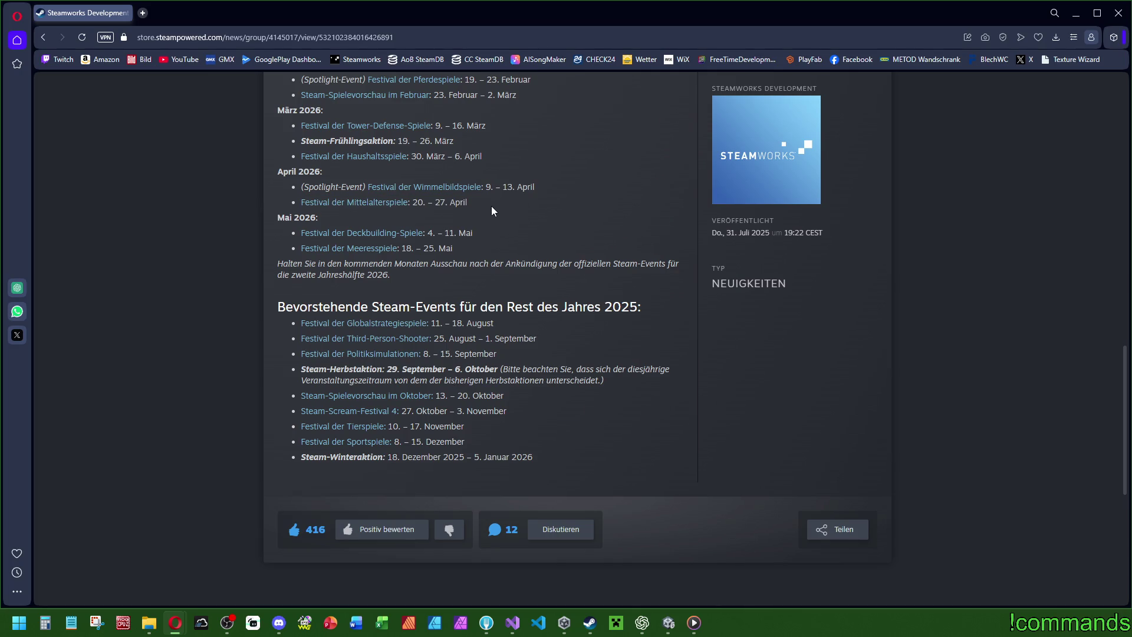
key("alt+Left")
left_click(252, 105)
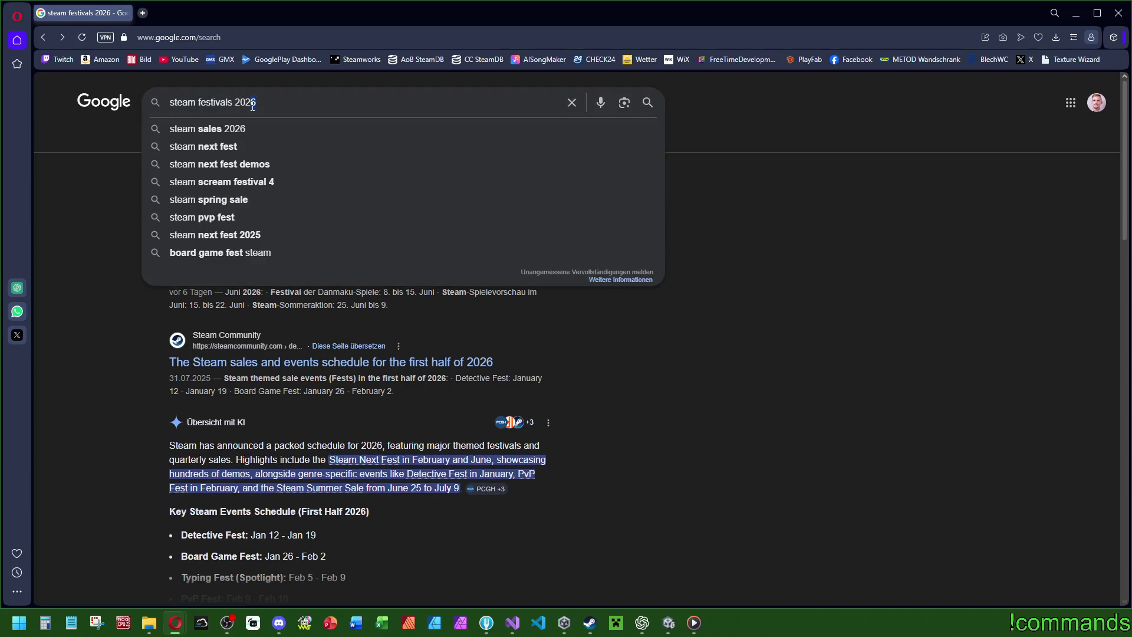
Search for steam festivals 2027 and open the Steamworks 'Upcoming Steam Events' result.
type("7")
key("Return")
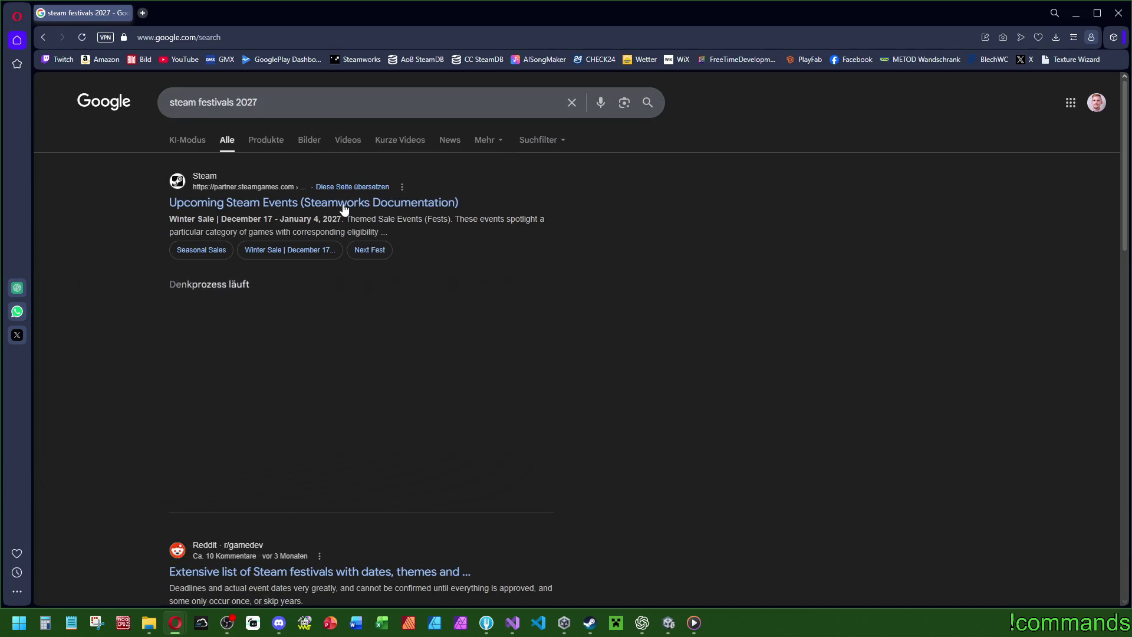
left_click(288, 203)
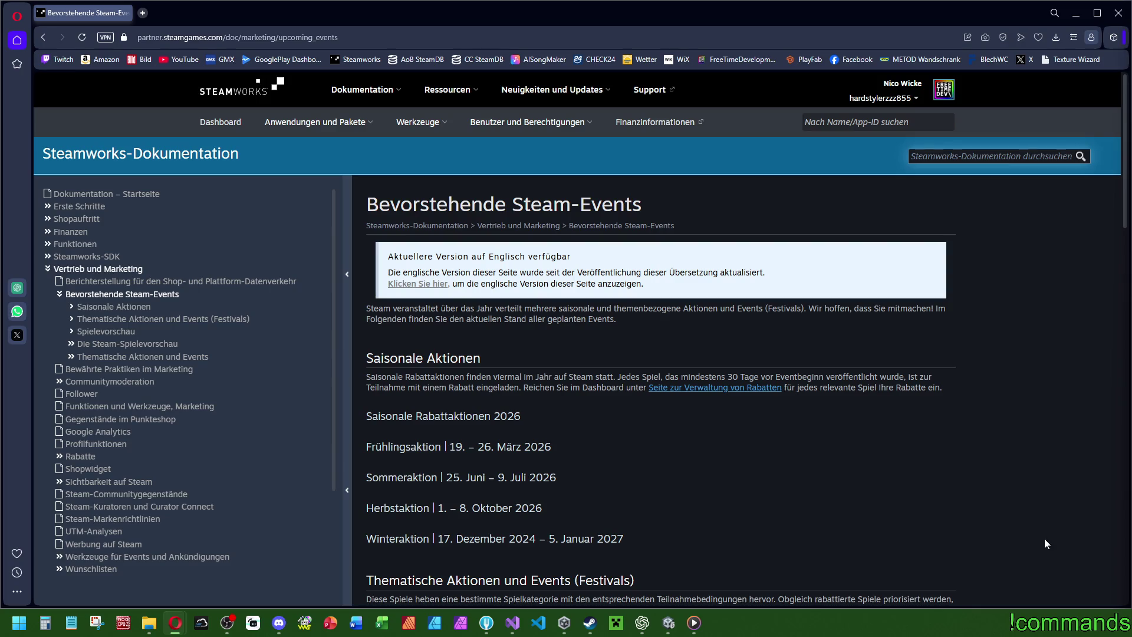
Scroll through the upcoming Steam events table, then close the browser window.
scroll(476, 428, "down", 2)
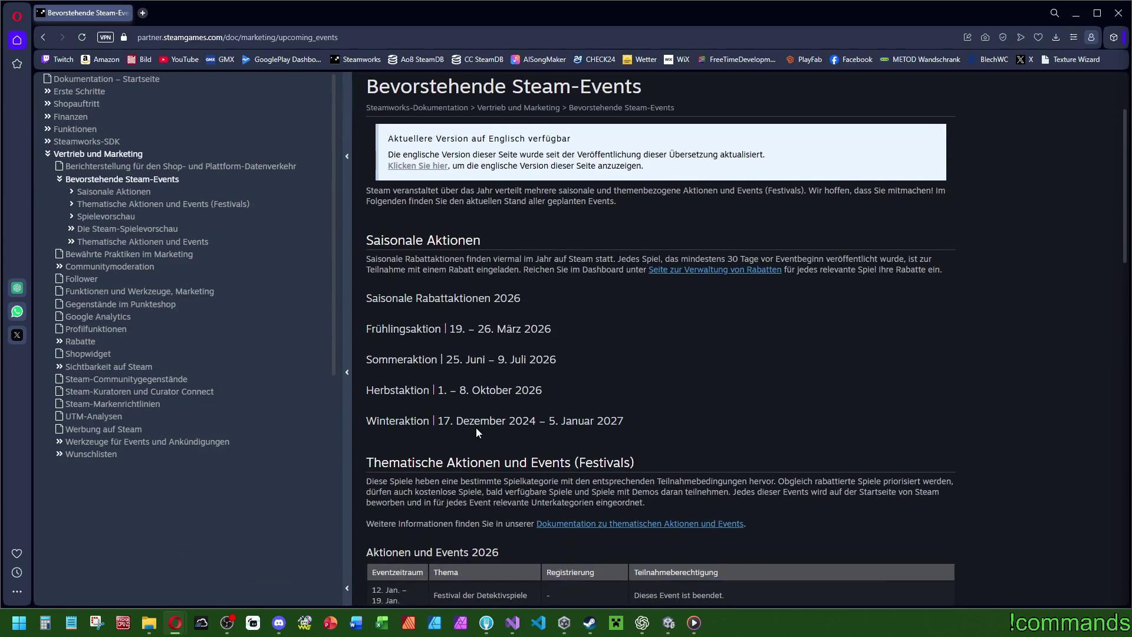
scroll(476, 427, "down", 2)
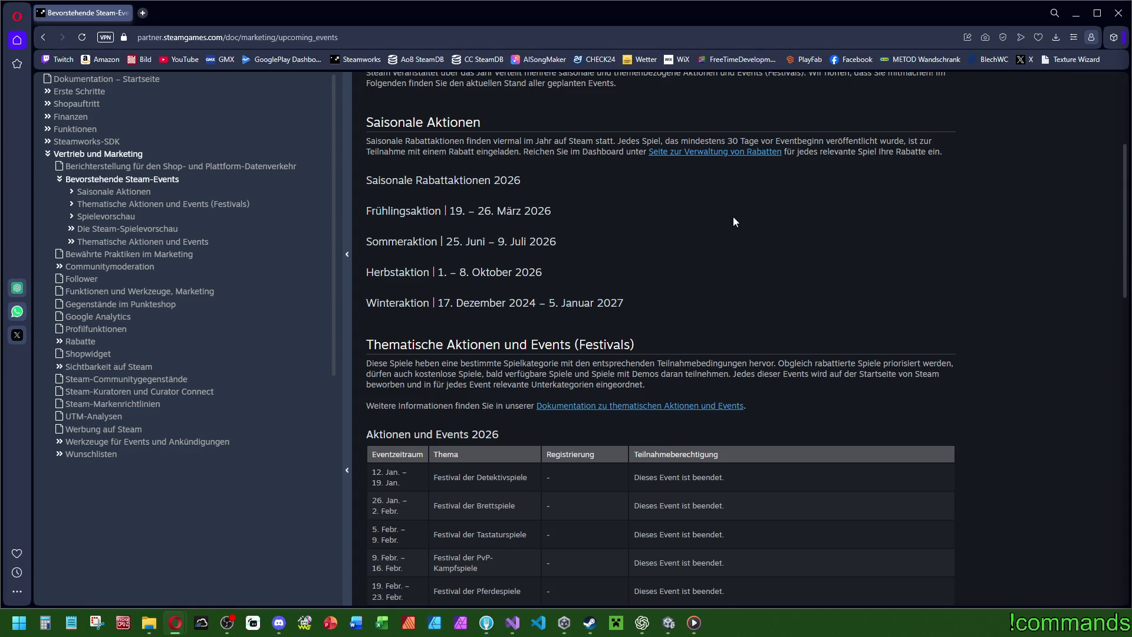
scroll(734, 221, "down", 2)
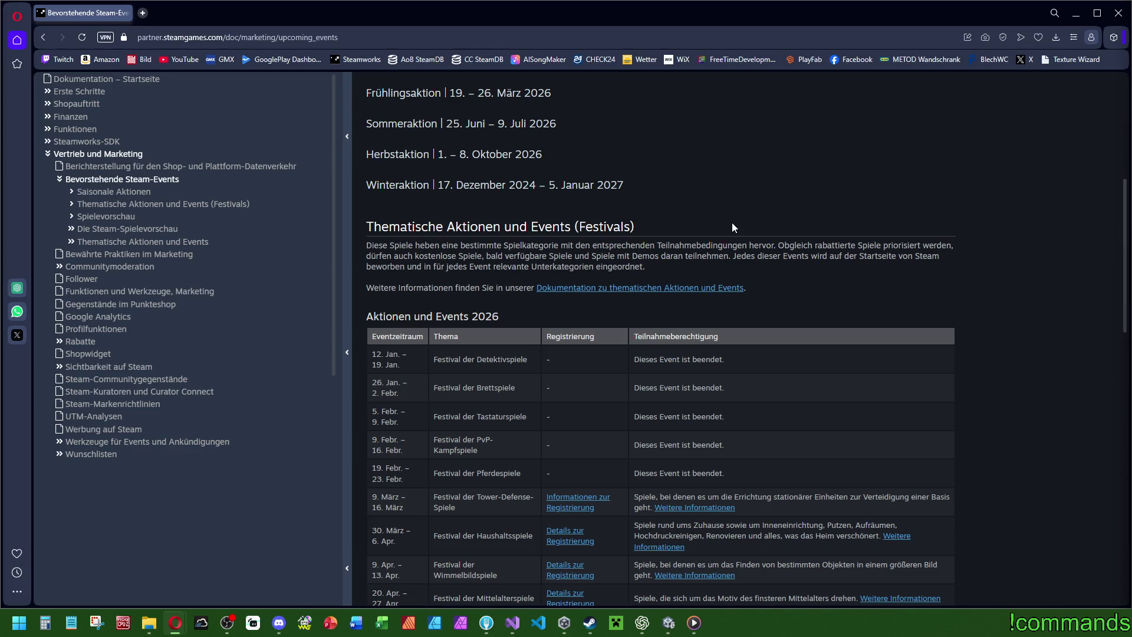
scroll(731, 222, "down", 2)
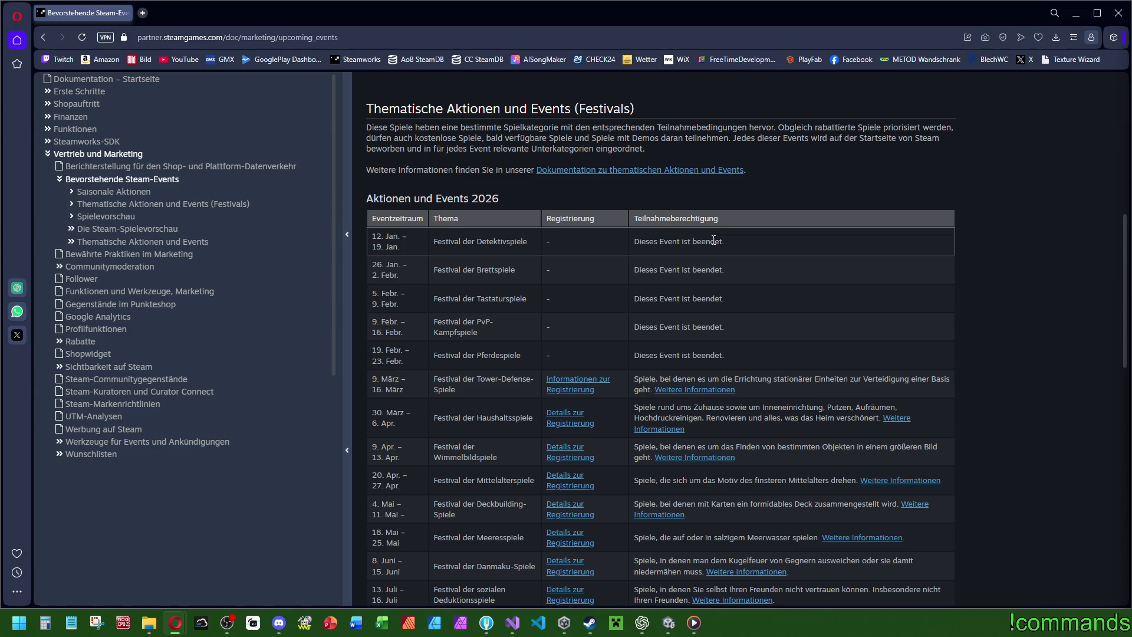
scroll(810, 210, "down", 1)
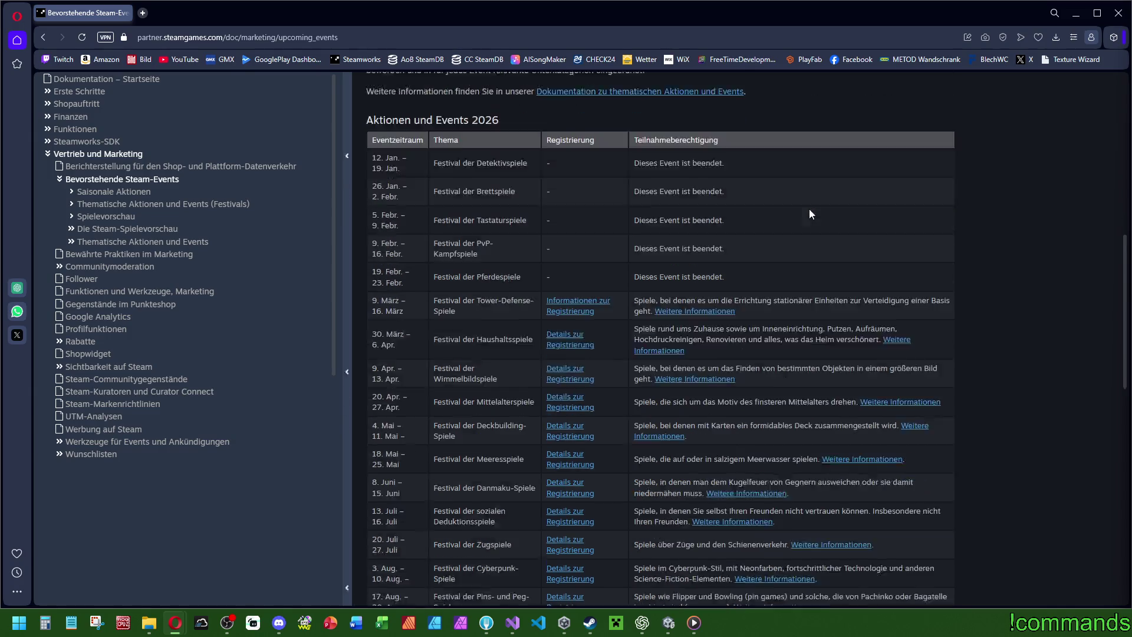
scroll(810, 213, "down", 4)
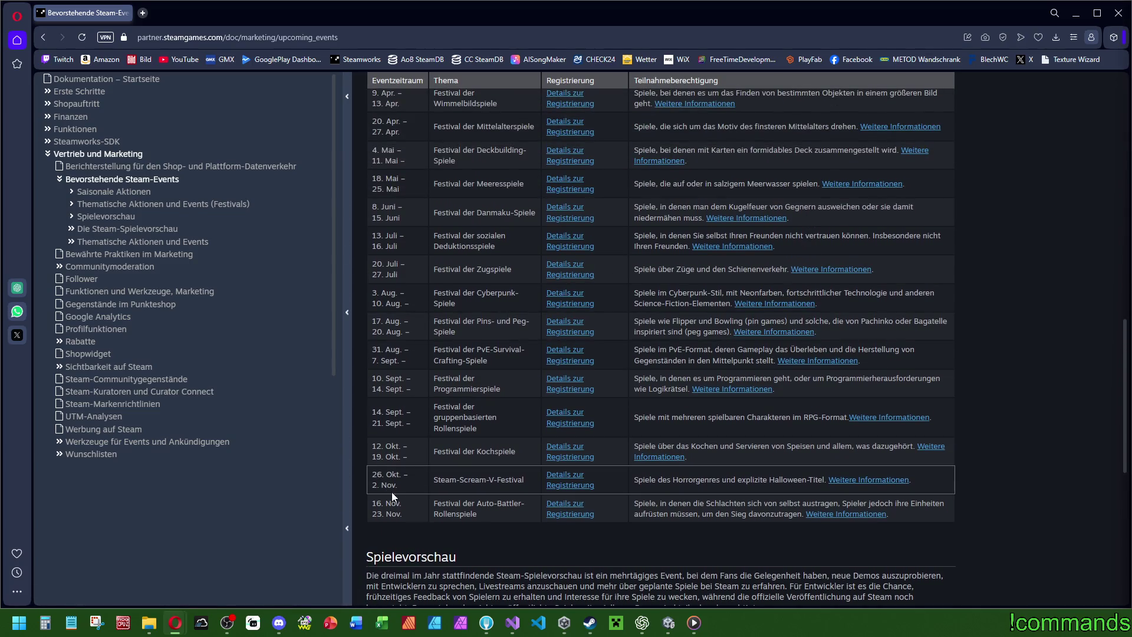
scroll(392, 492, "up", 3)
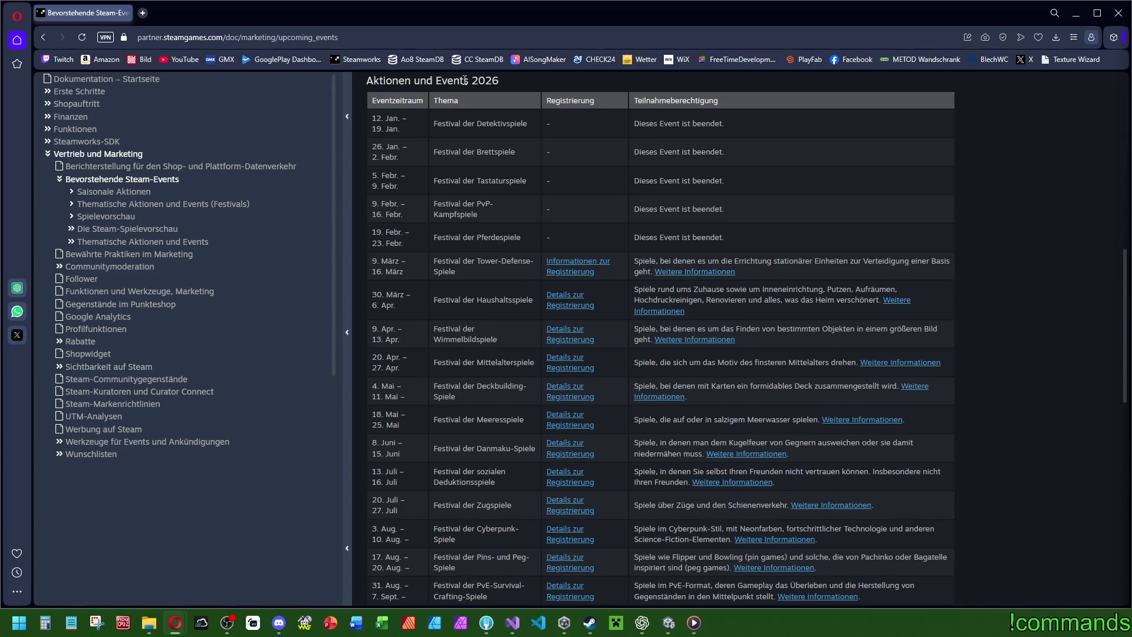
scroll(564, 258, "down", 3)
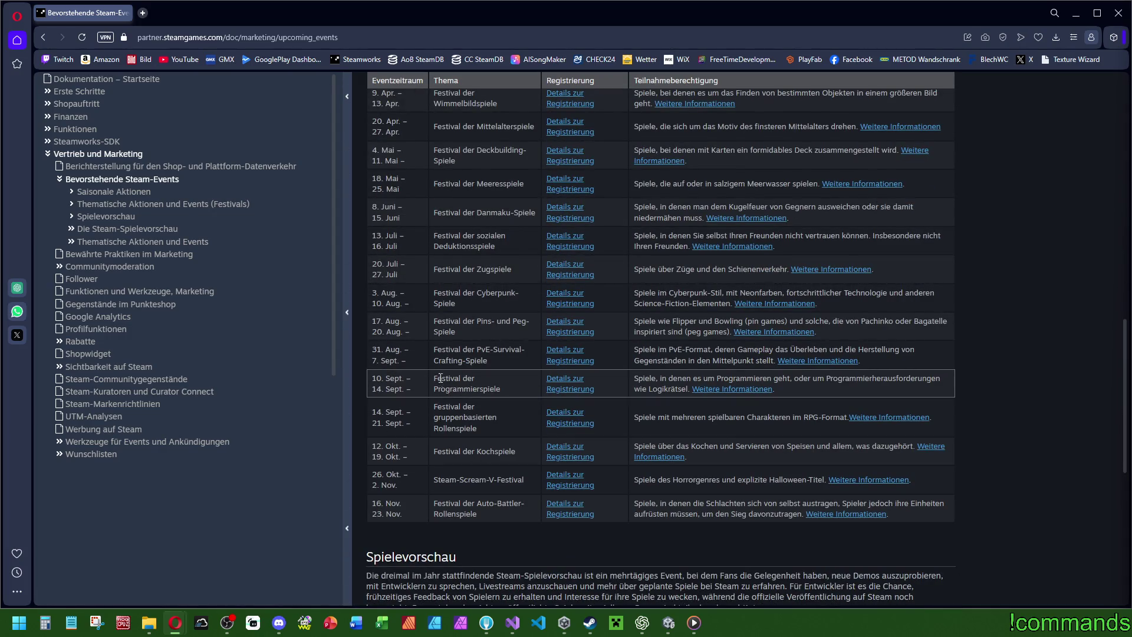
left_click(1119, 13)
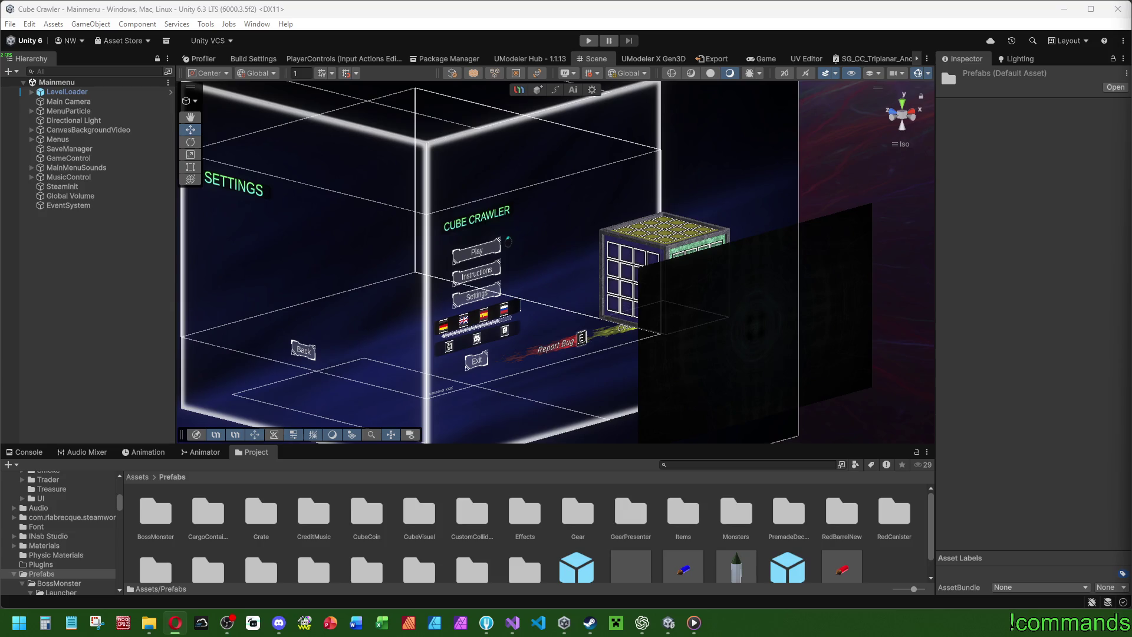
key("alt+Tab")
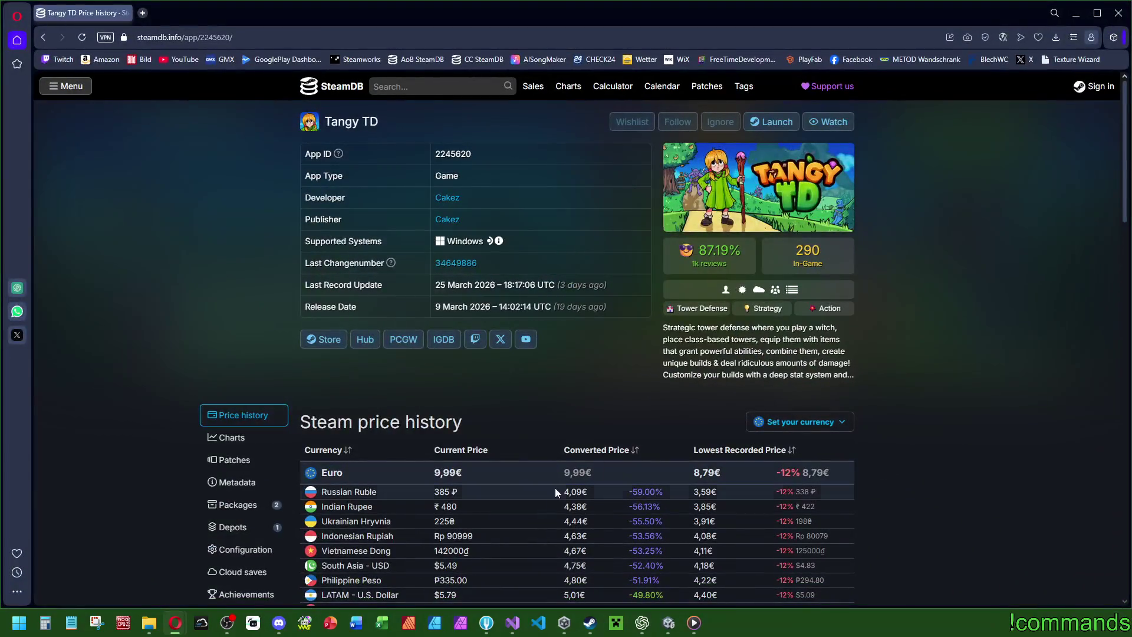
Show Tangy TD's player chart over its full history, then go back to the previous SteamDB page.
left_click(247, 437)
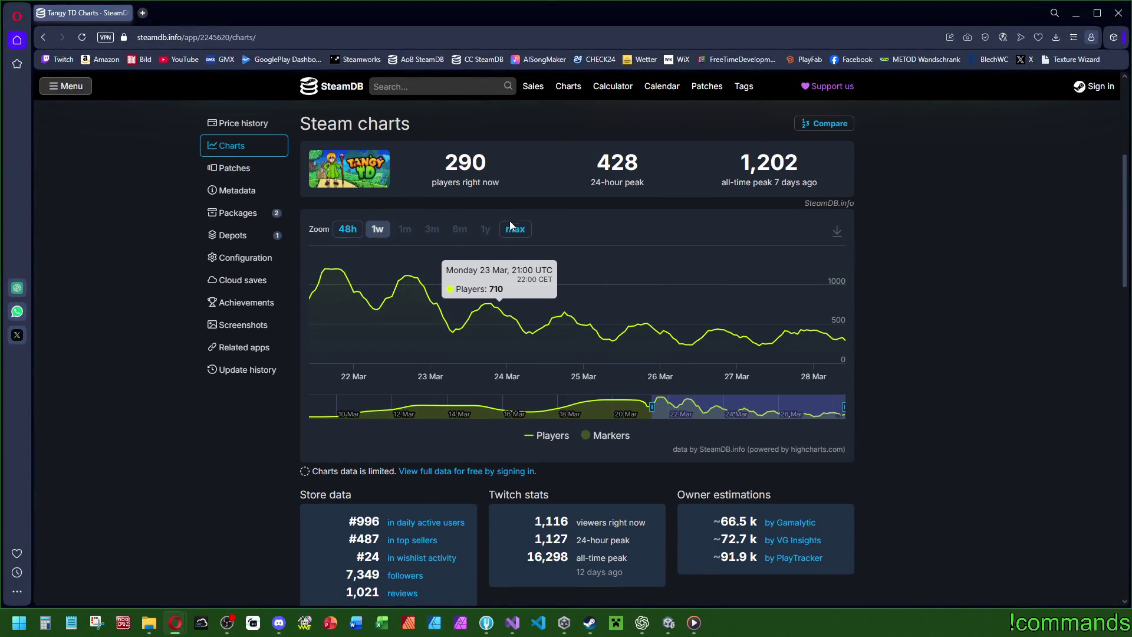
left_click(512, 228)
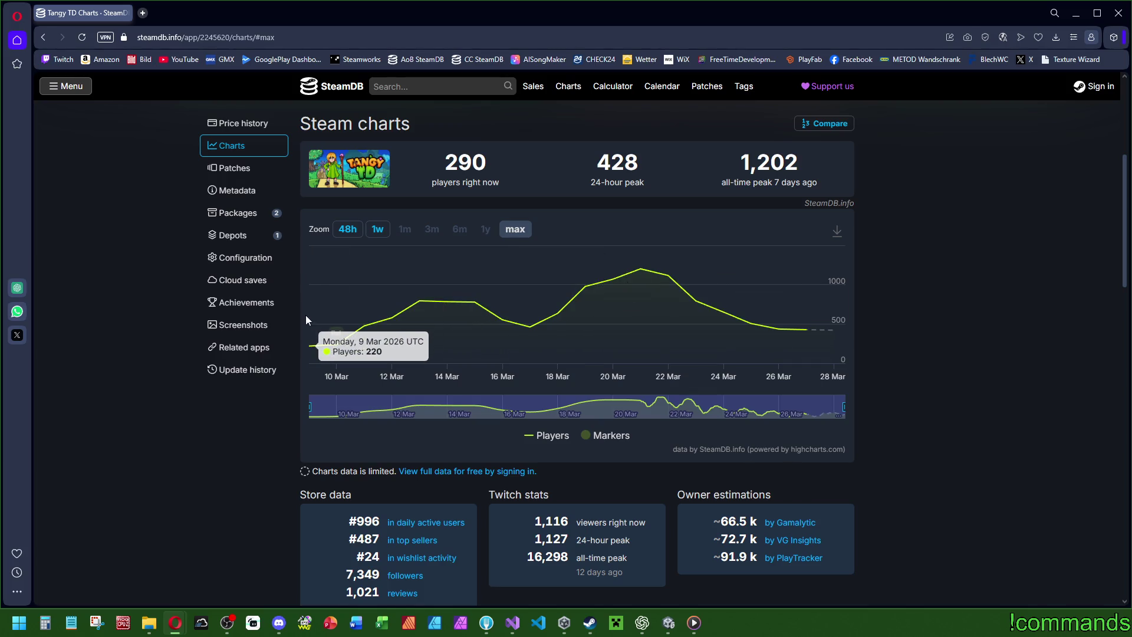
mouse_move(337, 335)
scroll(910, 366, "up", 5)
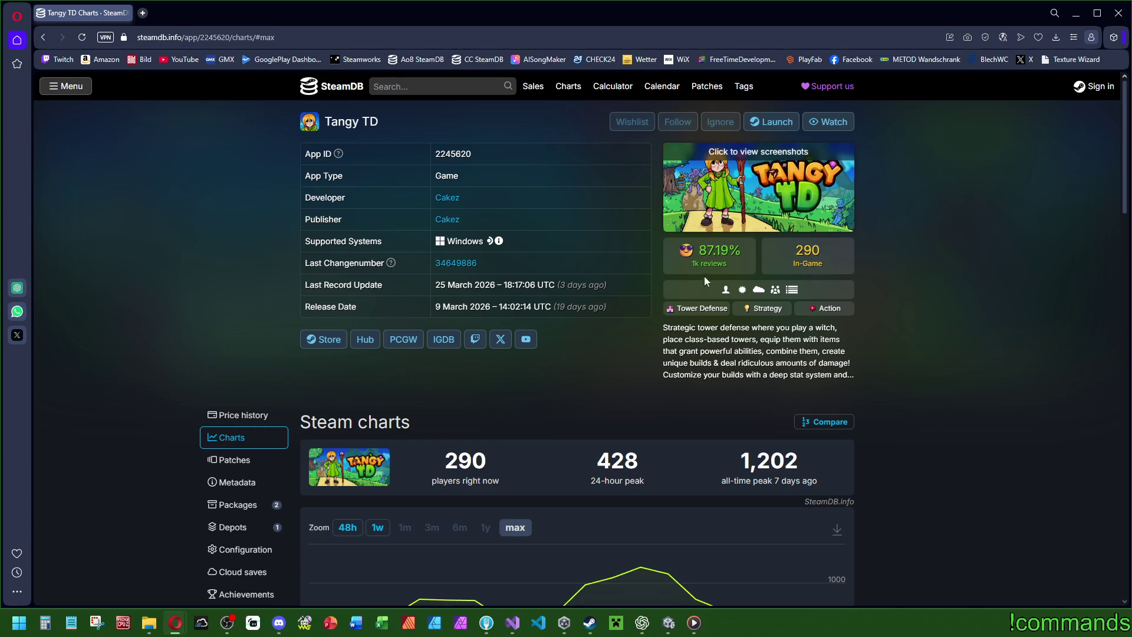
mouse_move(703, 269)
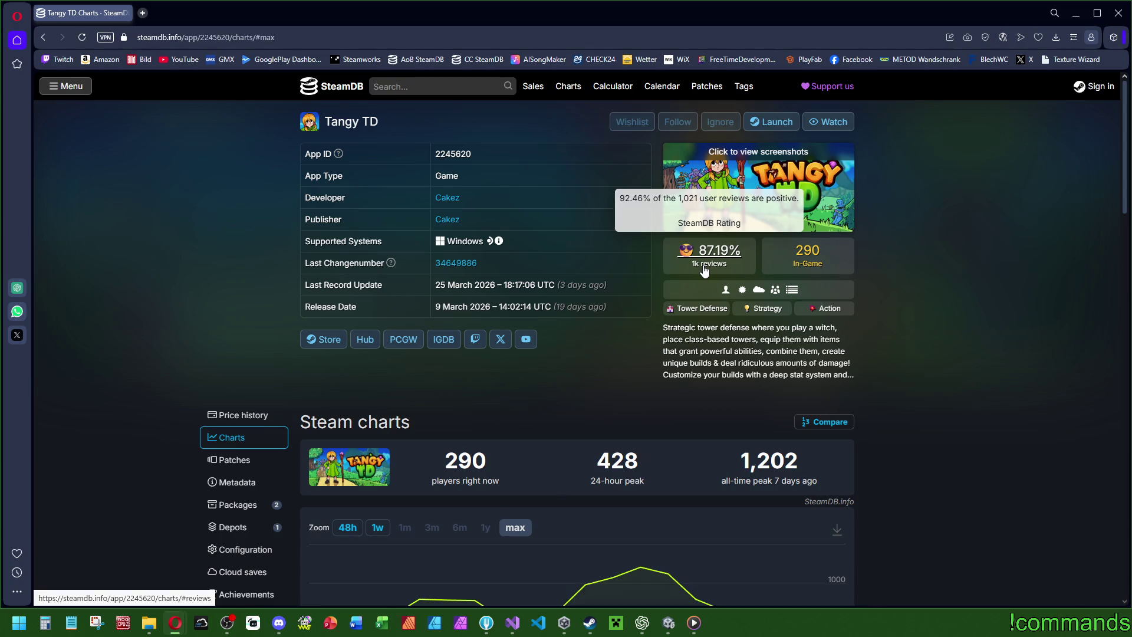
key("alt+Left")
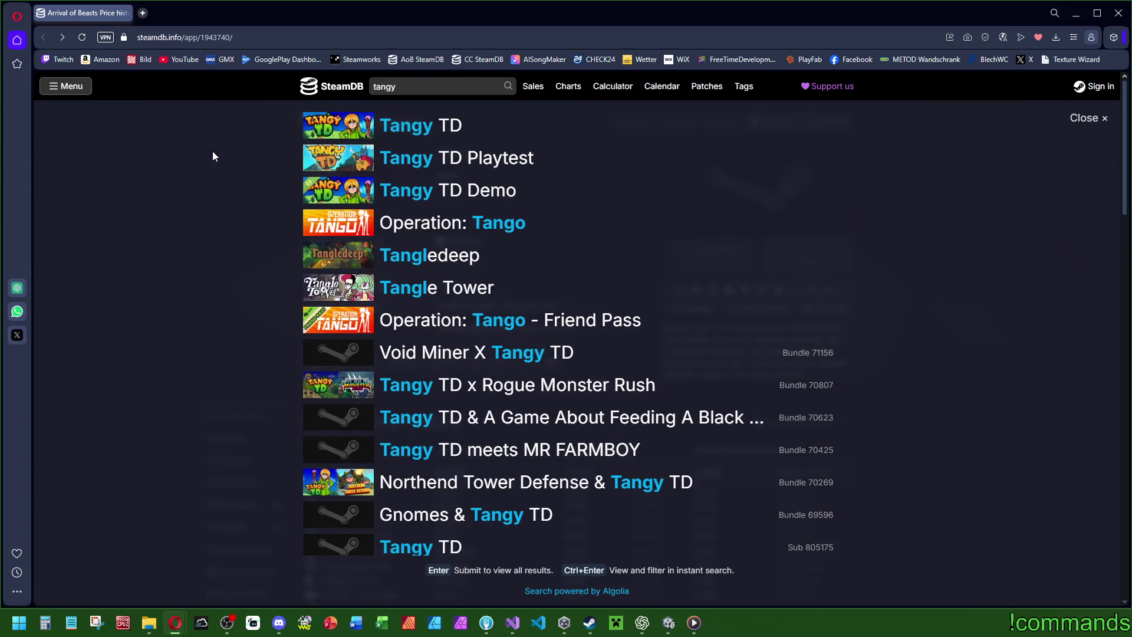
left_click(230, 42)
Search Google for steam festivals 2026 and open the official Steam events article.
type("steam")
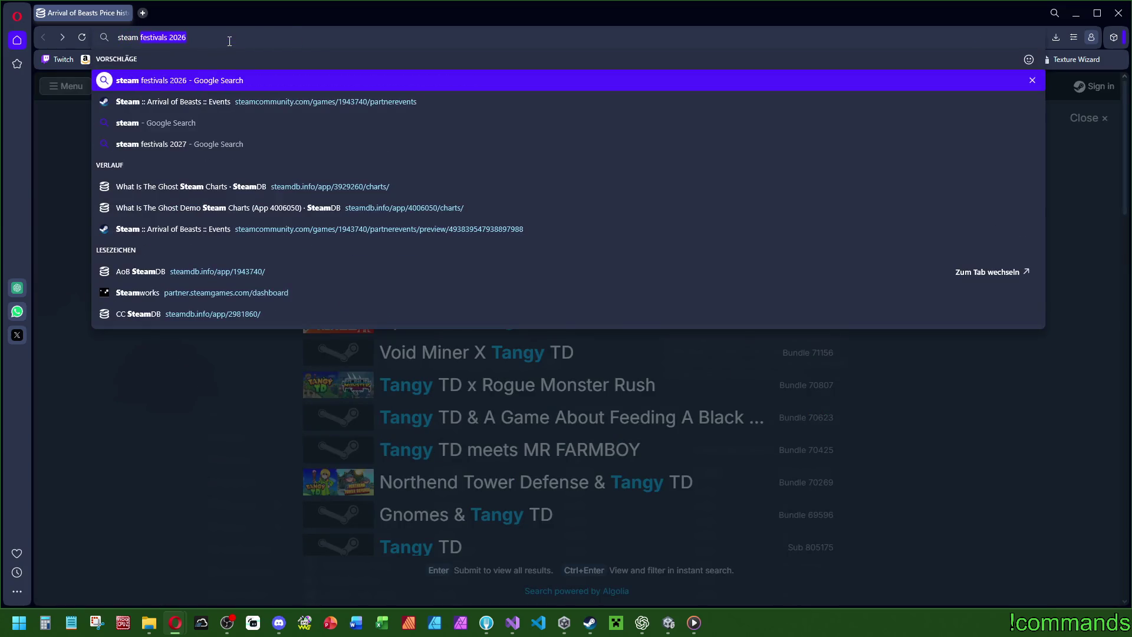
key("Return")
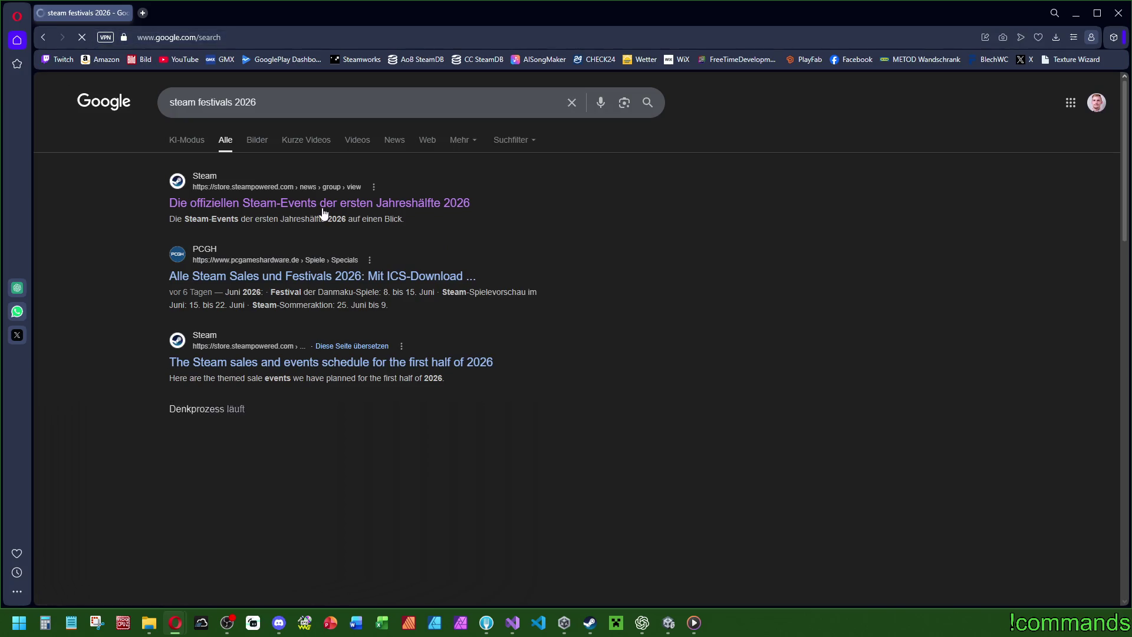
left_click(324, 210)
scroll(501, 363, "down", 5)
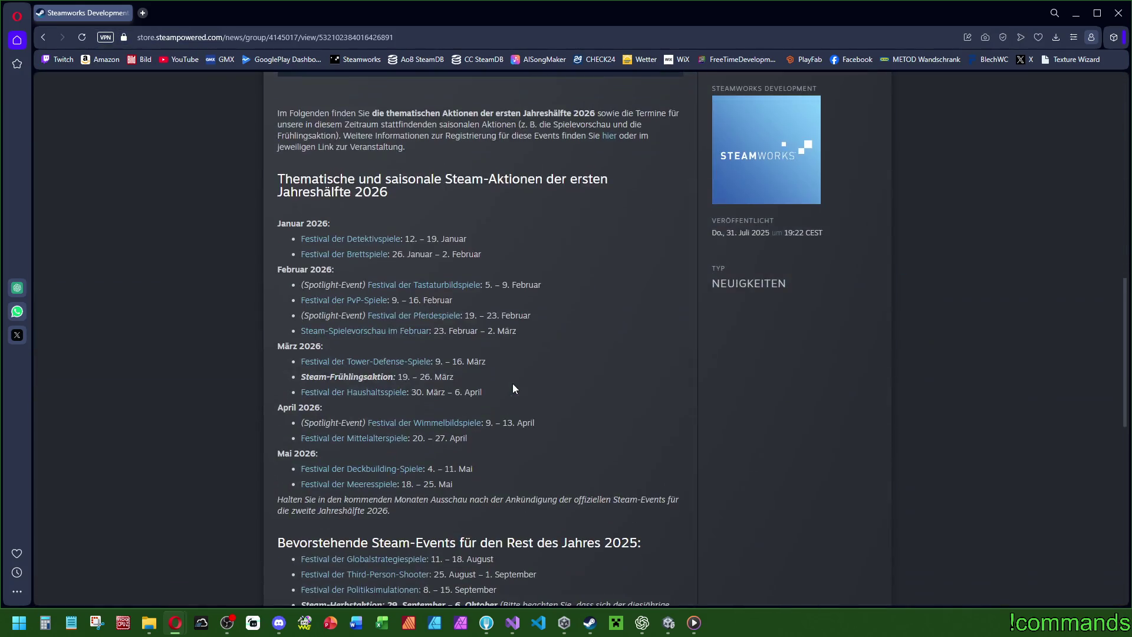
scroll(518, 382, "down", 4)
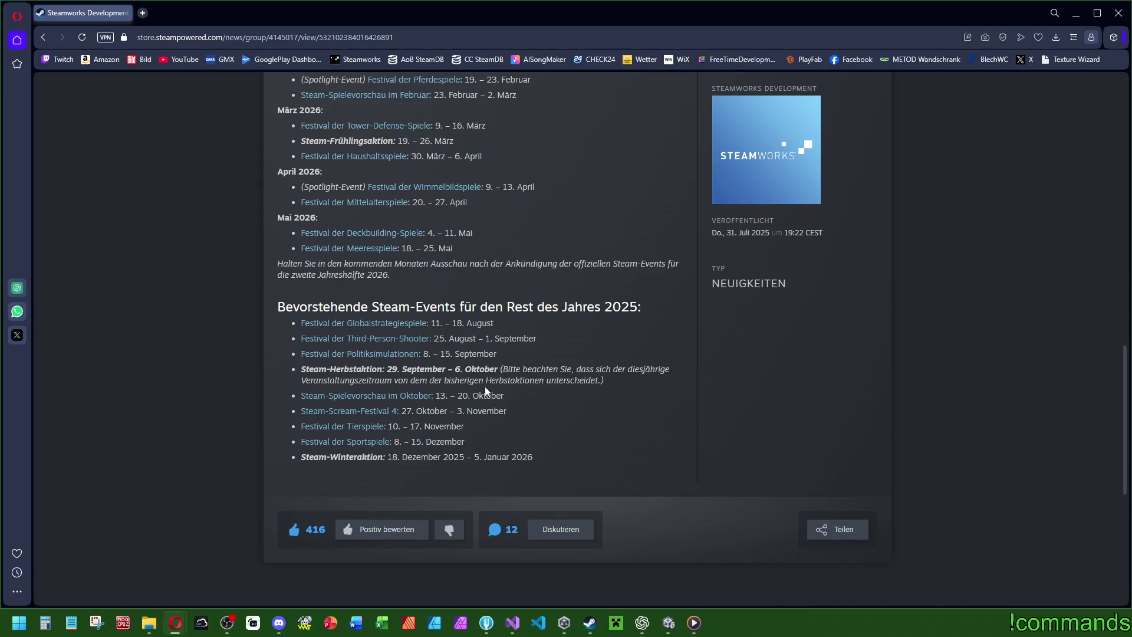
Open the PvE-Survival-Crafting festival registration page and highlight its 31. August deadline.
left_click(416, 356)
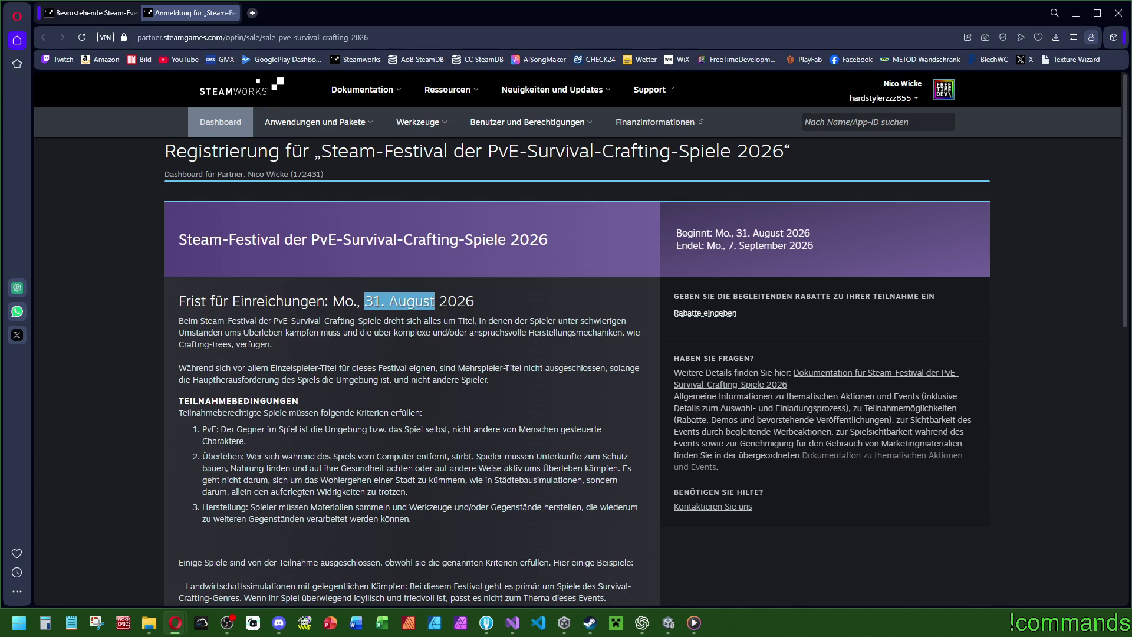
left_click_drag(437, 302, 436, 302)
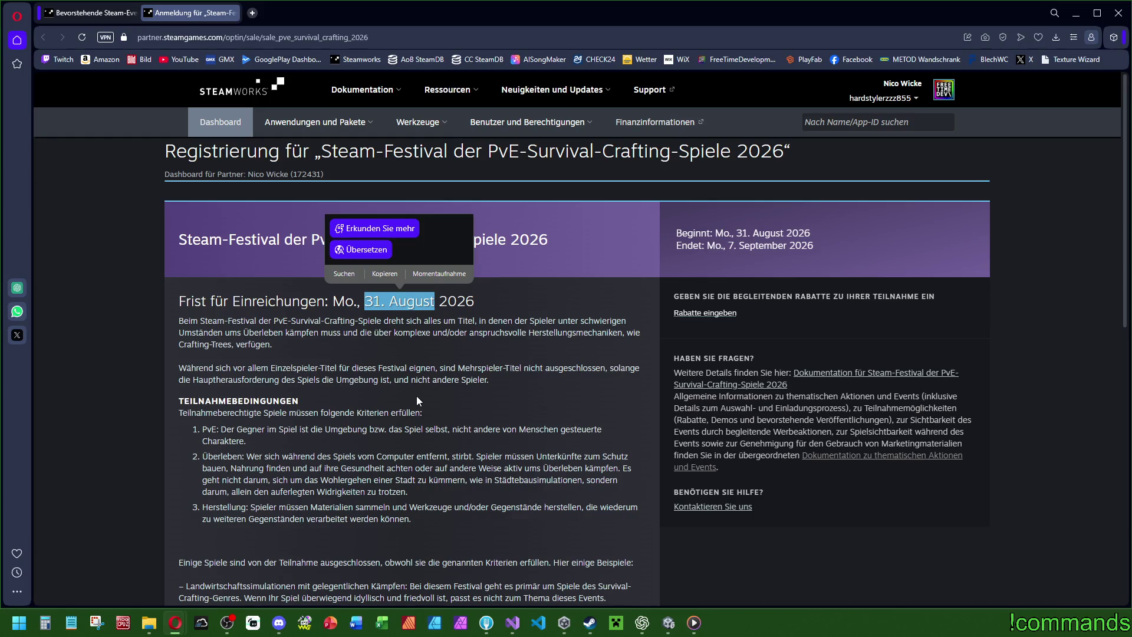
left_click(366, 302)
mouse_move(365, 302)
left_mouse_down()
mouse_move(449, 301)
mouse_move(388, 299)
left_mouse_up()
left_click(367, 301)
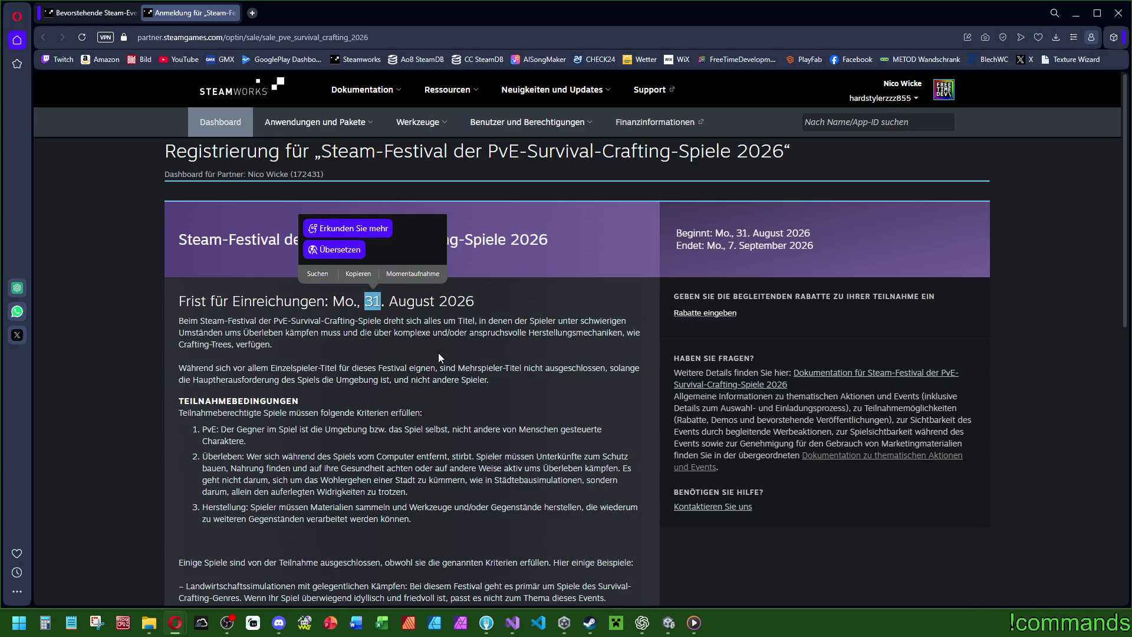
Scroll through the registration page, then close it and the browser.
scroll(408, 398, "down", 2)
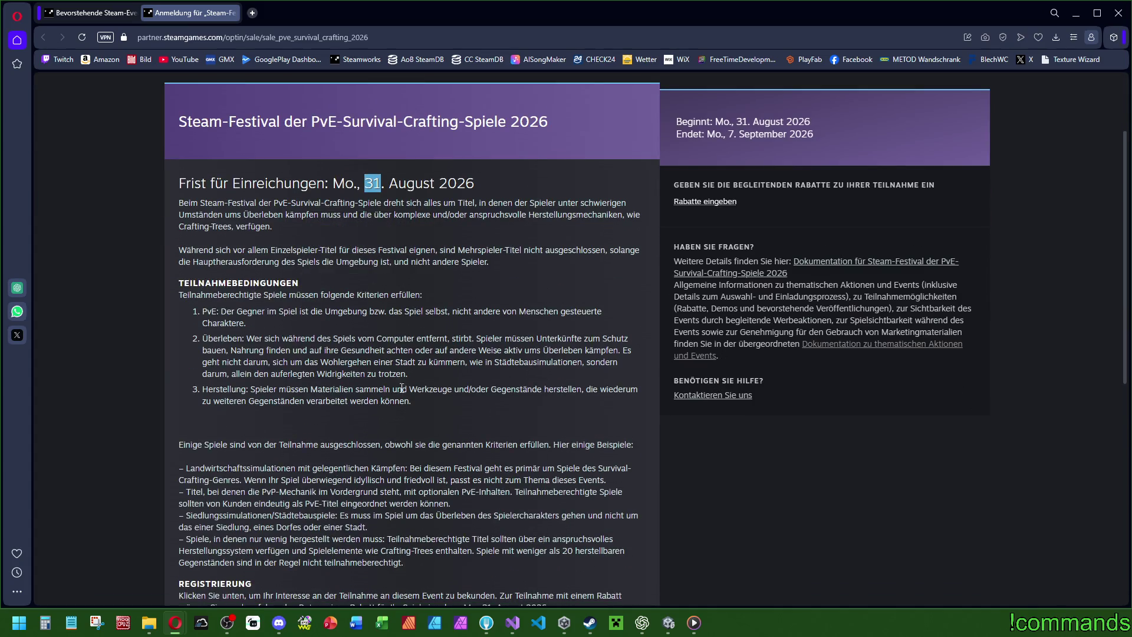
scroll(406, 392, "down", 2)
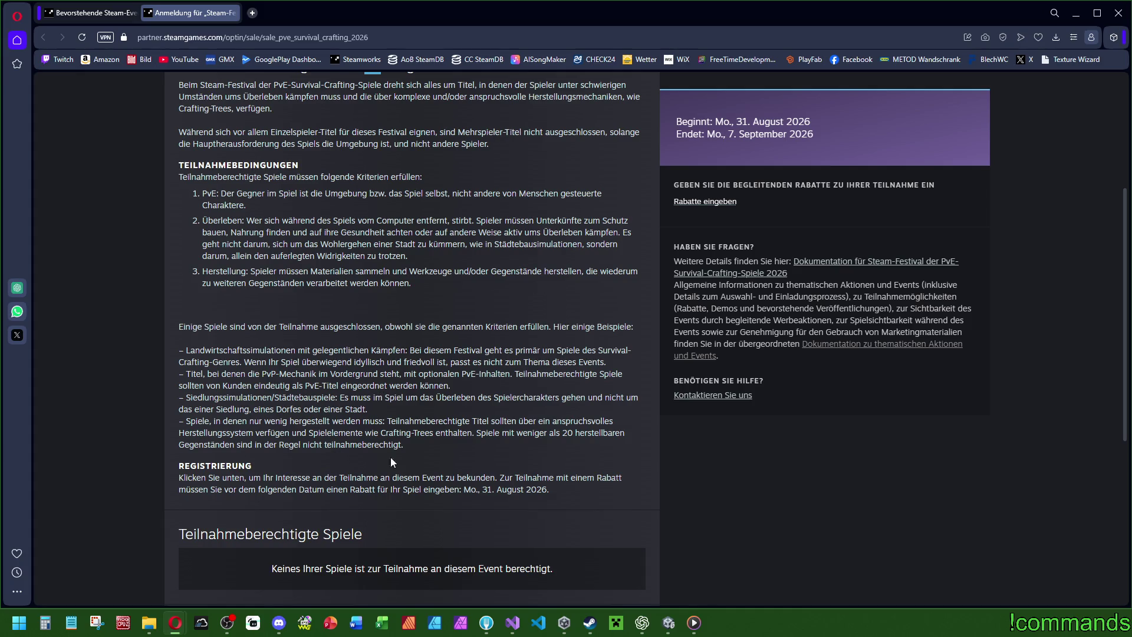
scroll(408, 441, "up", 4)
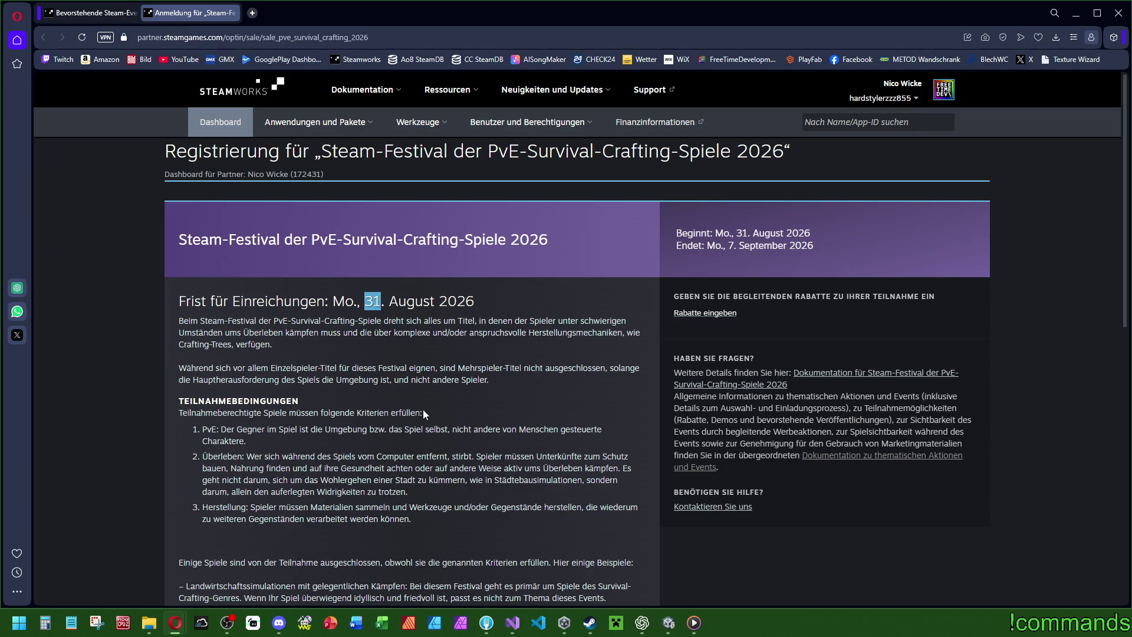
left_click(237, 13)
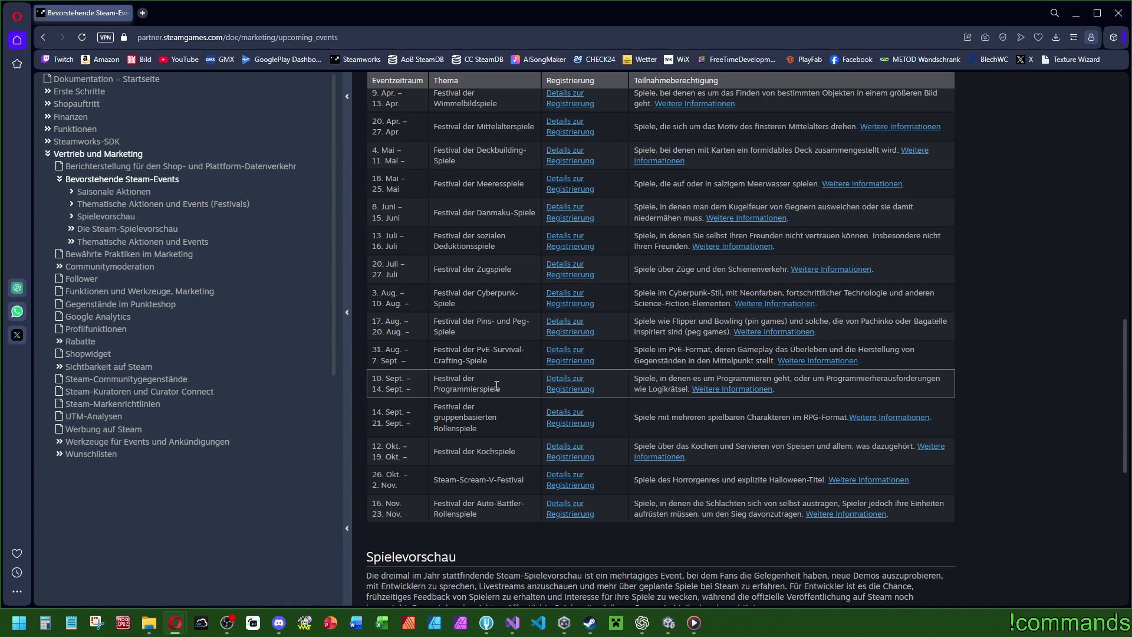
left_click(1119, 17)
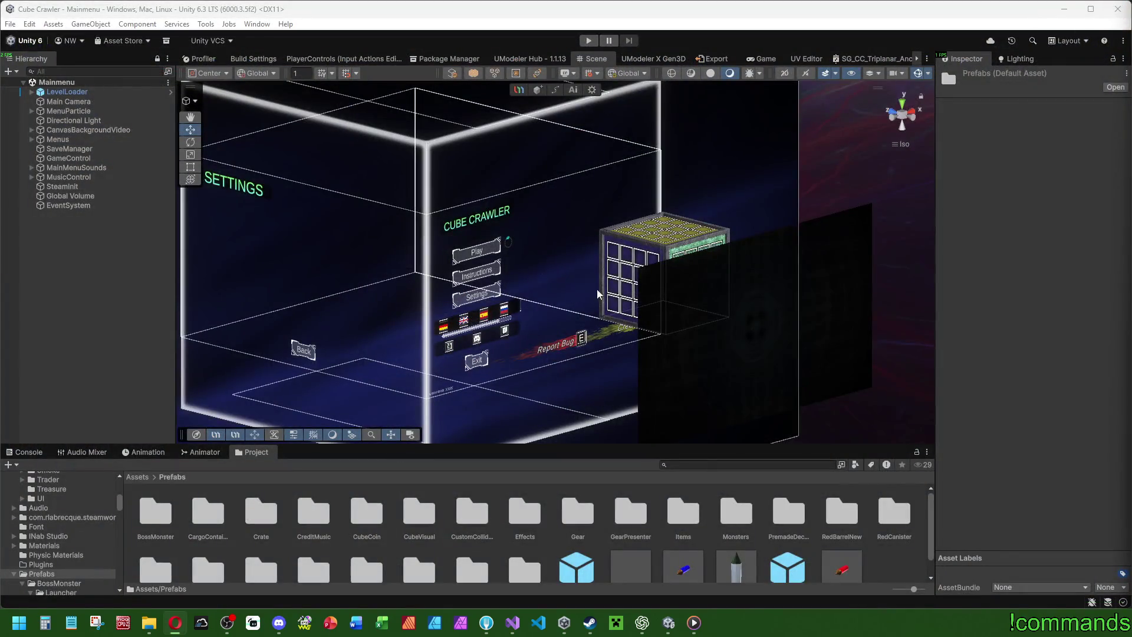
Switch the bottom panel to Project, open Prefabs > World, then switch to the browser.
scroll(621, 319, "down", 3)
left_click(24, 452)
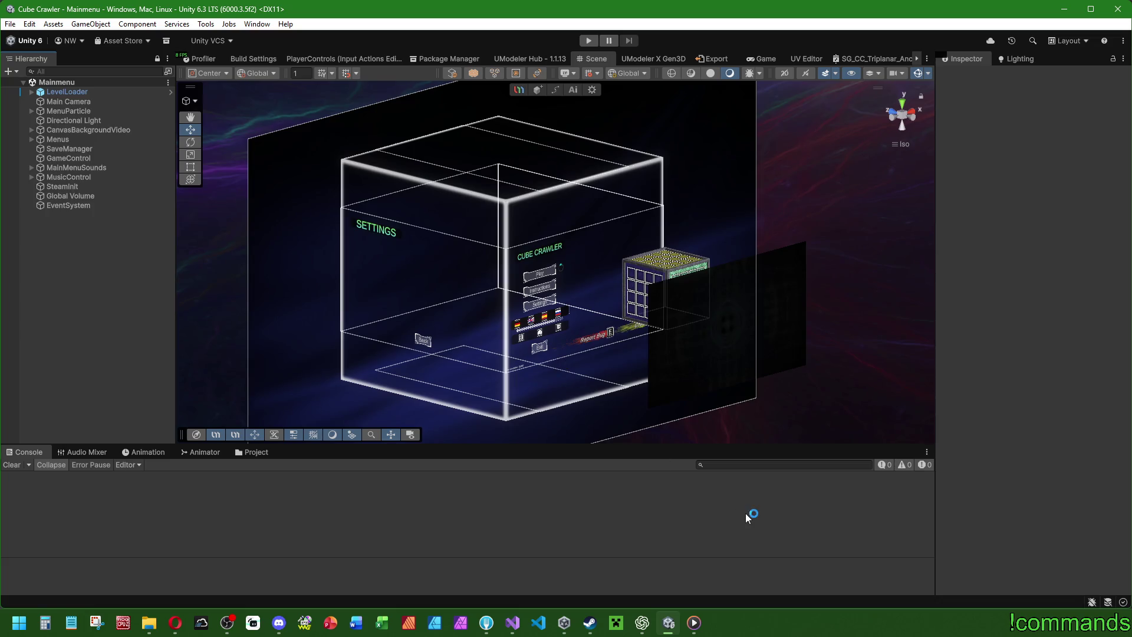
left_click(260, 452)
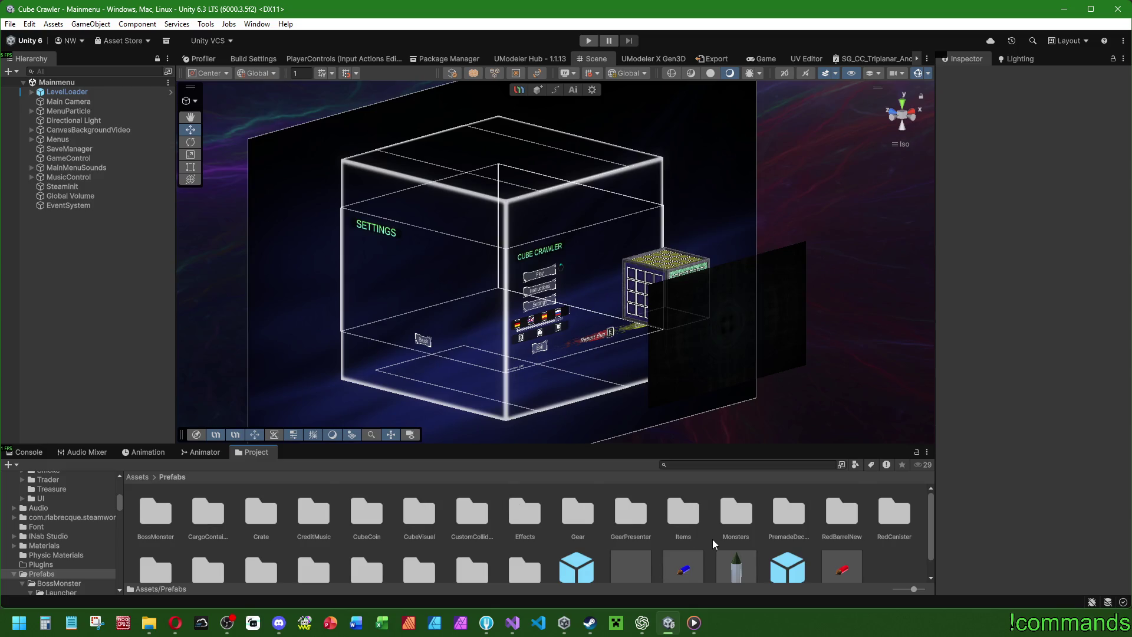
scroll(711, 539, "down", 1)
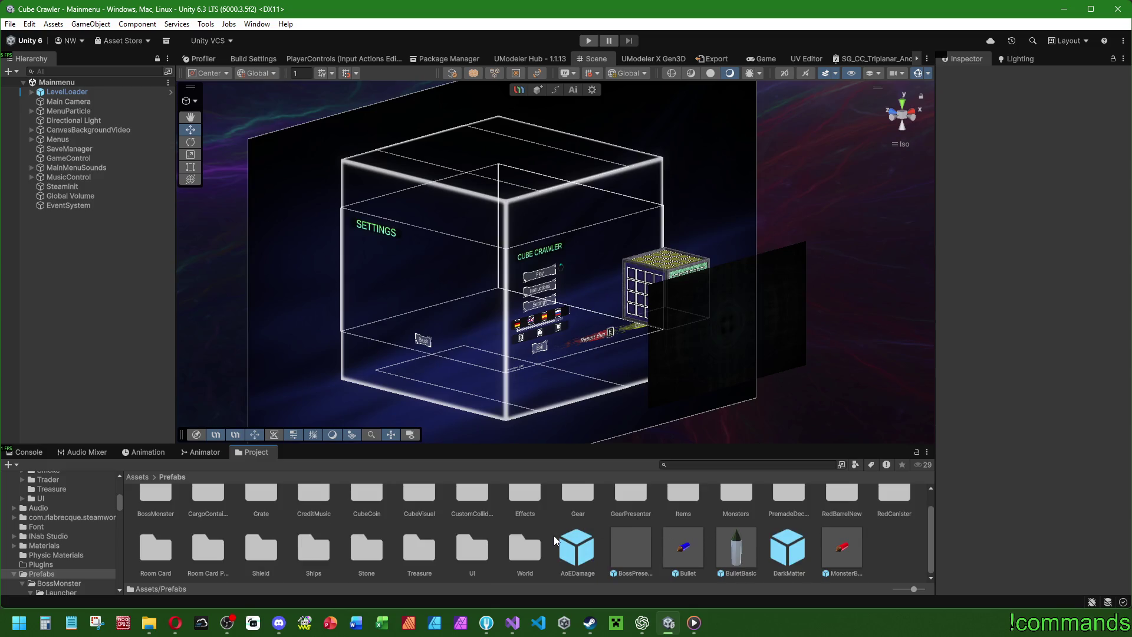
double_click(534, 547)
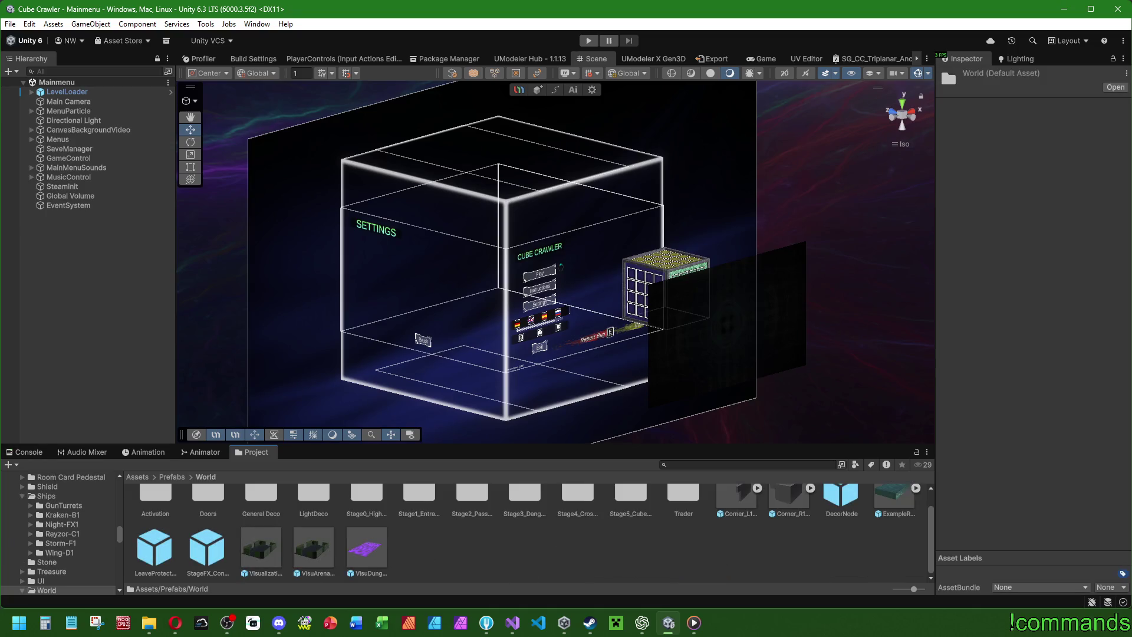
key("alt+Tab")
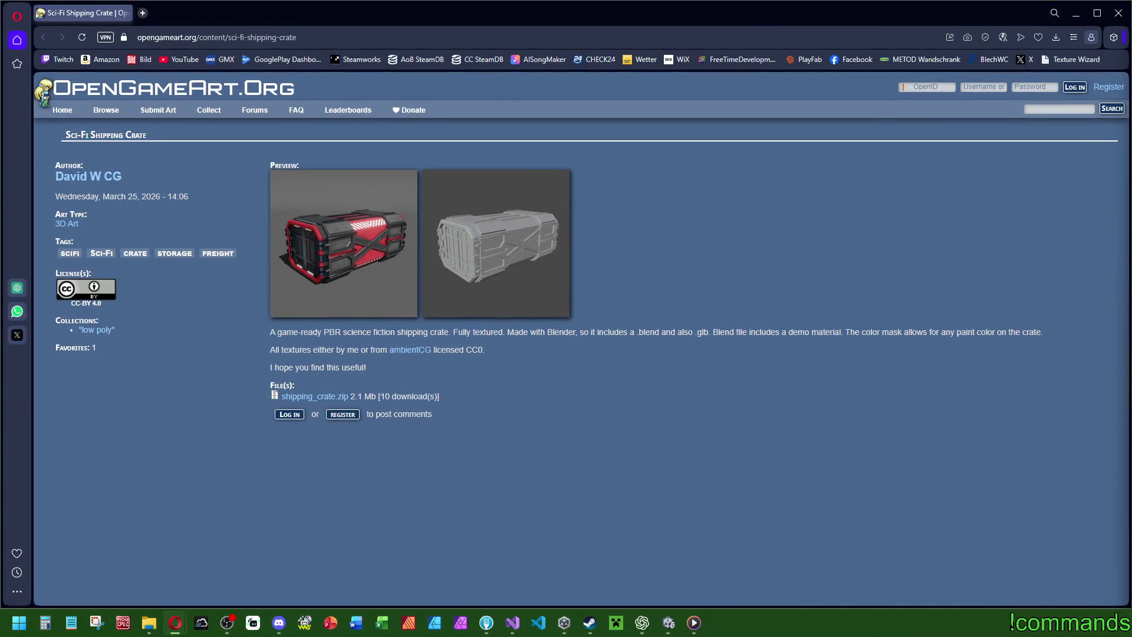
Enlarge the red Sci-Fi Shipping Crate preview, scroll to view it, then return to Unity.
left_click(373, 256)
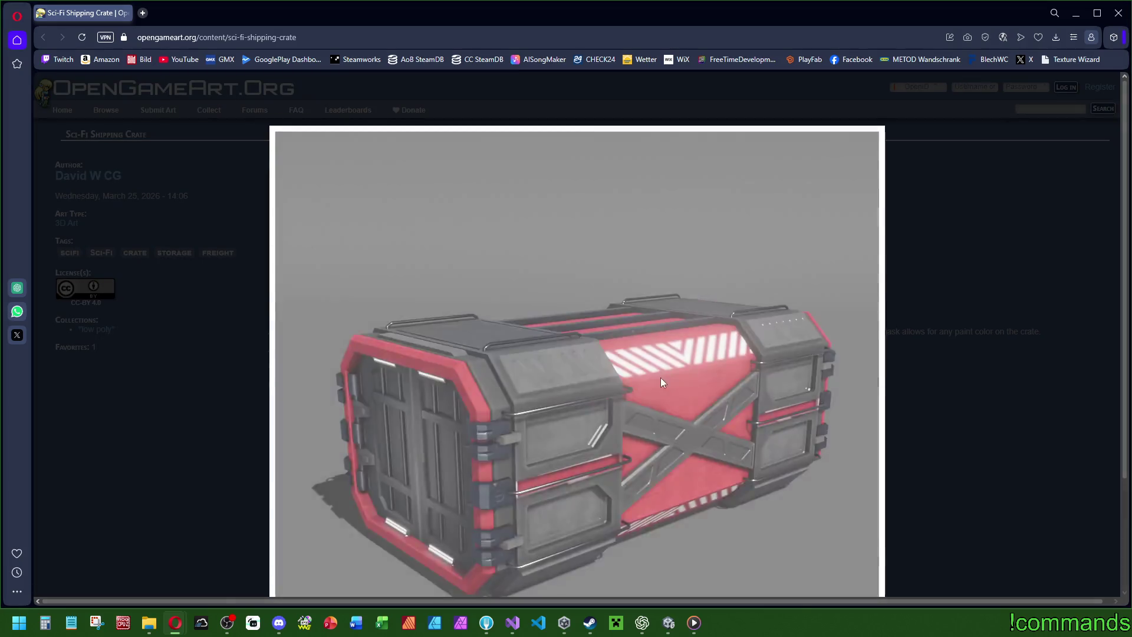
scroll(740, 409, "down", 2)
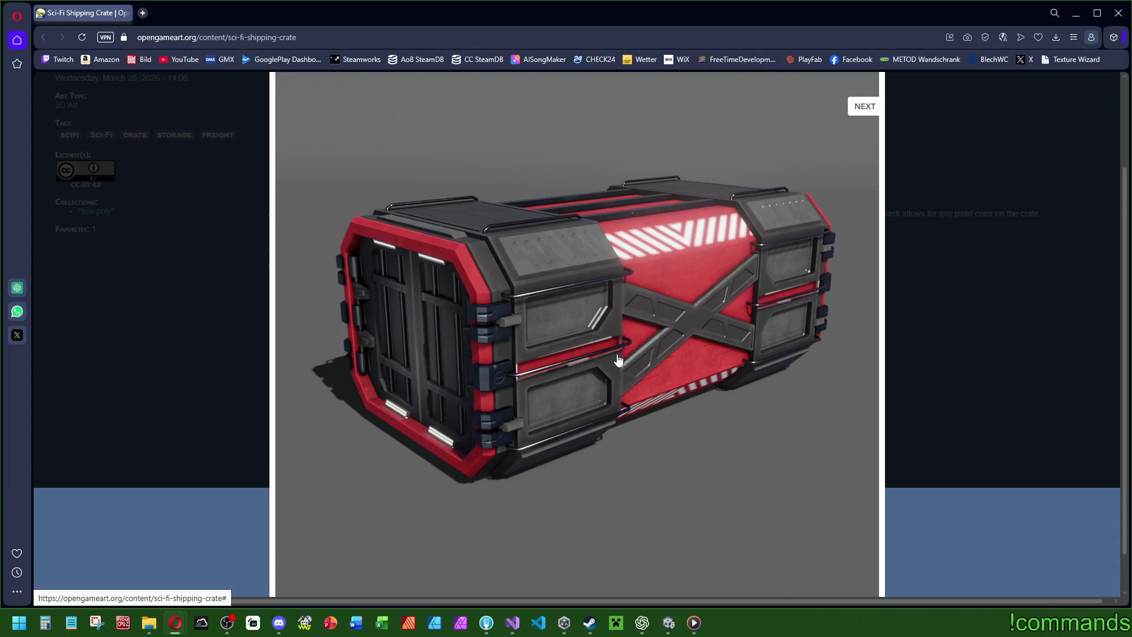
key("alt+Tab")
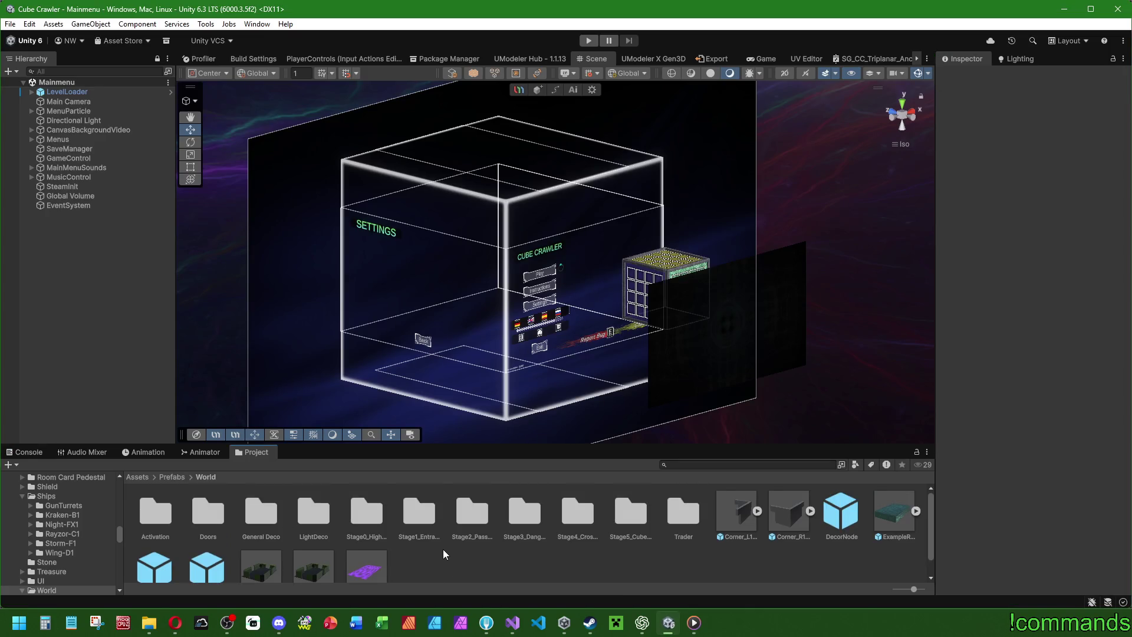
Open the ExampleRoom prefab from the Stage1_Entrance folder.
double_click(414, 512)
double_click(553, 508)
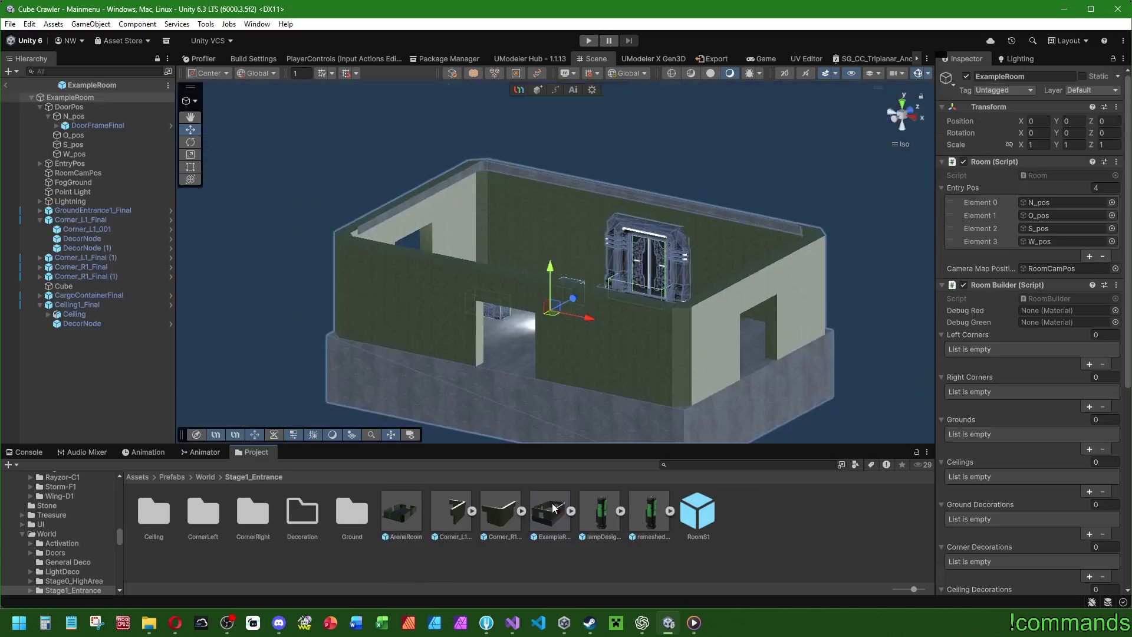
scroll(405, 328, "up", 5)
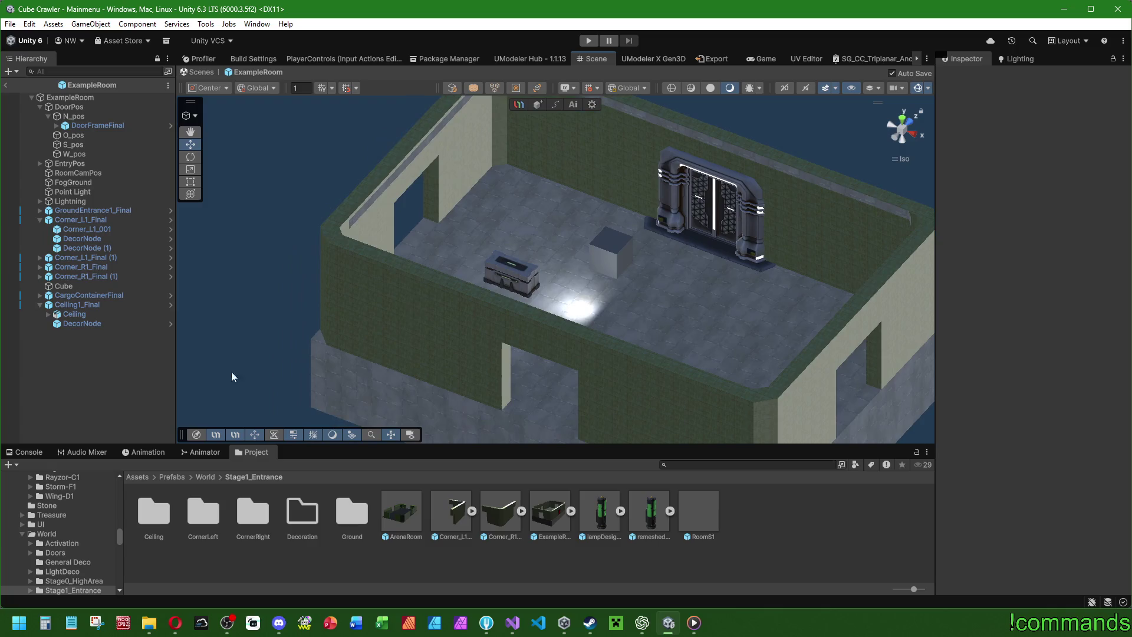
Frame CargoContainerFinal, maximize the Scene view and orbit to an oblique angle on it.
double_click(90, 293)
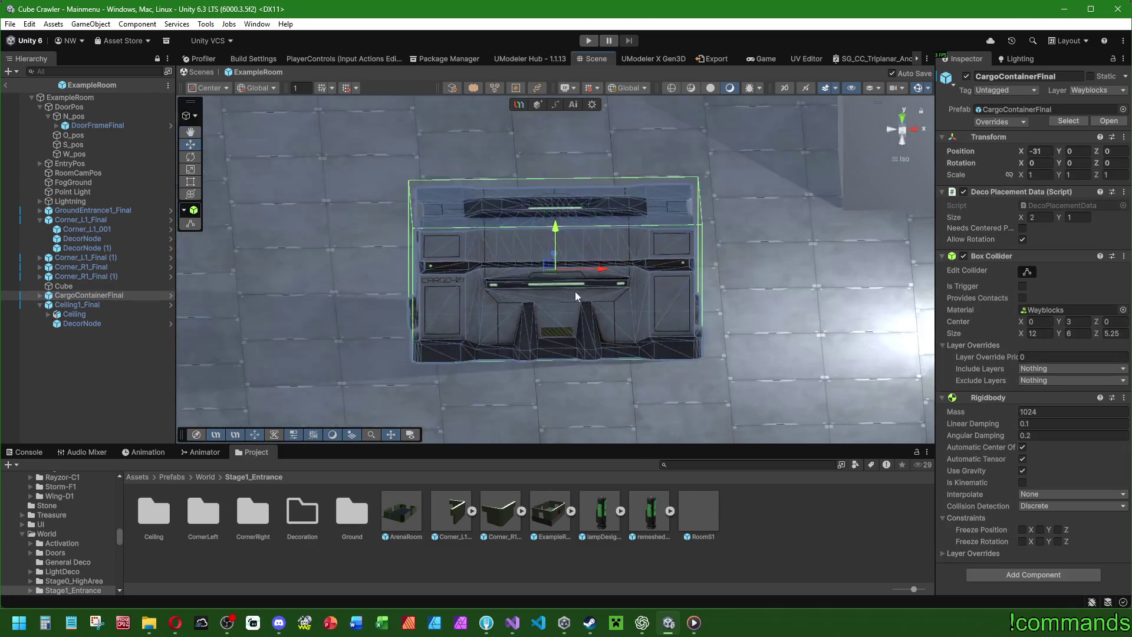
left_click(558, 370)
mouse_move(558, 370)
left_mouse_down()
mouse_move(554, 339)
mouse_move(590, 330)
mouse_move(638, 189)
left_mouse_up()
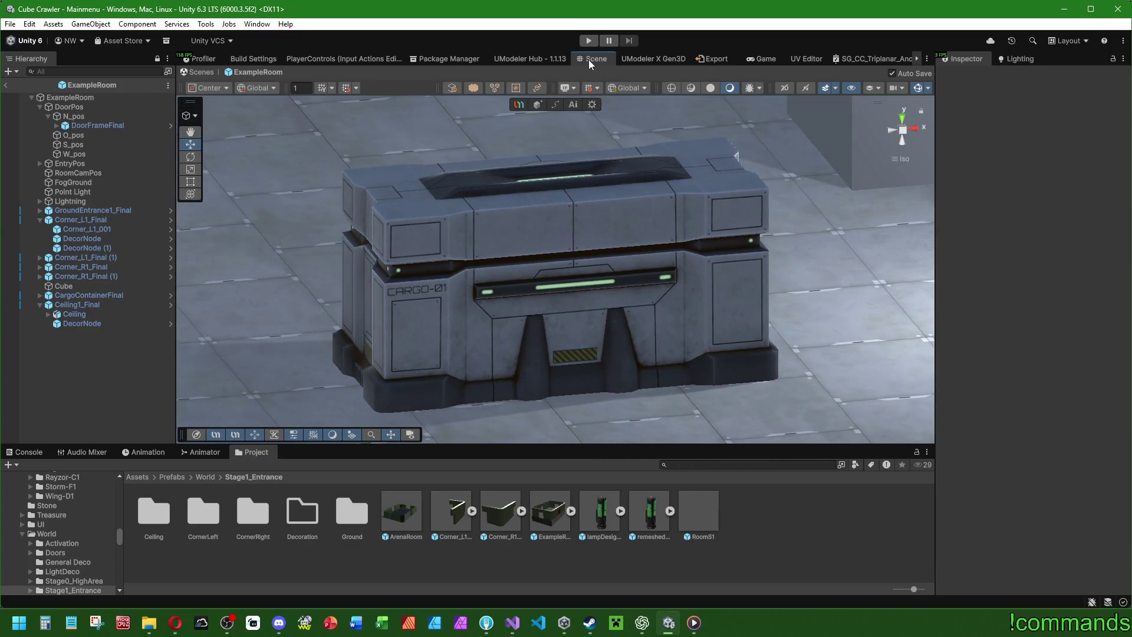
double_click(588, 59)
mouse_move(531, 283)
left_mouse_down()
mouse_move(453, 275)
mouse_move(857, 274)
mouse_move(838, 363)
left_mouse_up()
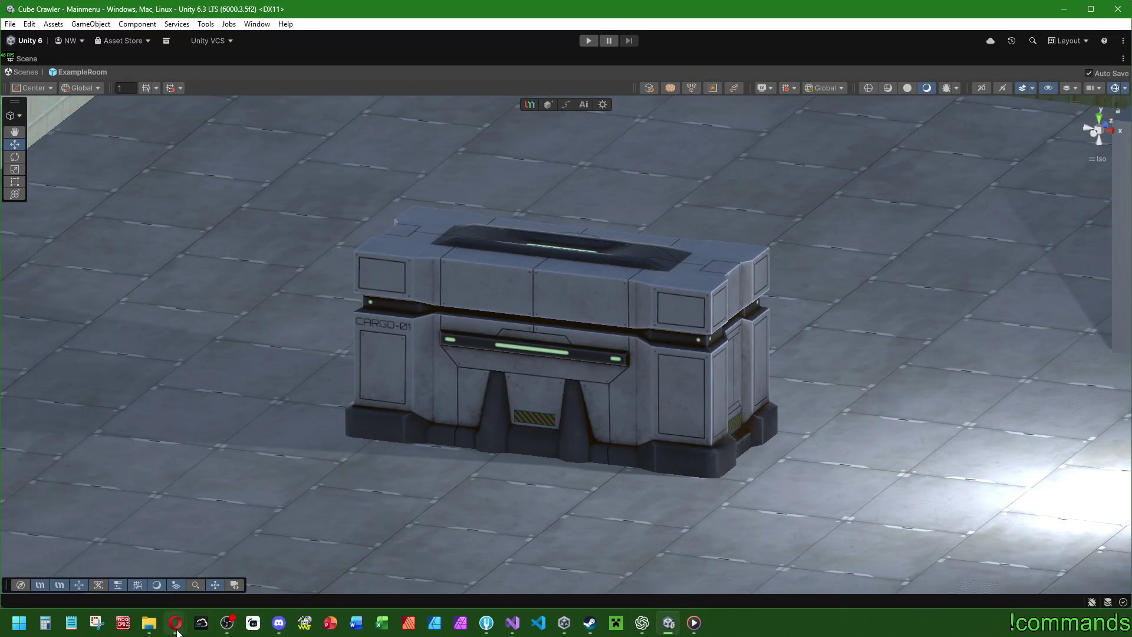
Bring the crate page browser window forward and close the enlarged crate image.
mouse_move(177, 631)
left_click(311, 572)
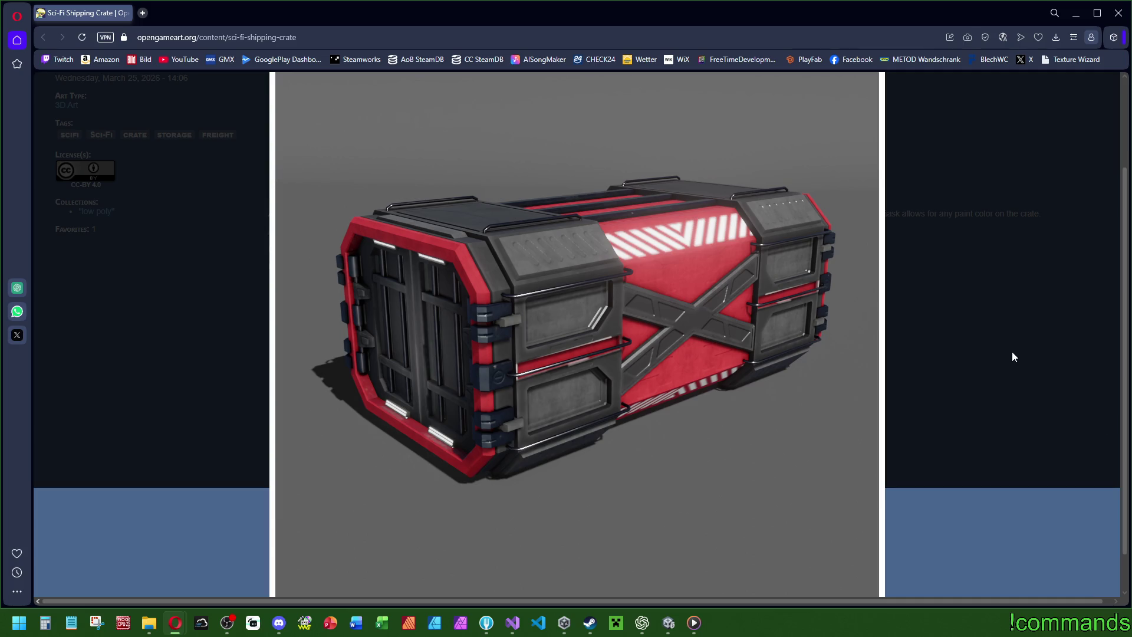
left_click(1003, 522)
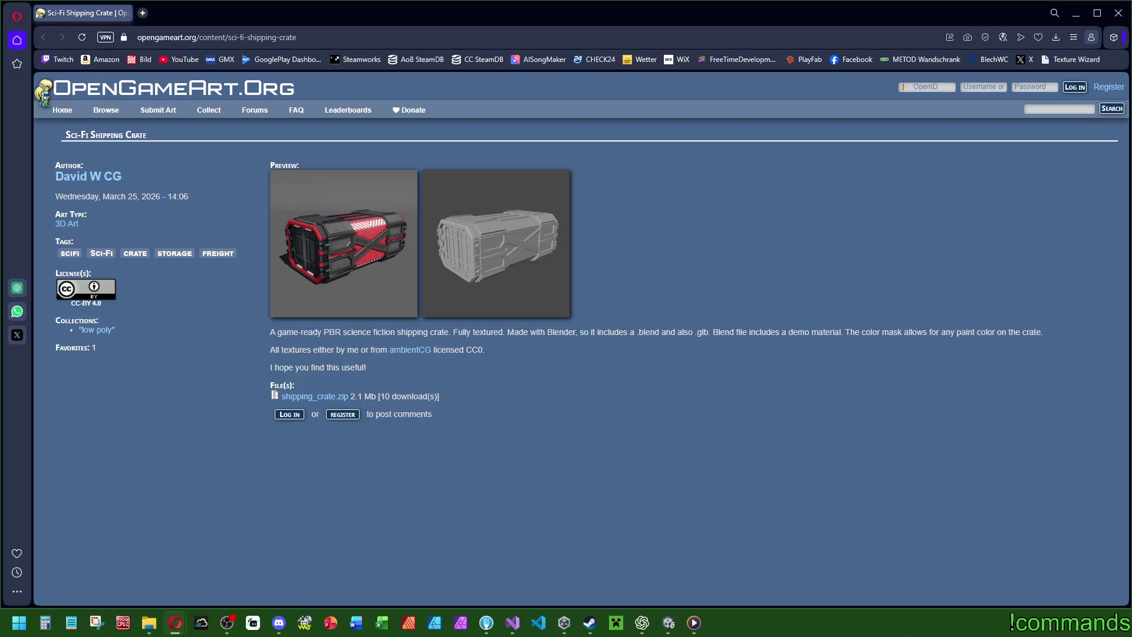
Switch back to the Unity editor showing the ExampleRoom prefab.
key("alt+Tab")
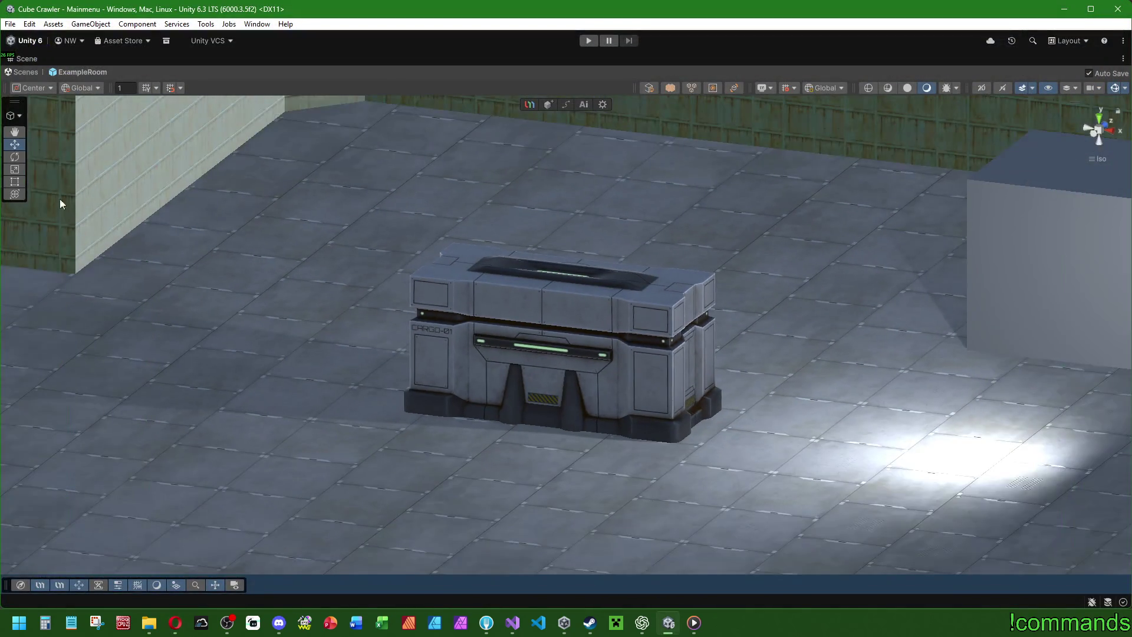
Restore the normal editor layout, show the Console and pull back to a wide room view.
double_click(30, 58)
scroll(398, 387, "down", 5)
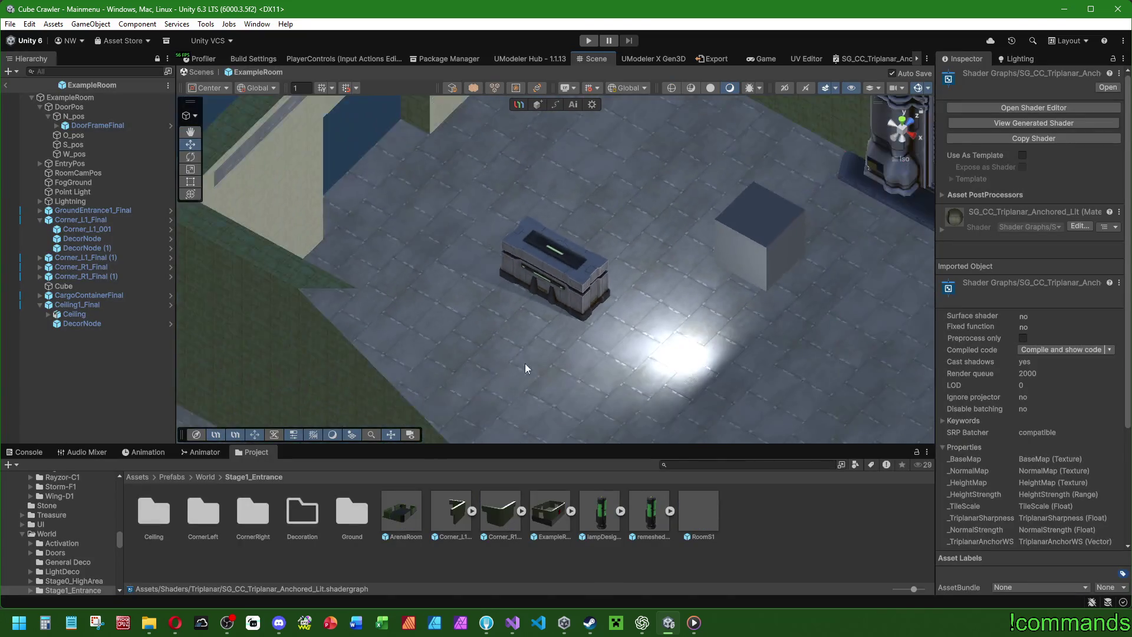
left_click_drag(525, 363, 536, 260)
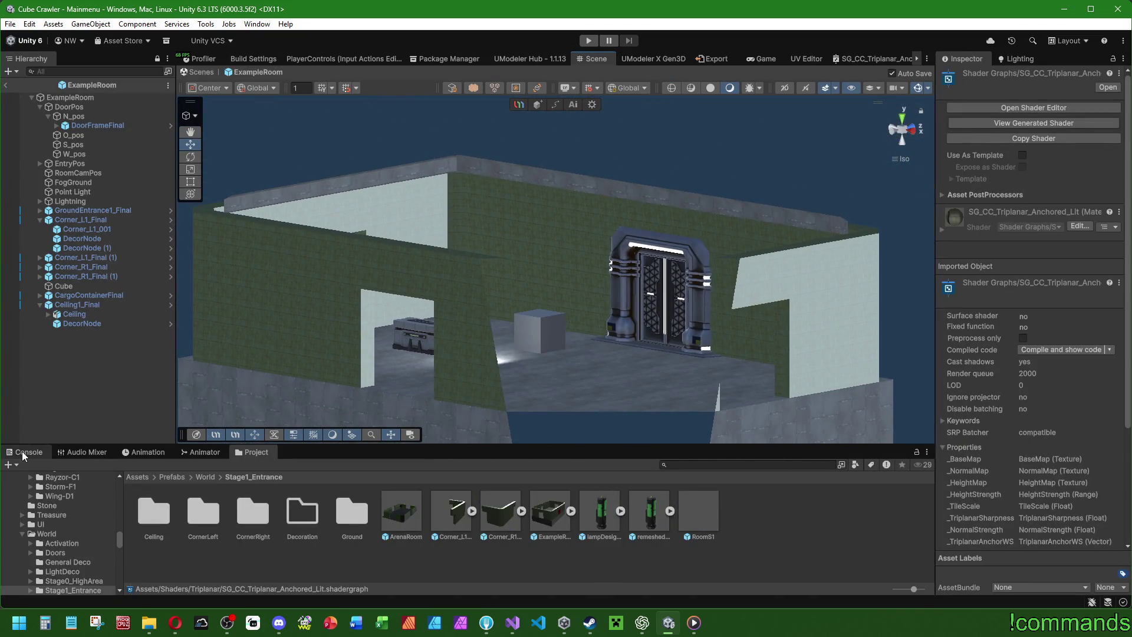
left_click(23, 453)
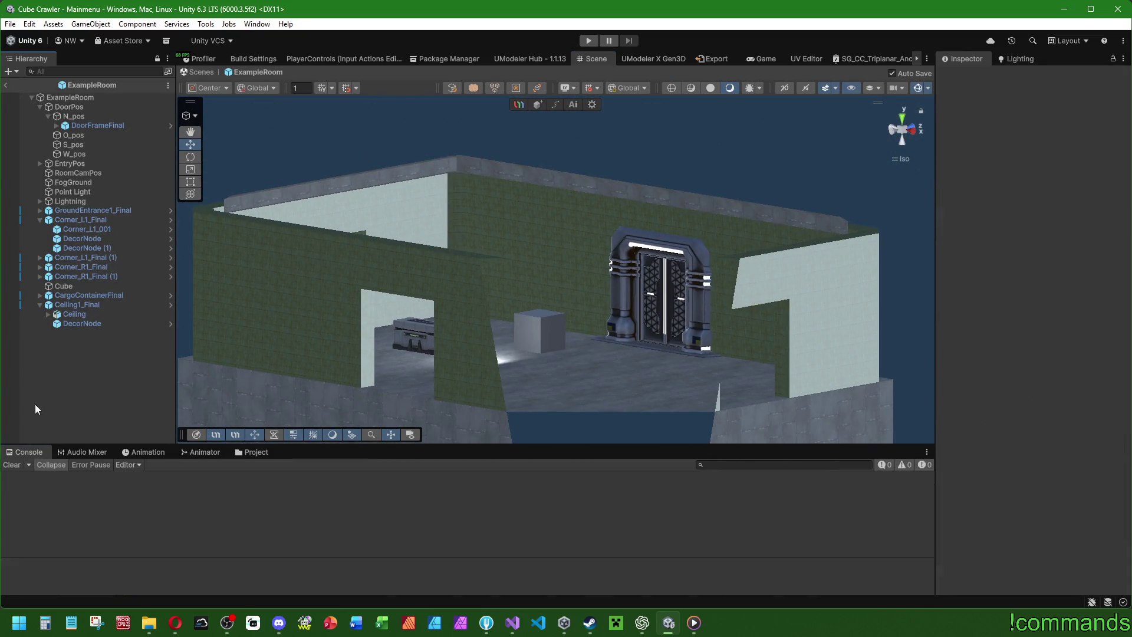
left_click_drag(448, 389, 463, 367)
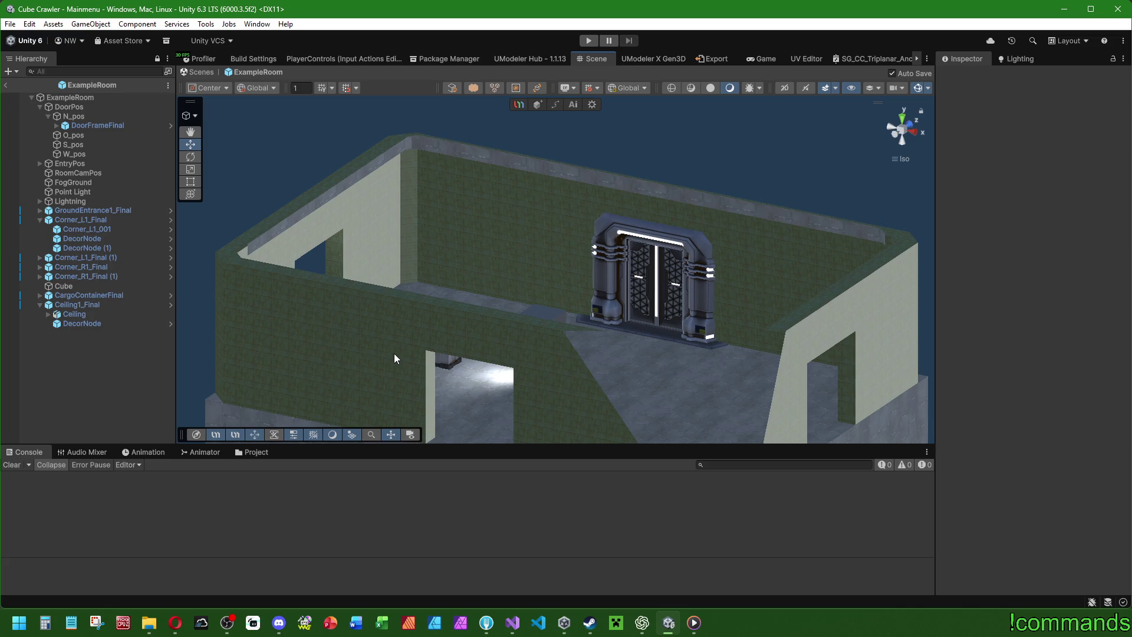
Enlarge the Scene view area and orbit to a flat side-on view of the room.
scroll(394, 358, "down", 2)
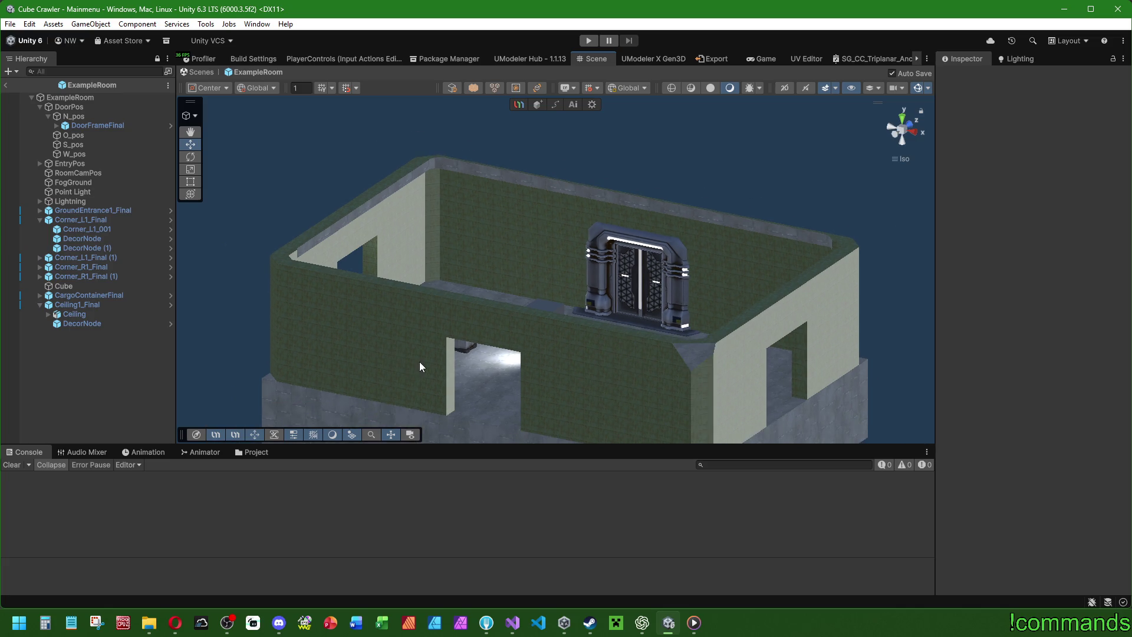
scroll(425, 366, "down", 2)
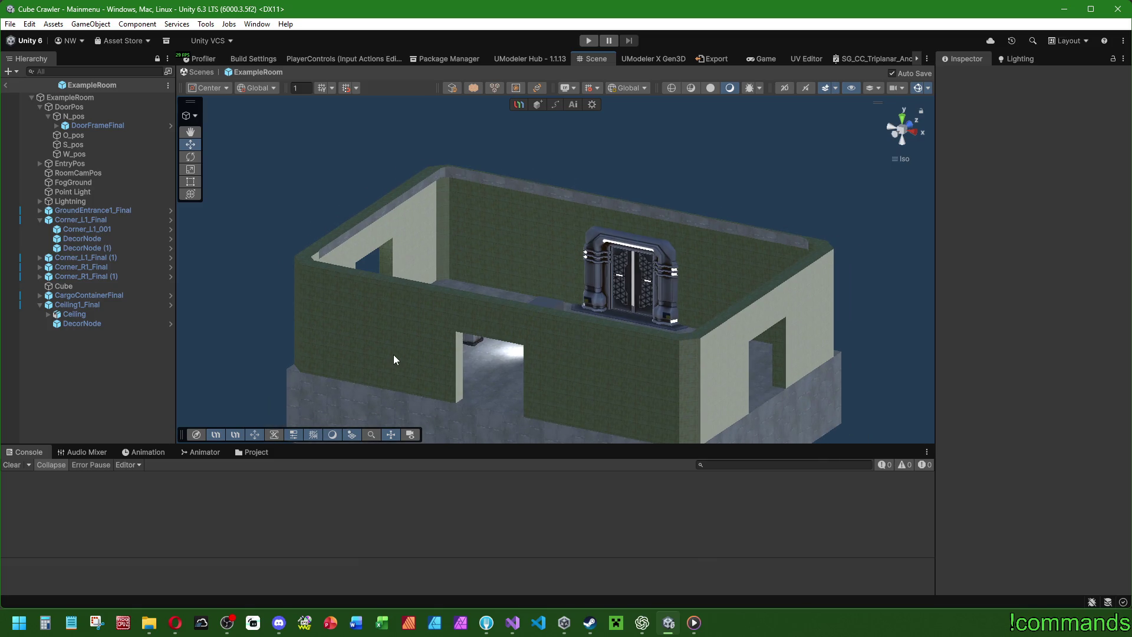
mouse_move(395, 334)
left_mouse_down()
mouse_move(463, 304)
mouse_move(449, 383)
mouse_move(436, 331)
mouse_move(442, 344)
mouse_move(416, 375)
mouse_move(472, 386)
mouse_move(487, 353)
mouse_move(458, 304)
mouse_move(532, 301)
mouse_move(691, 443)
mouse_move(693, 460)
left_mouse_up()
left_click_drag(936, 380, 953, 379)
left_click_drag(661, 363, 659, 328)
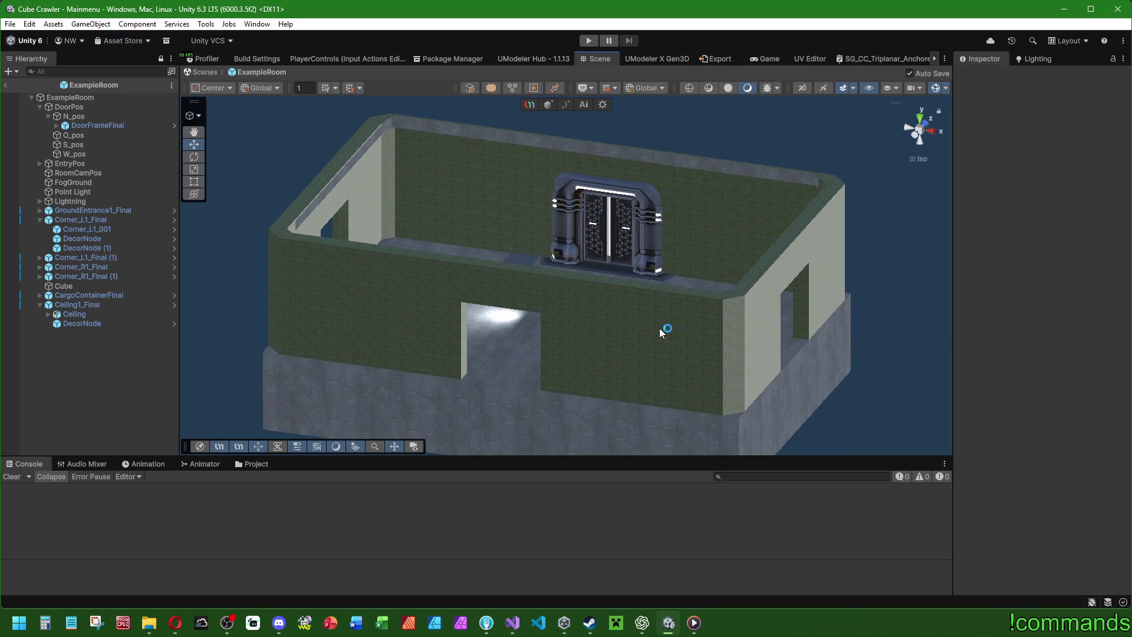
scroll(659, 327, "up", 5)
mouse_move(466, 335)
left_mouse_down()
mouse_move(329, 220)
mouse_move(529, 342)
left_mouse_up()
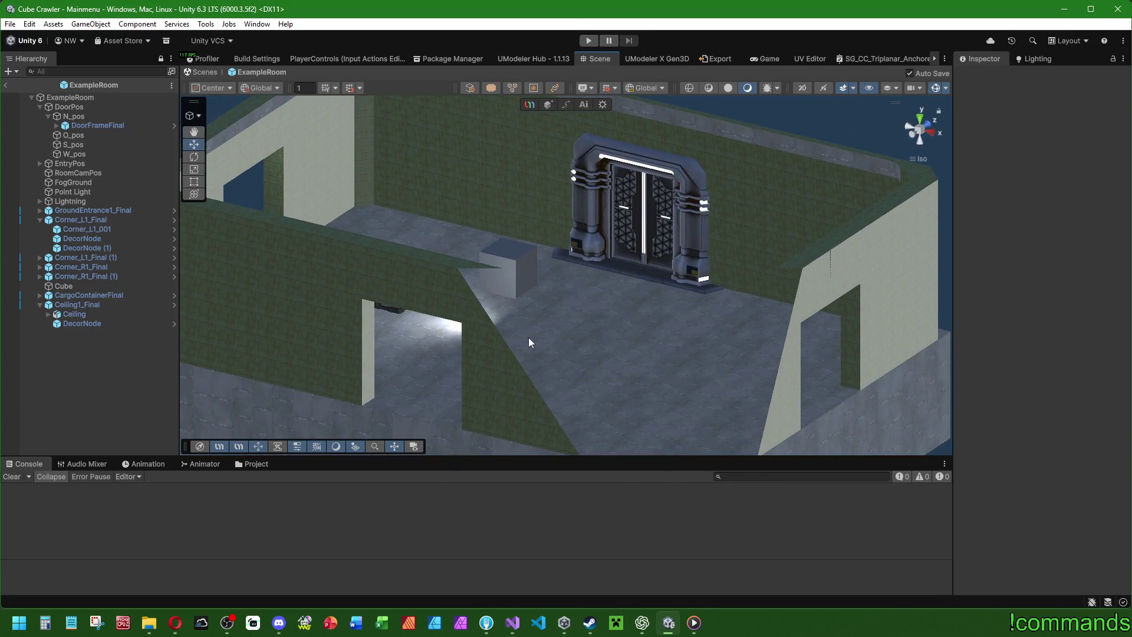
Browse the Project files to the Prefabs > World > Stage0_HighArea folder.
left_click(264, 463)
left_click(188, 488)
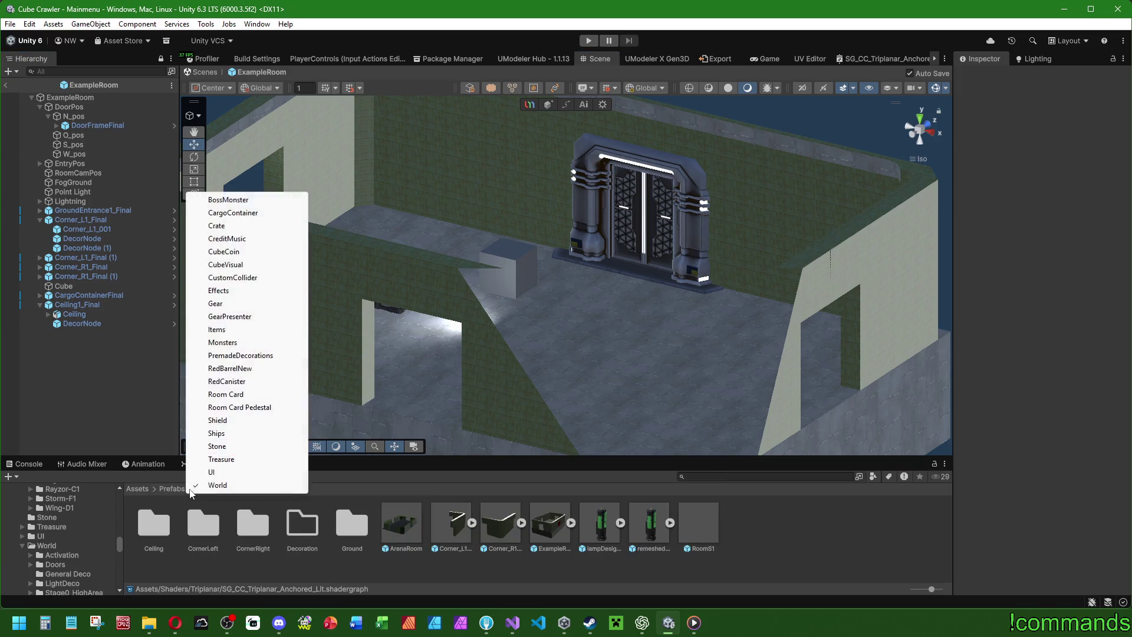
left_click(216, 485)
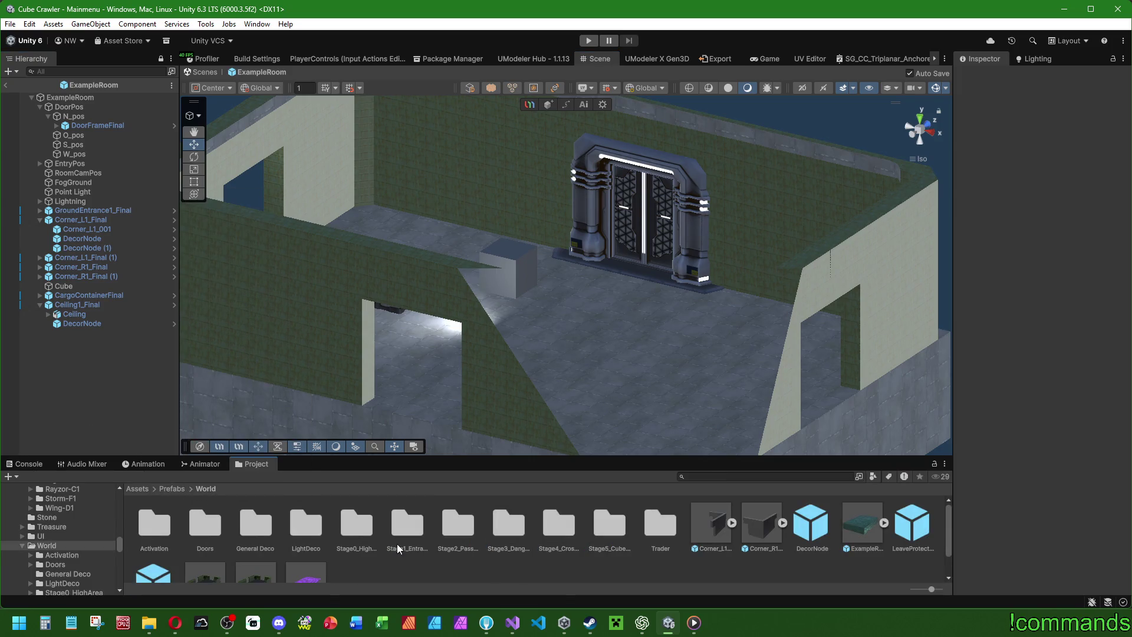
double_click(359, 523)
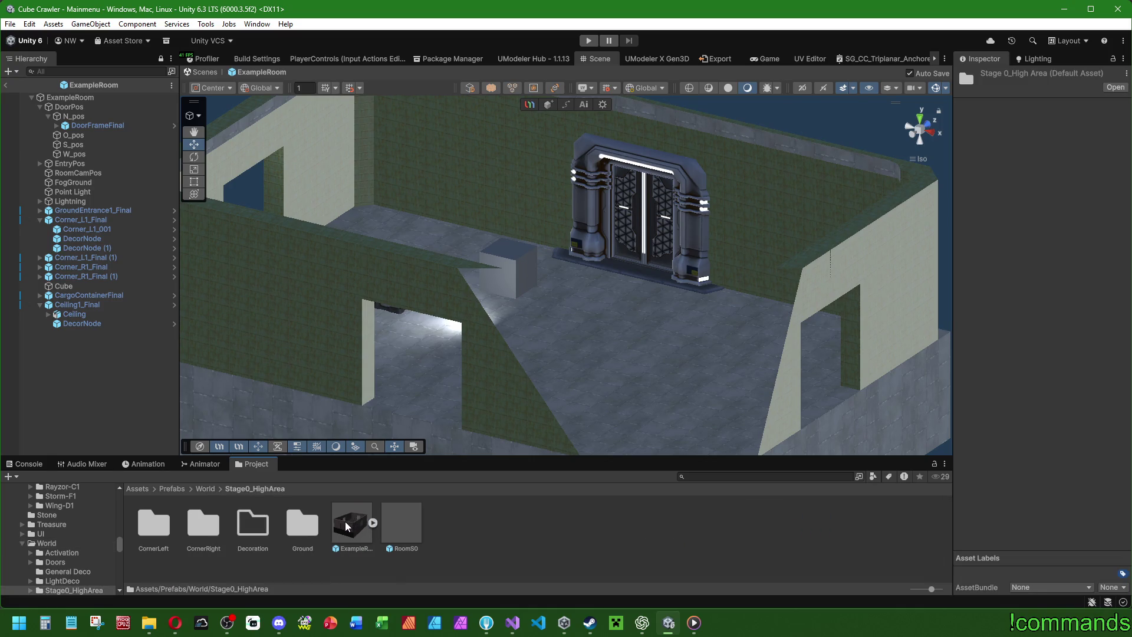
Open and orbit the Stage0_HighArea ExampleRoom prefab, then exit back to Mainmenu.
double_click(345, 521)
left_click_drag(541, 362, 200, 424)
left_click(6, 85)
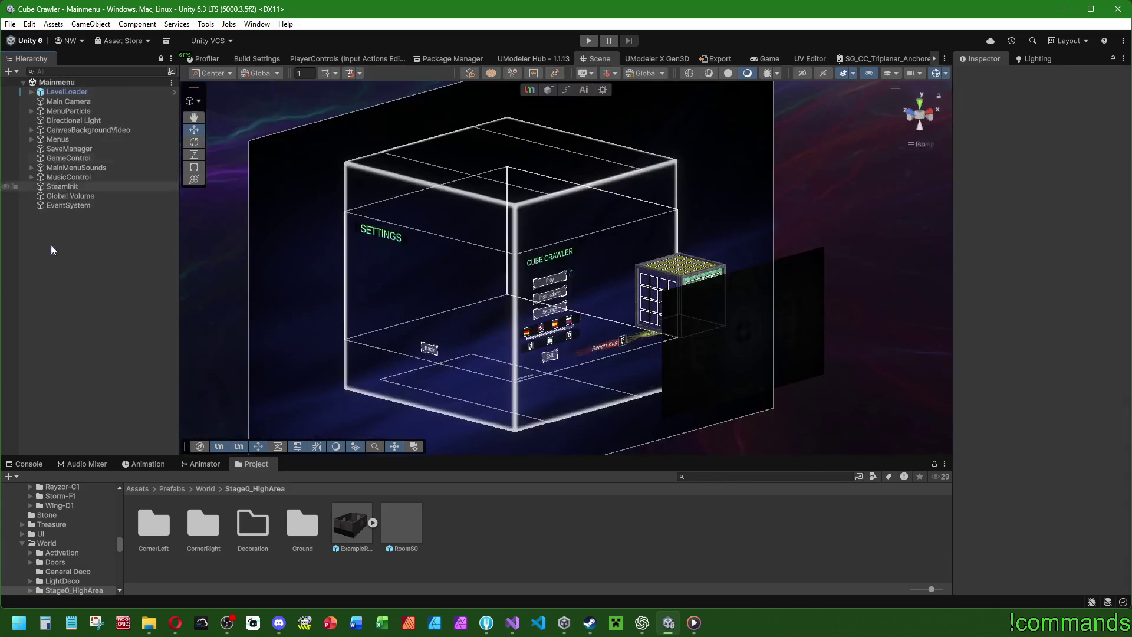
Enter Play mode, clear the Console log and maximize the Game view.
left_click(590, 41)
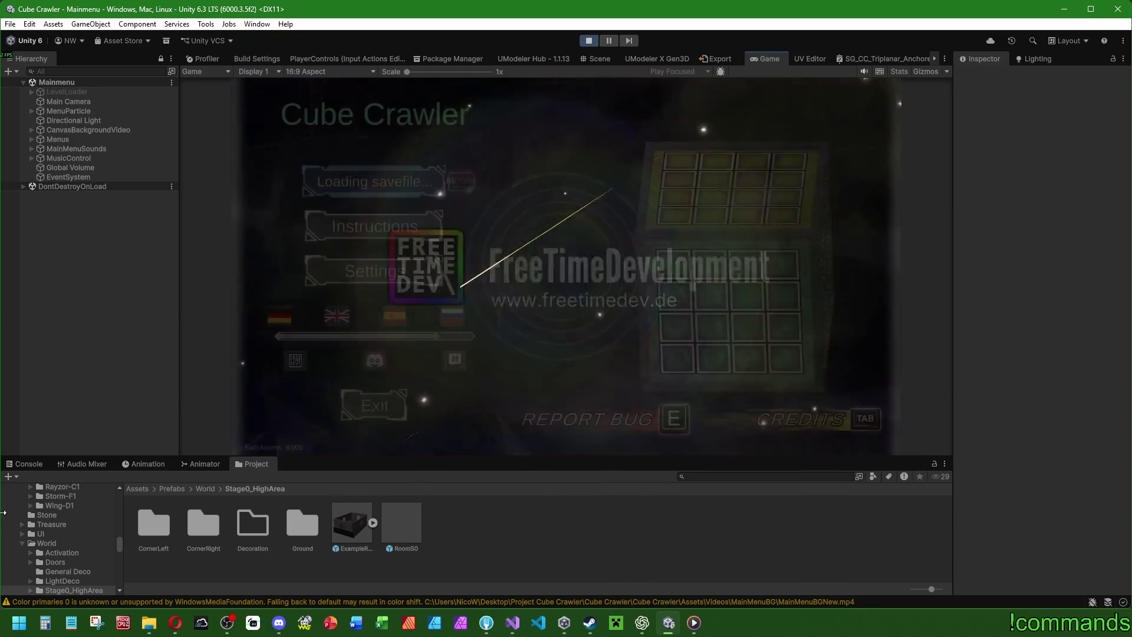
left_click(13, 467)
left_click(12, 476)
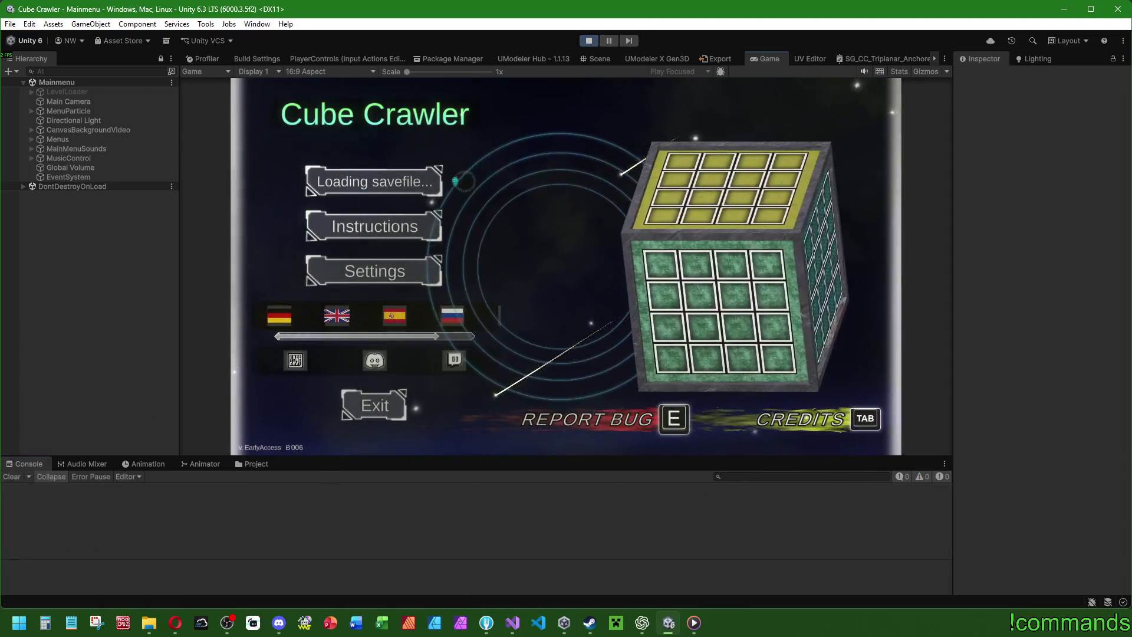
key("super")
double_click(753, 55)
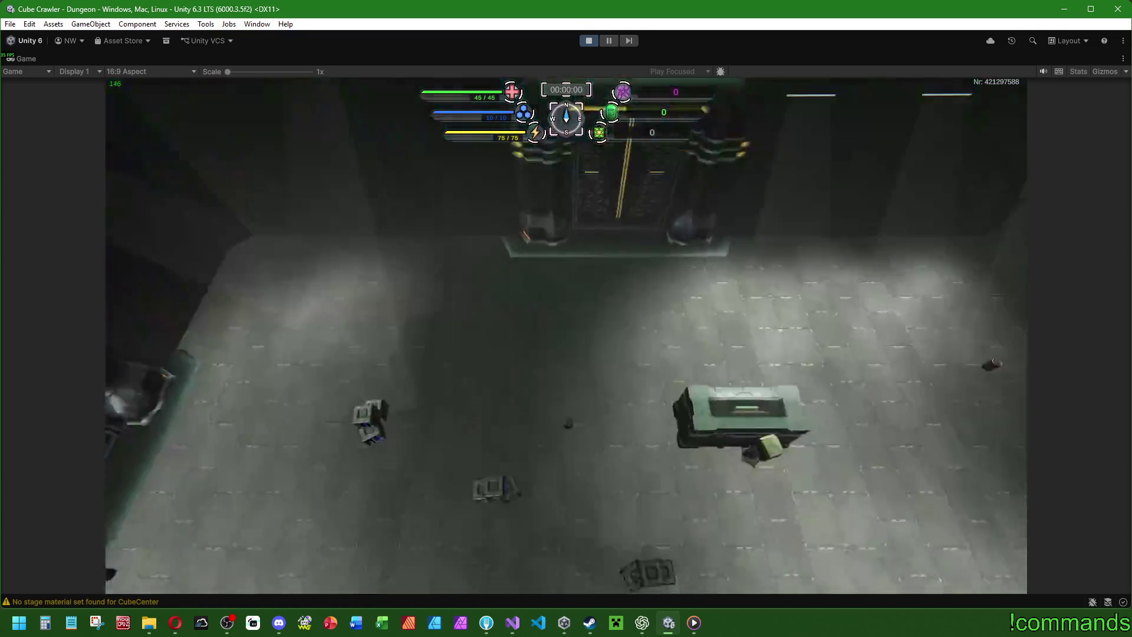
Skip the intro camera and check the room card map.
key("Escape")
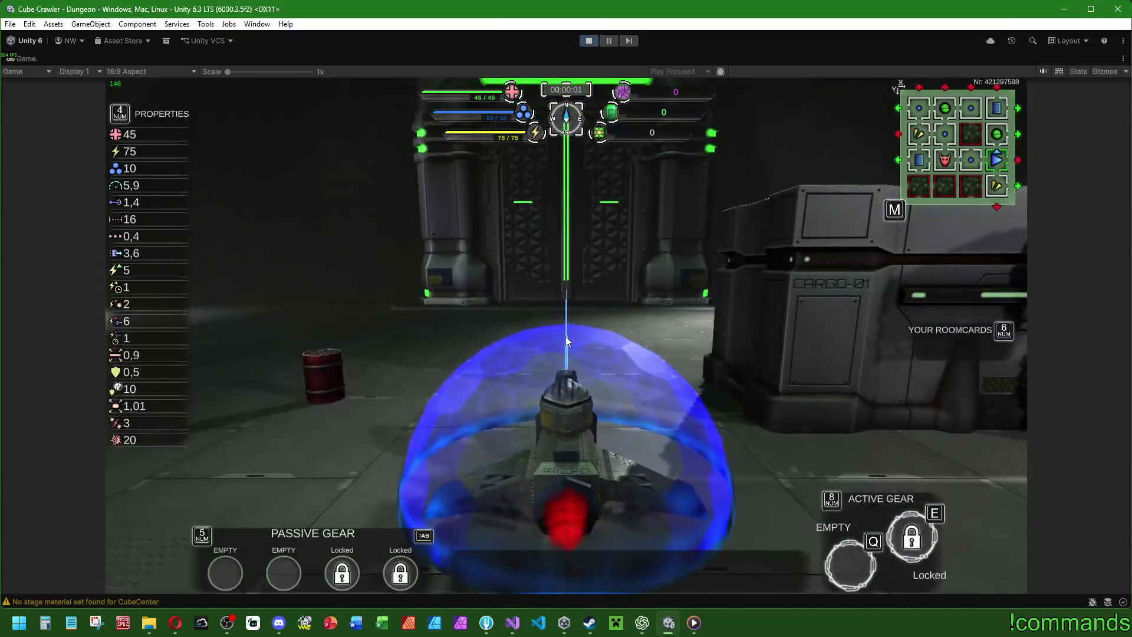
key("m")
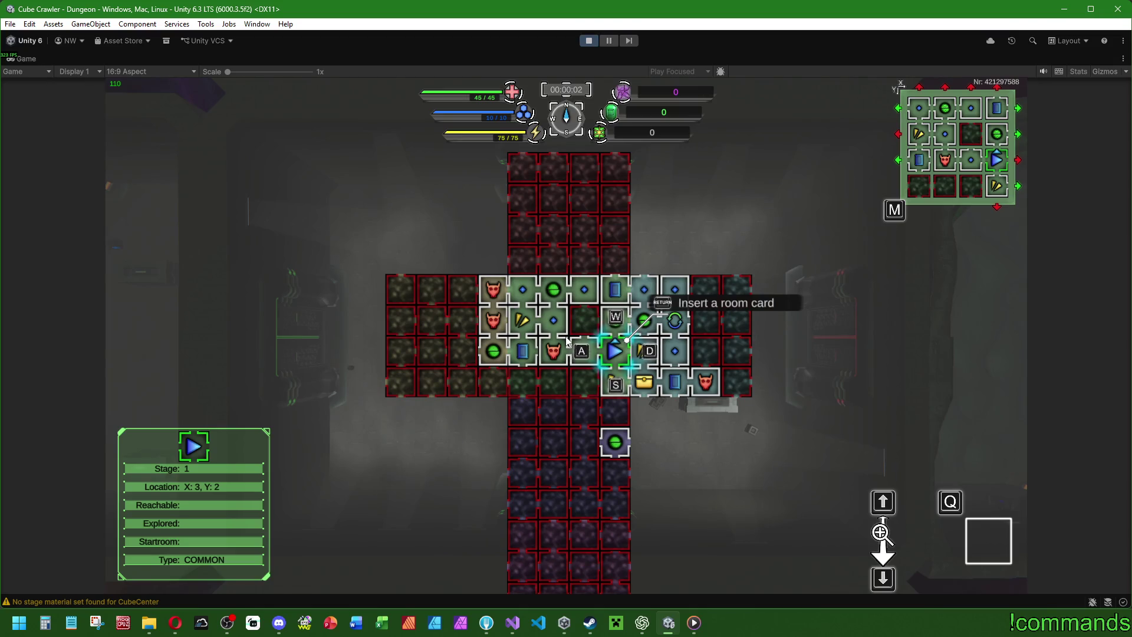
key("m")
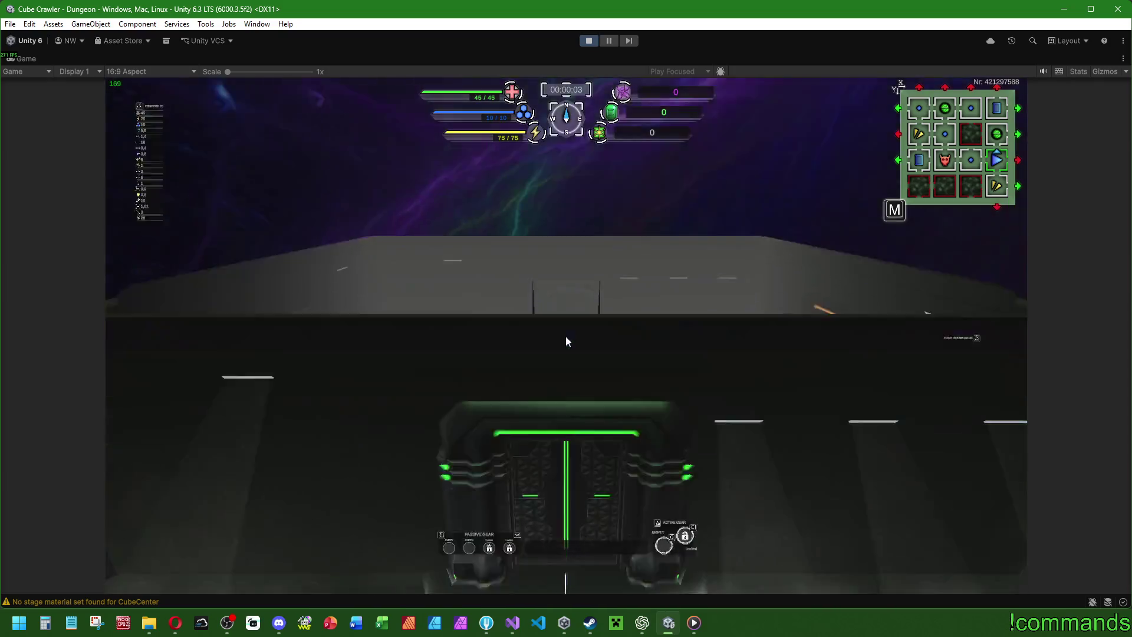
Fly the ship through the portals, turning left, into the CubeCenter stage.
key("w")
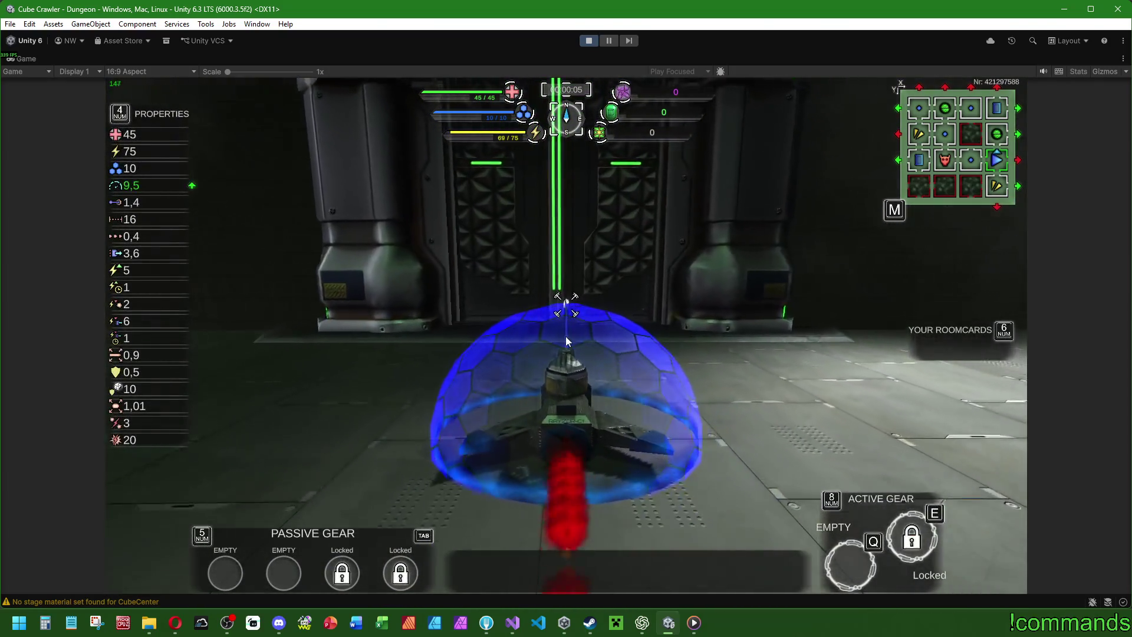
key("w")
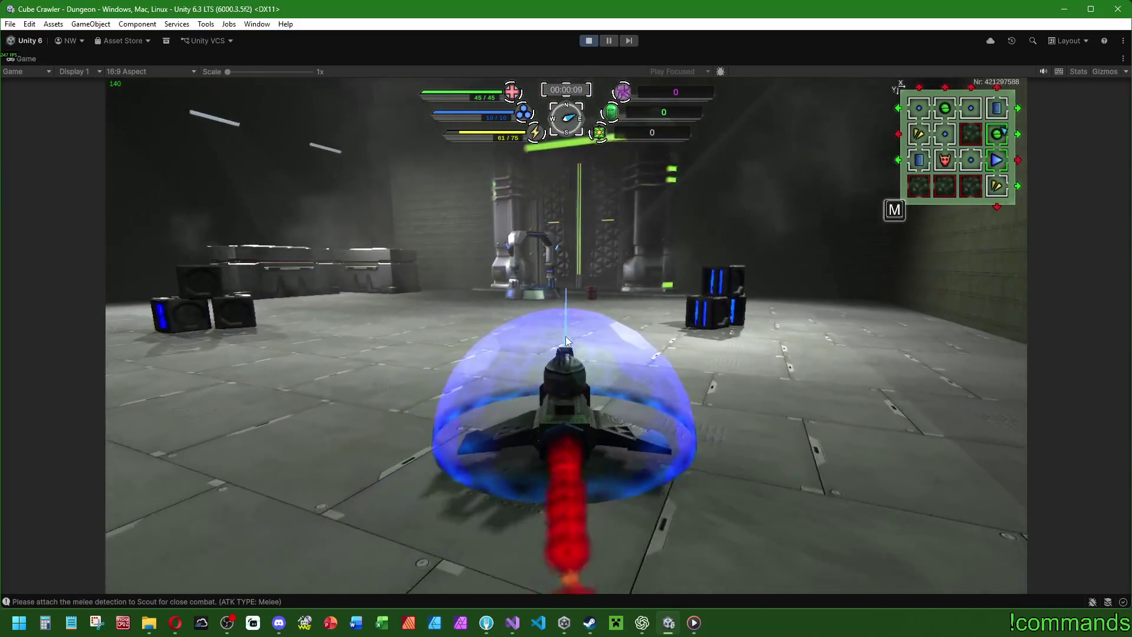
key("a")
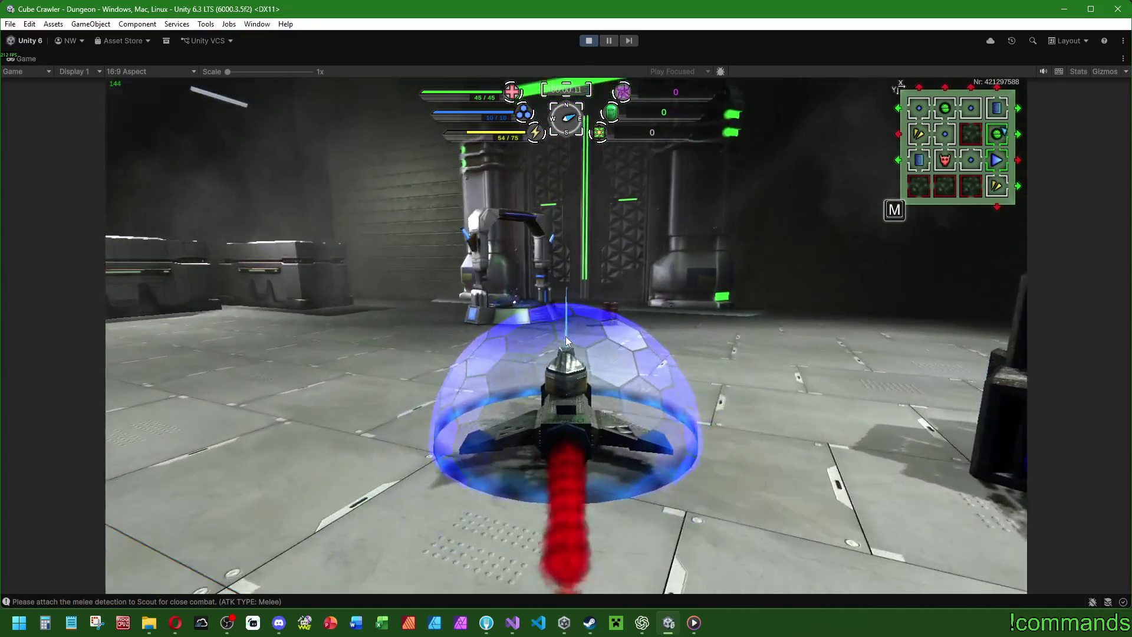
key("a")
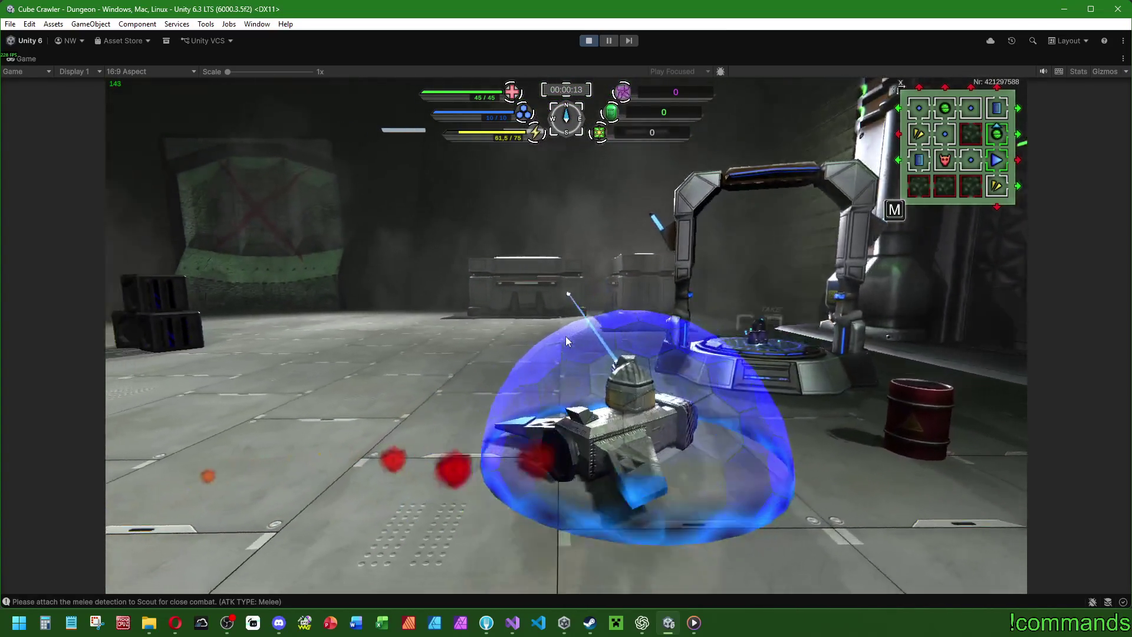
key("a")
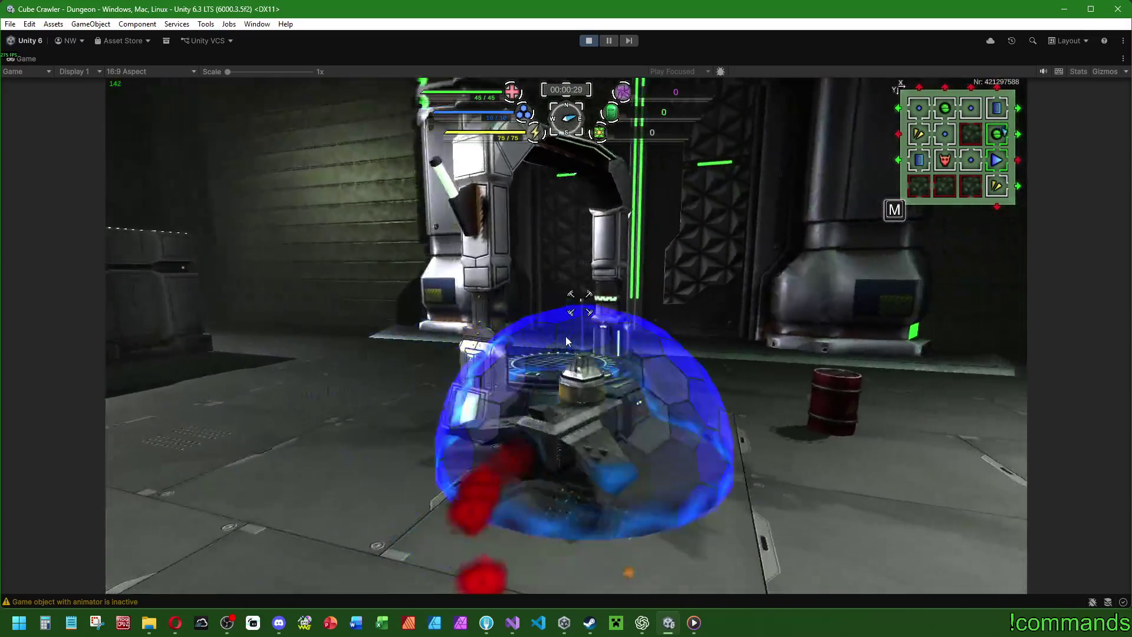
key("w")
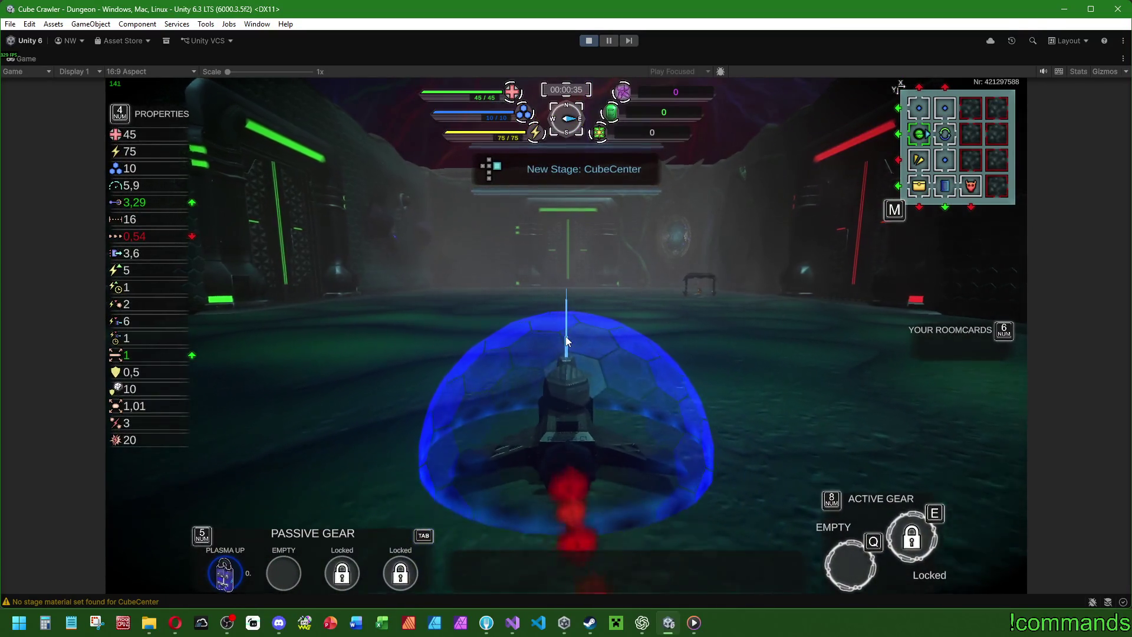
Steer the ship toward the pickup and advance into the next room.
key("d")
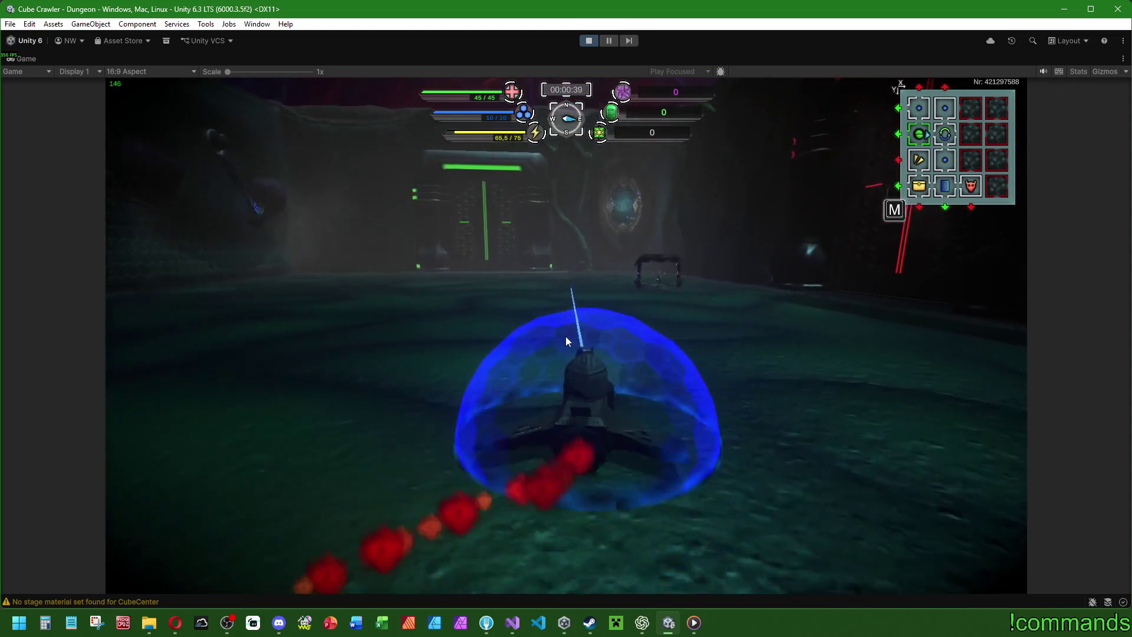
key("d")
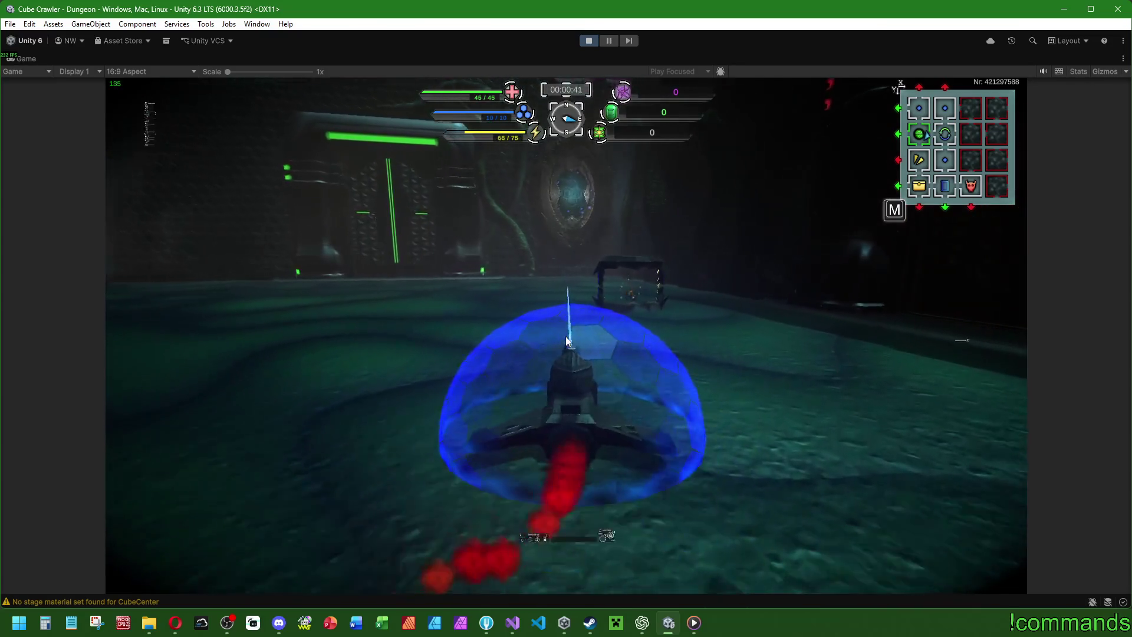
key("d")
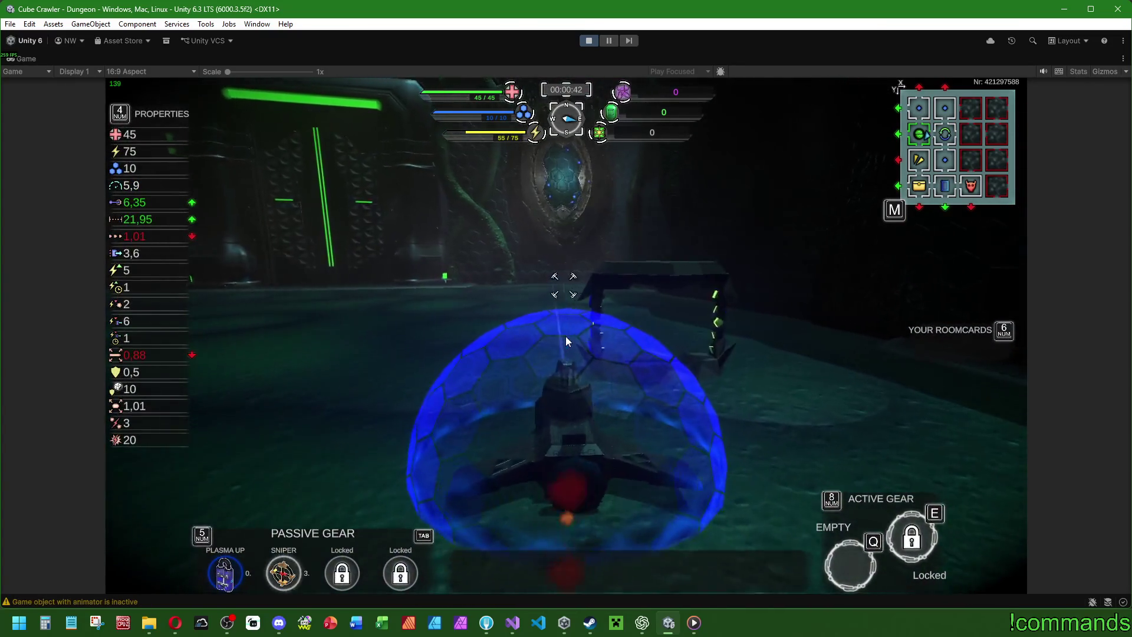
key("a")
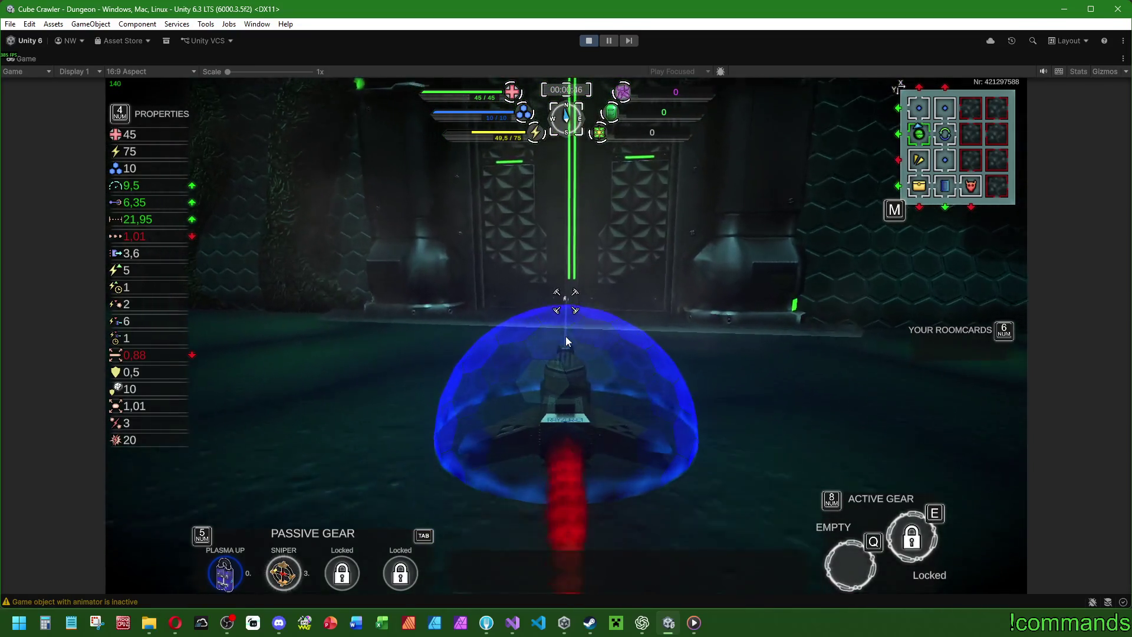
key("w")
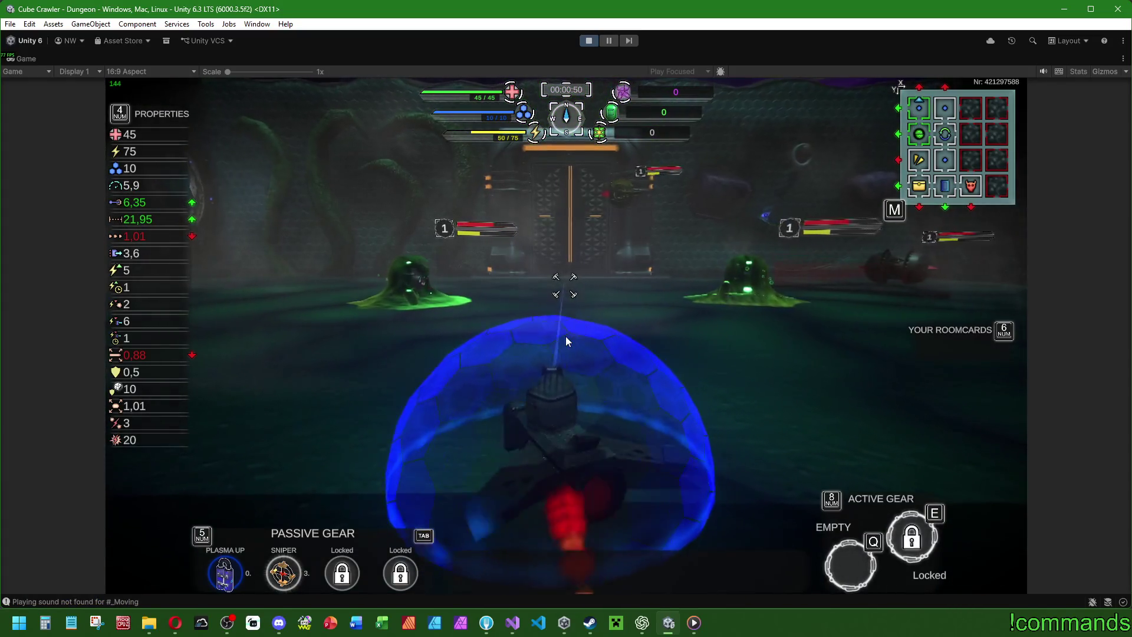
Turn back and forth to damage the enemy, then drive through the green portal.
key("a")
key("d")
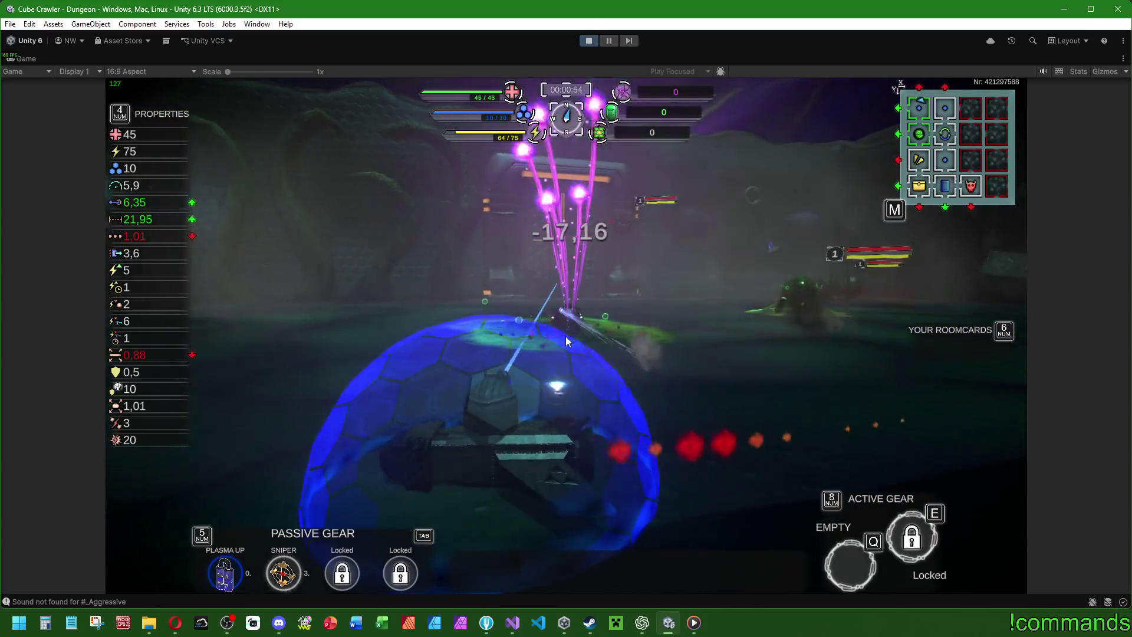
key("d")
key("a")
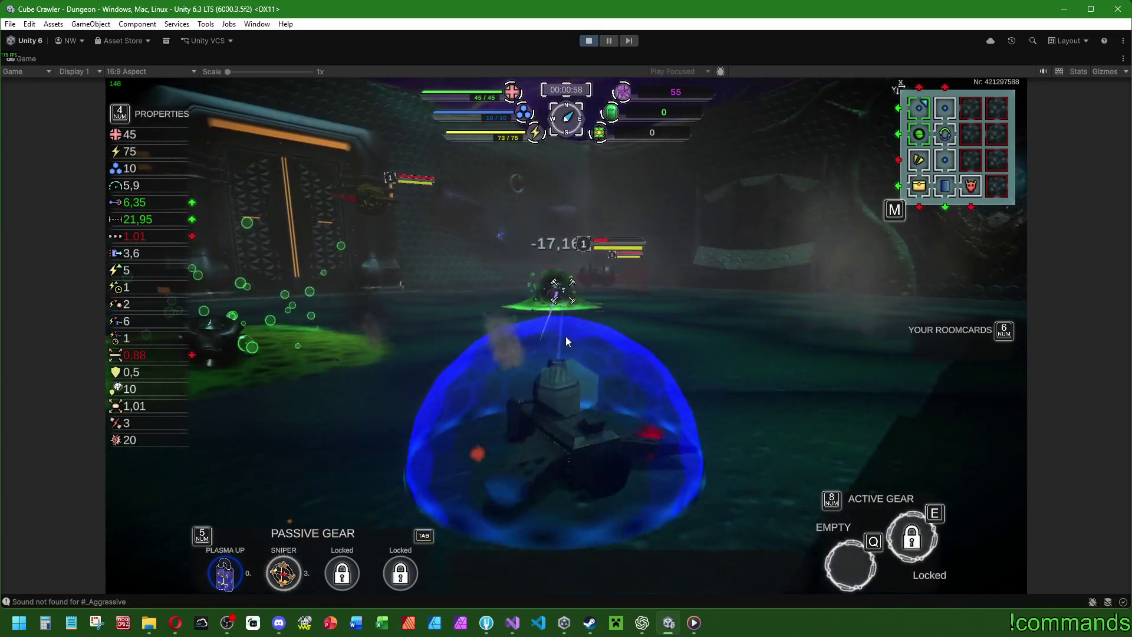
key("a")
key("a")
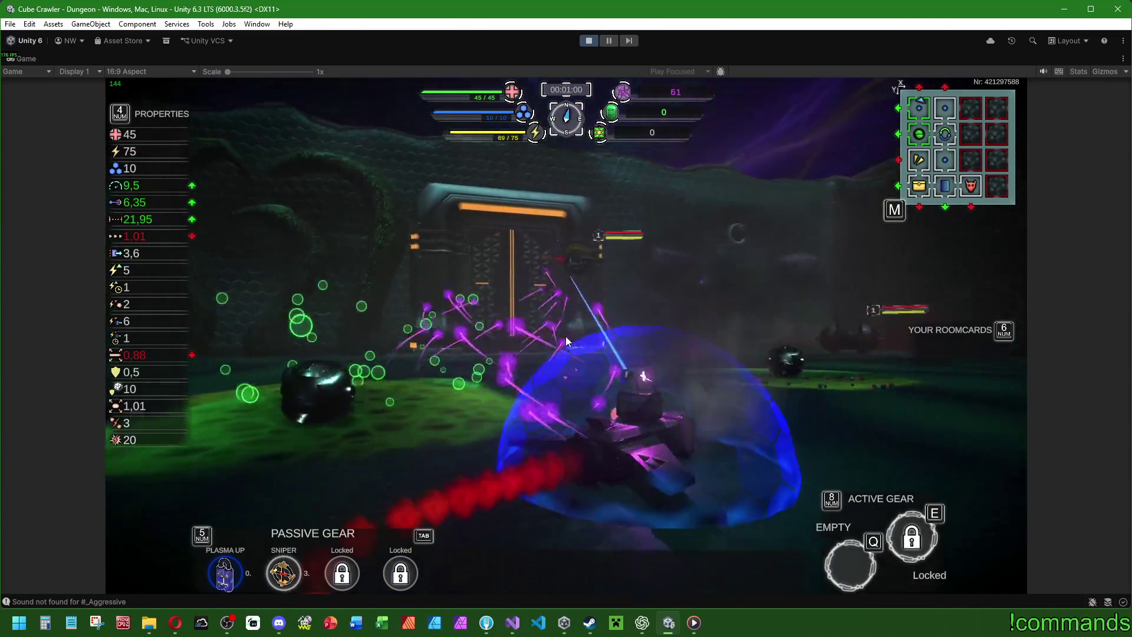
key("a")
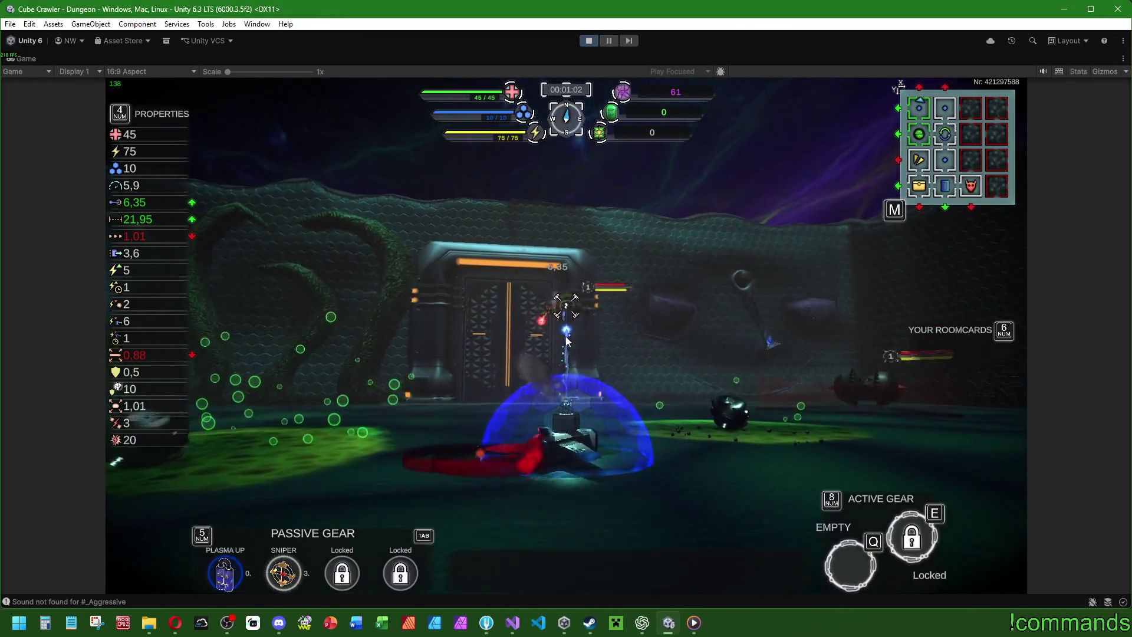
key("a")
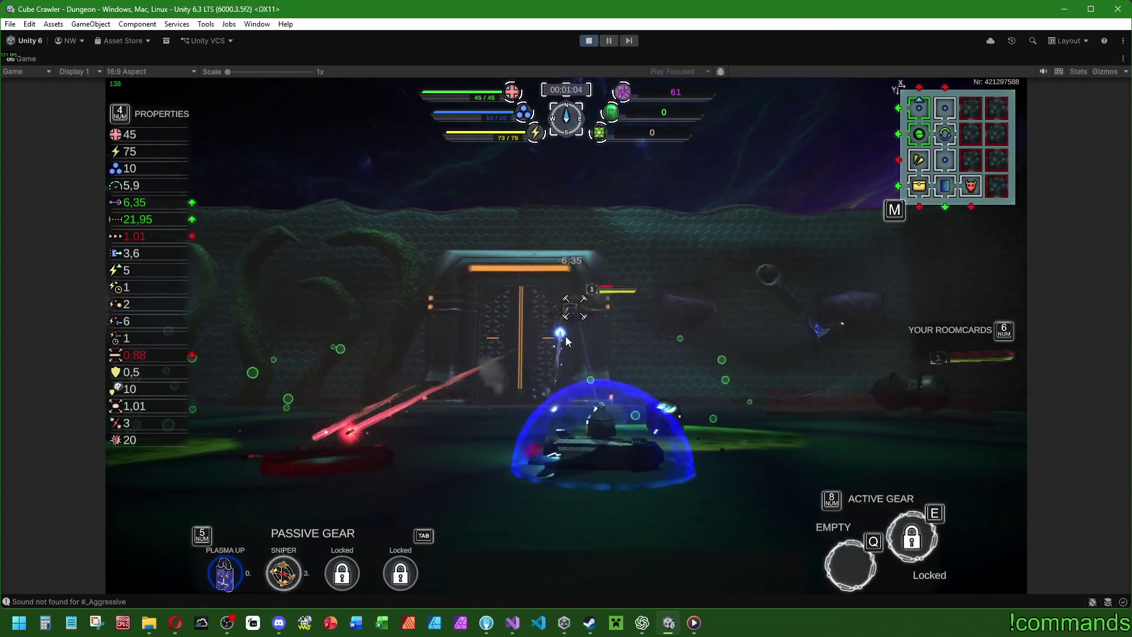
key("d")
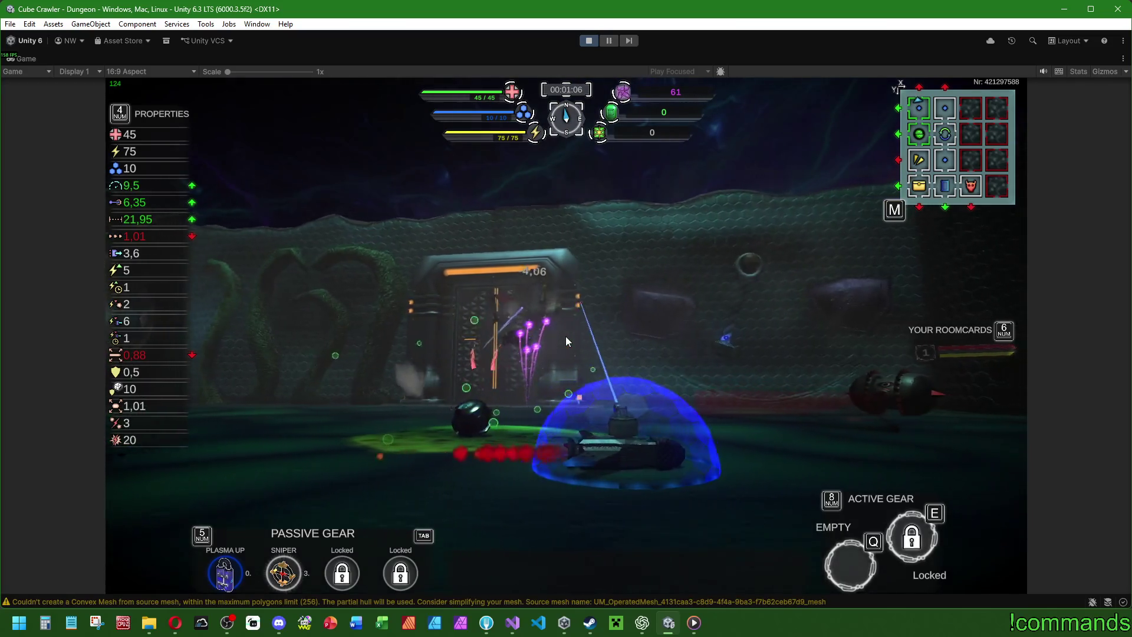
key("d")
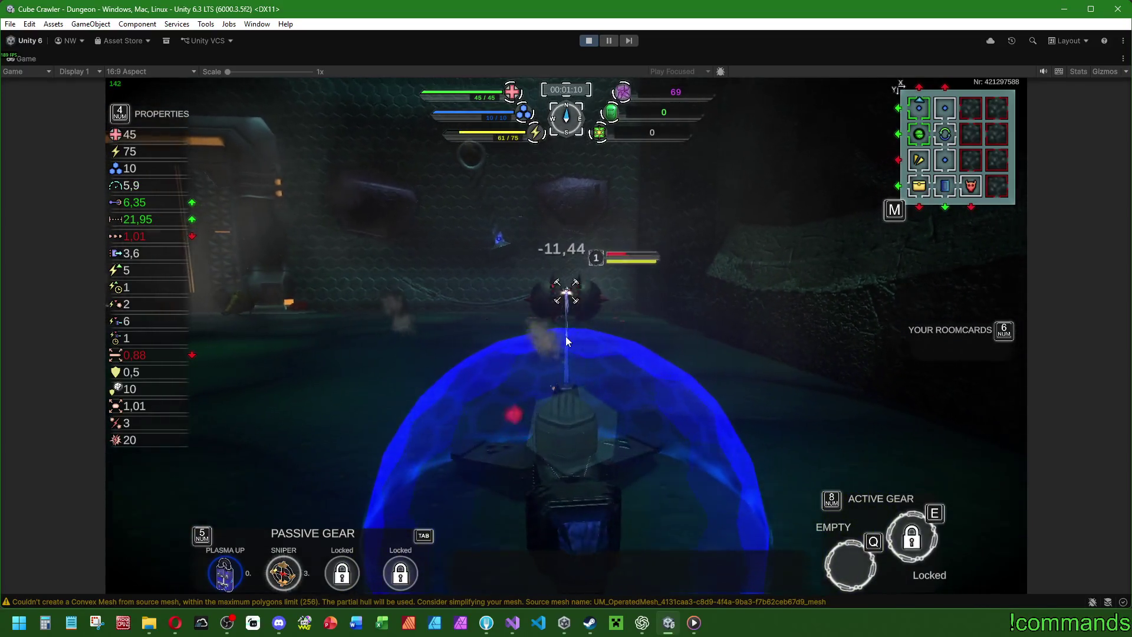
key("a")
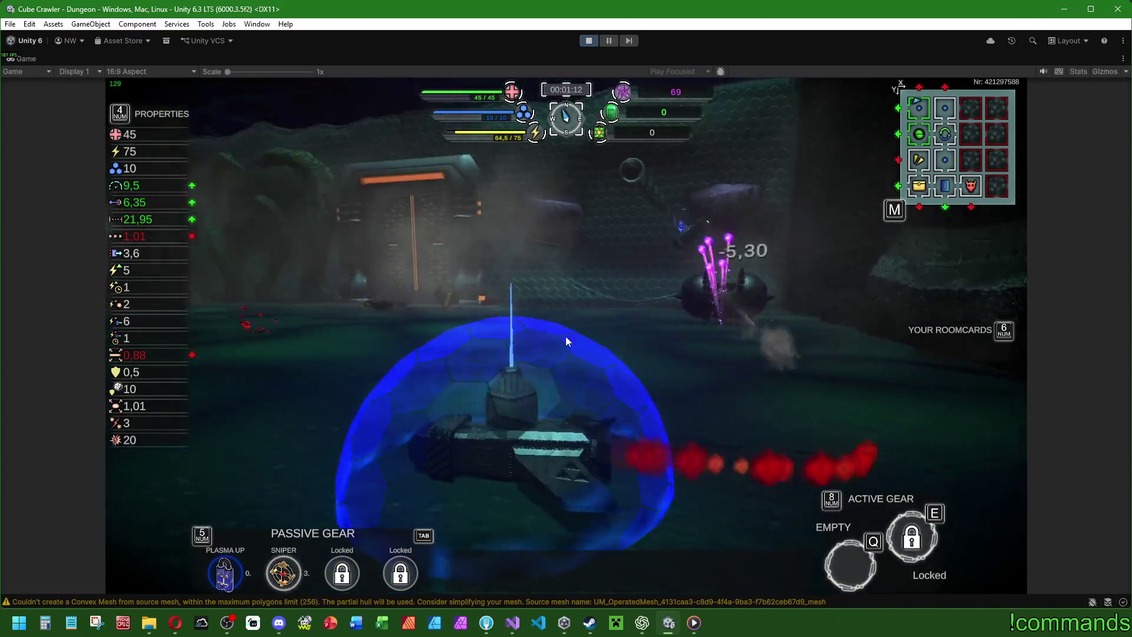
key("d")
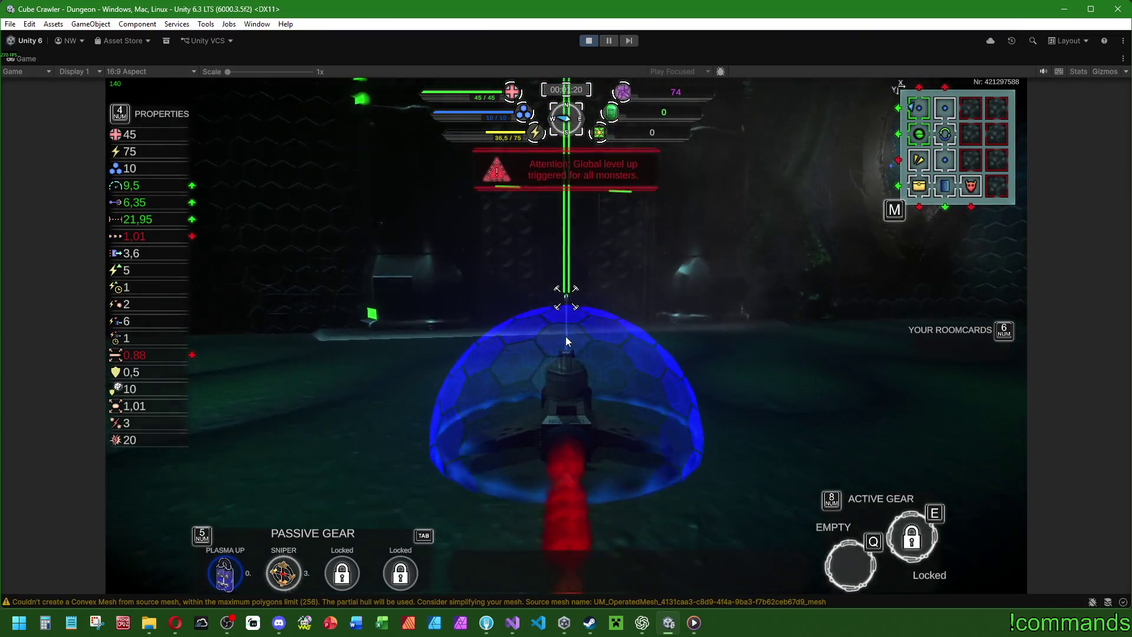
key("w")
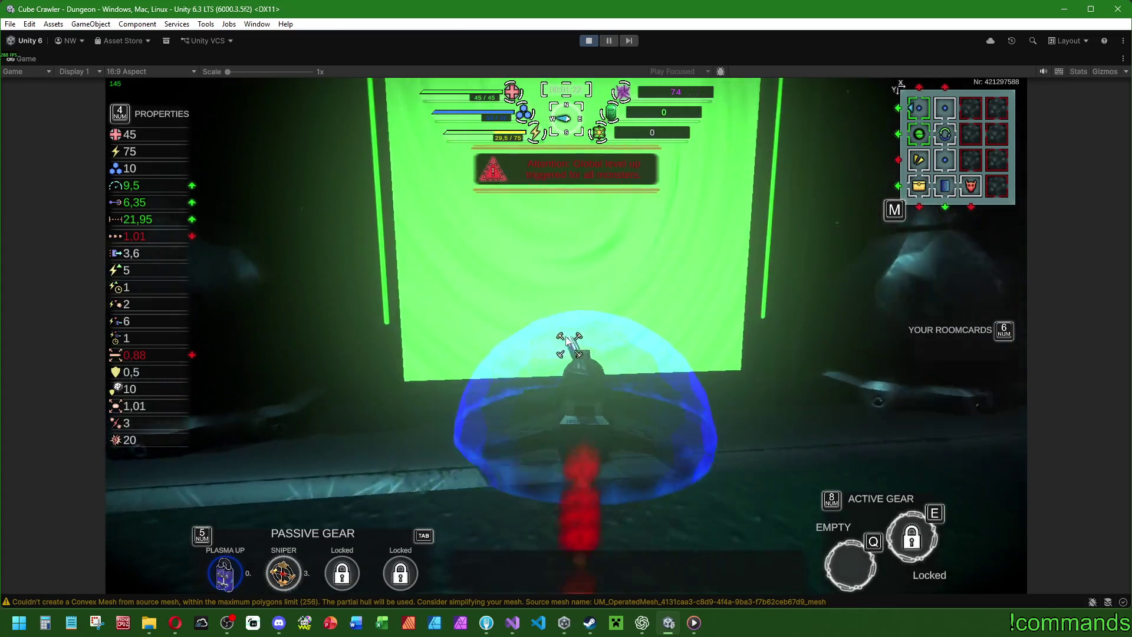
Steer the ship across the room while firing at targets.
key("d")
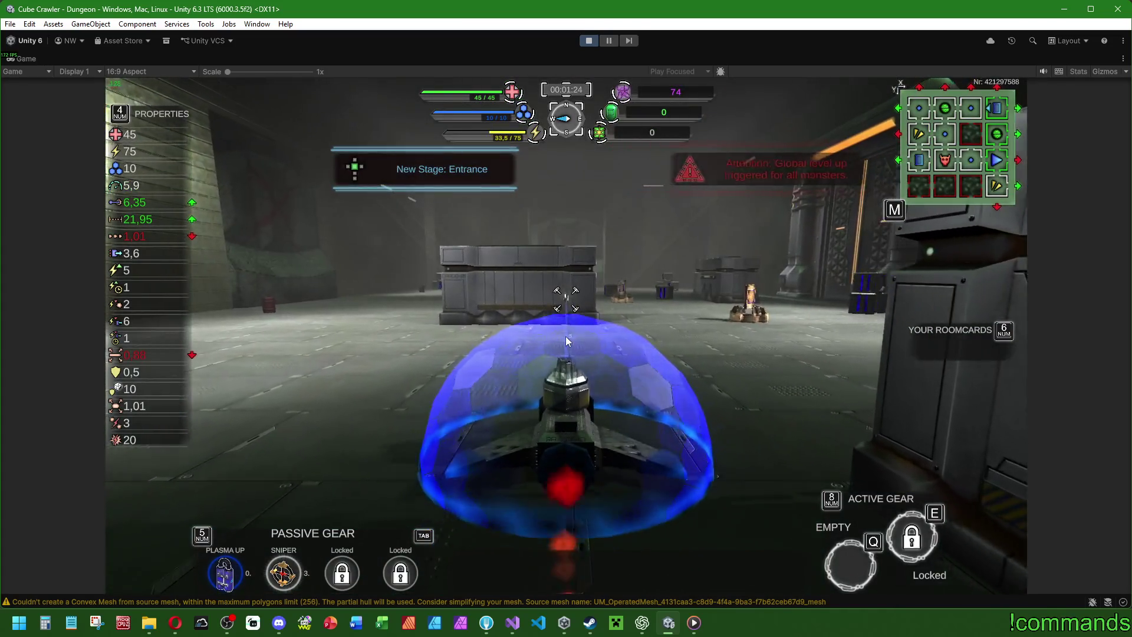
key("w")
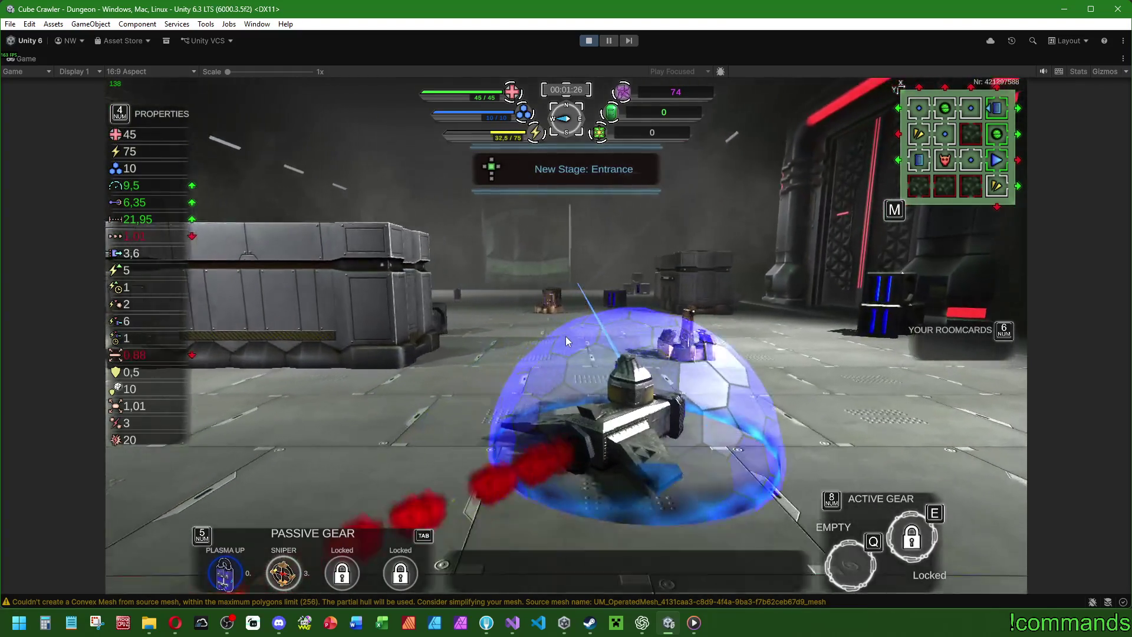
key("w")
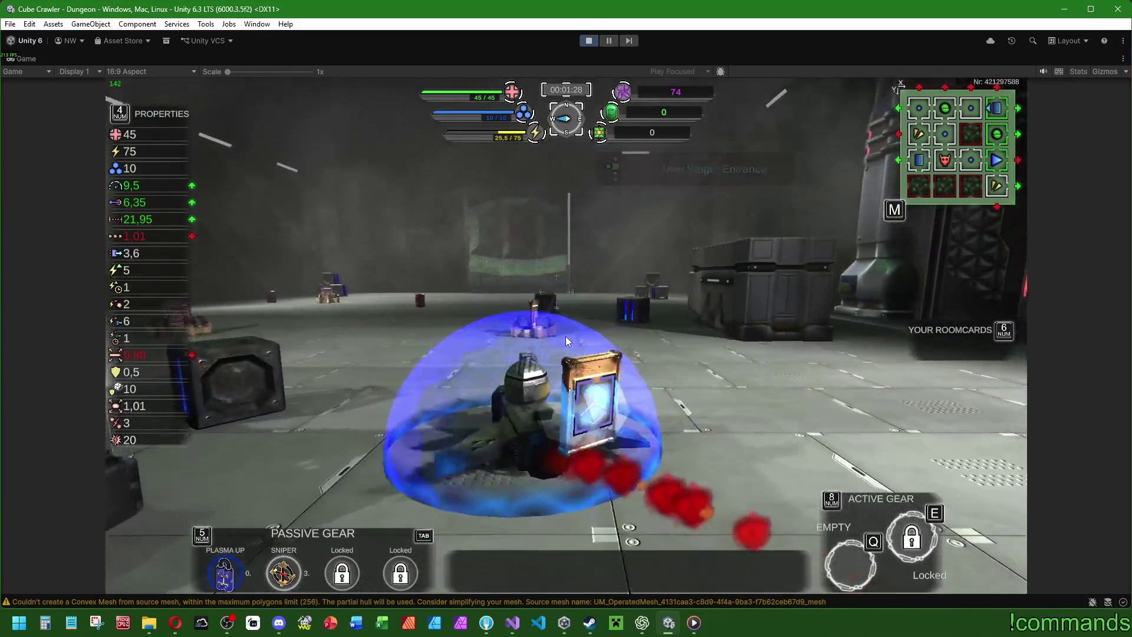
left_click(566, 341)
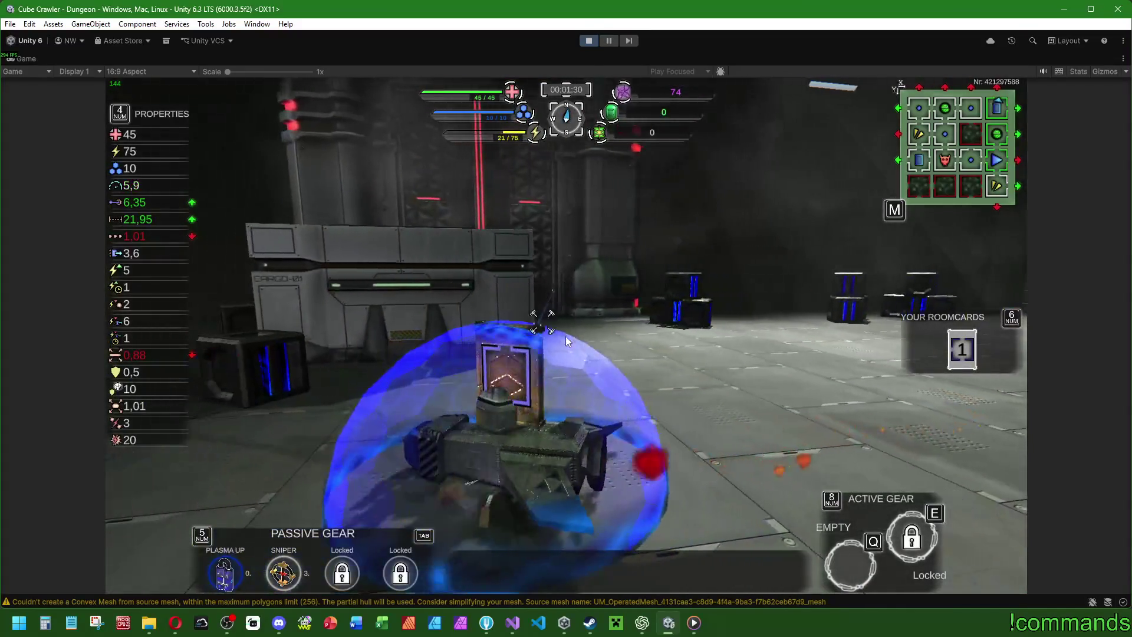
Place a roomcard on the dungeon map and insert it into the layout.
key("m")
key("KP_6")
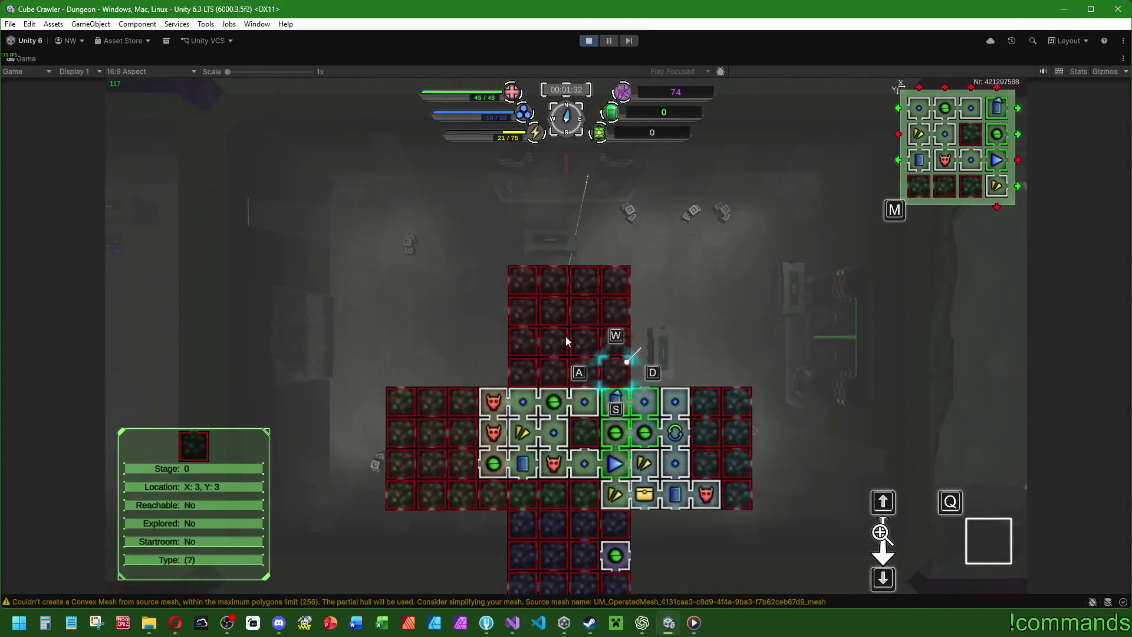
key("Return")
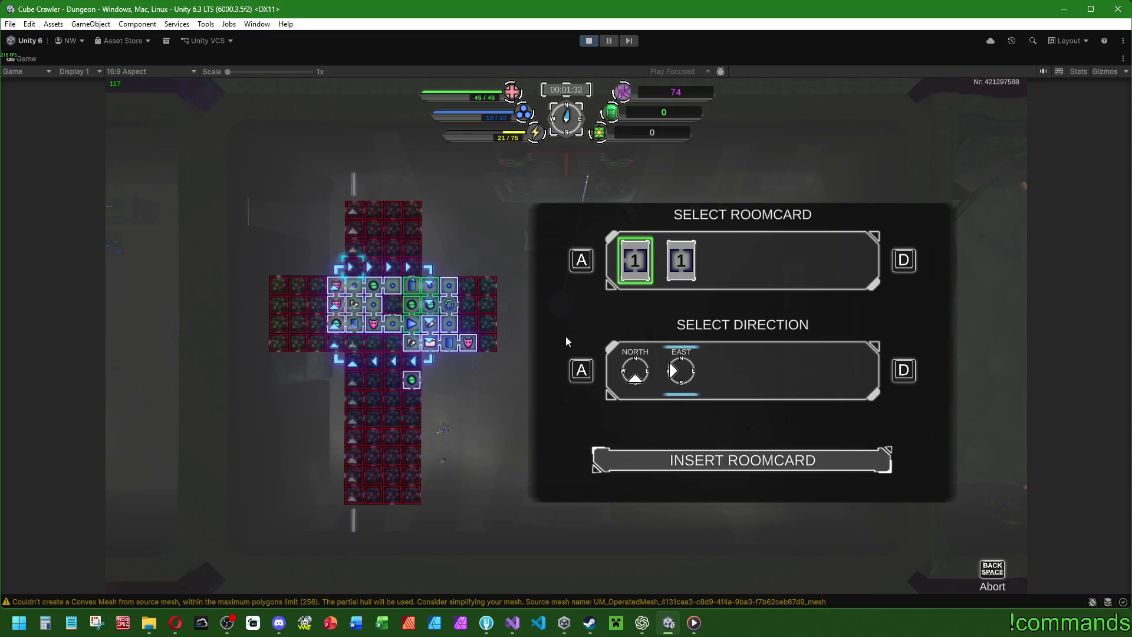
key("Return")
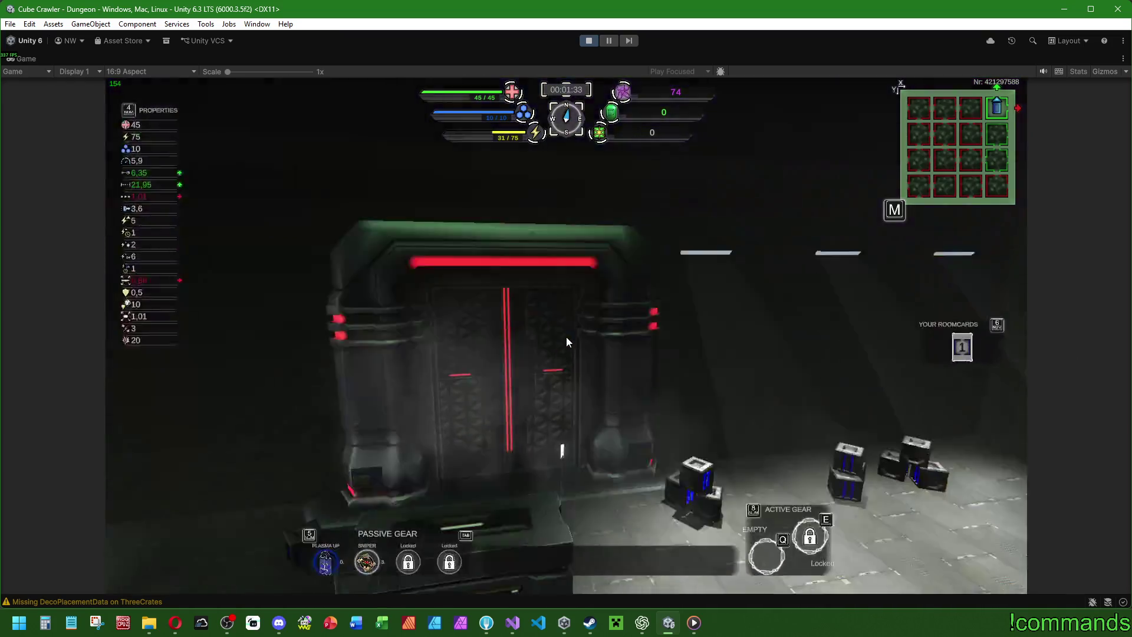
Turn the tank toward the green portal and drive into the HighArea room.
key("a")
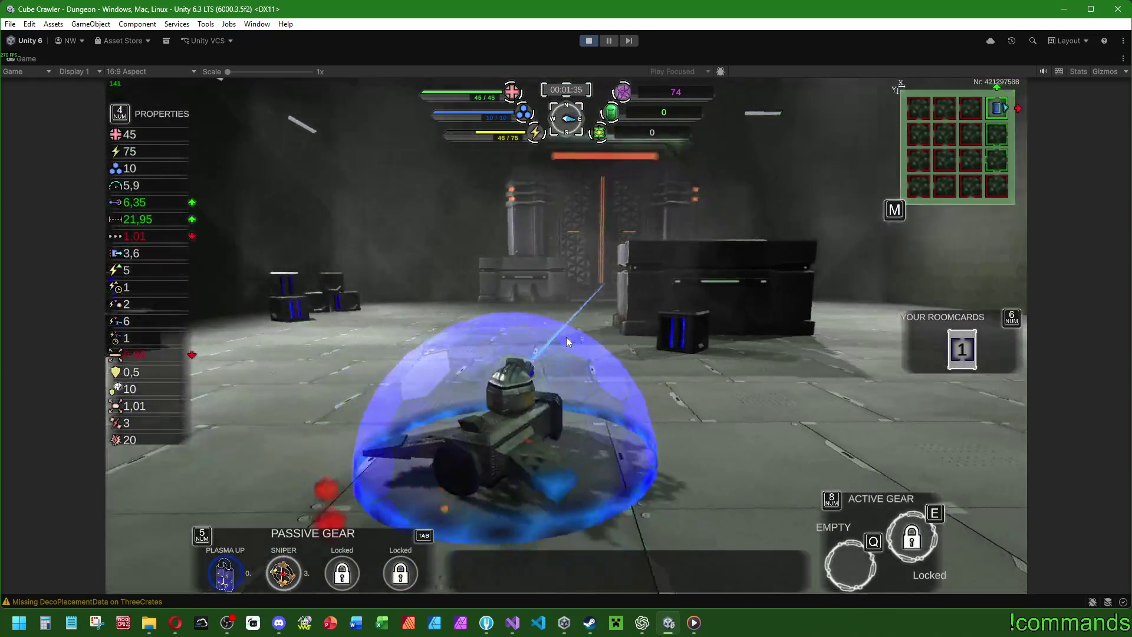
key("a")
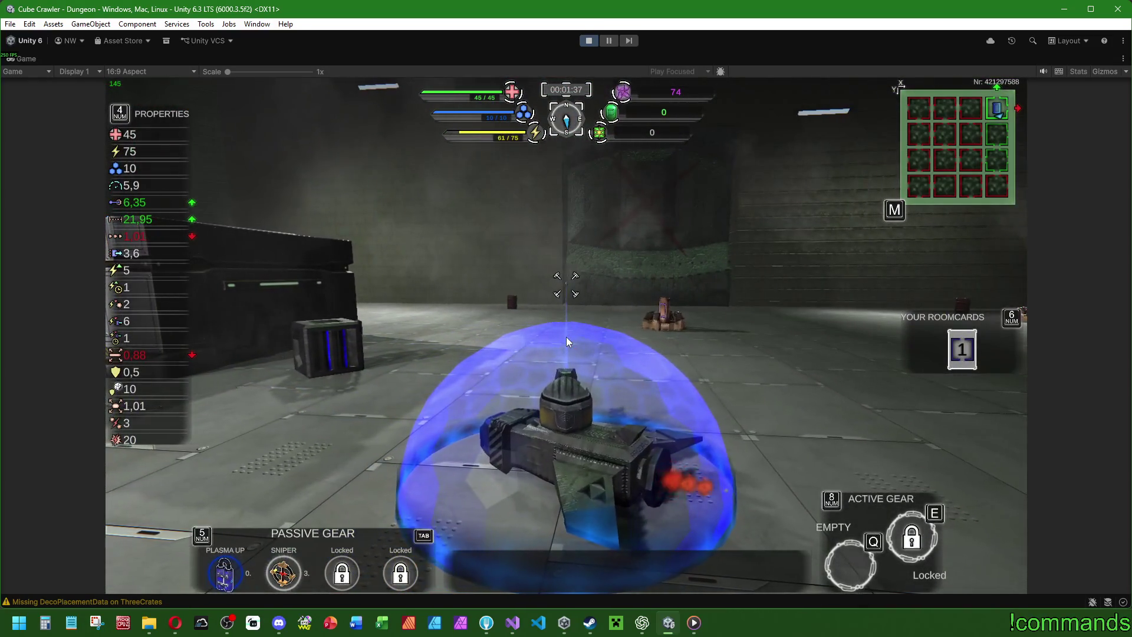
key("a")
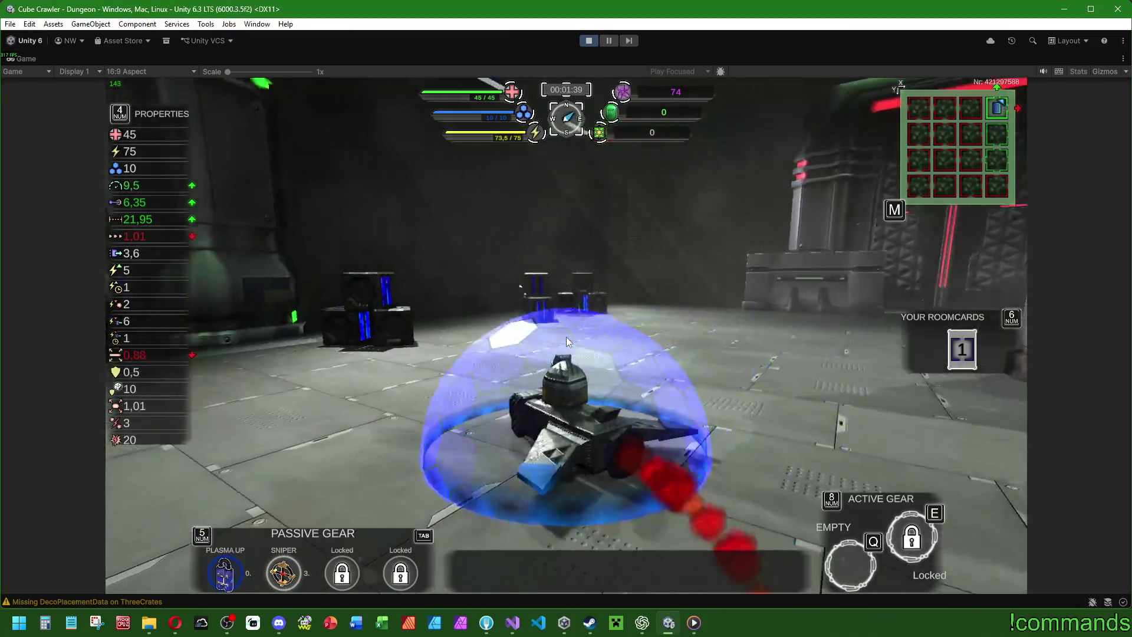
key("a")
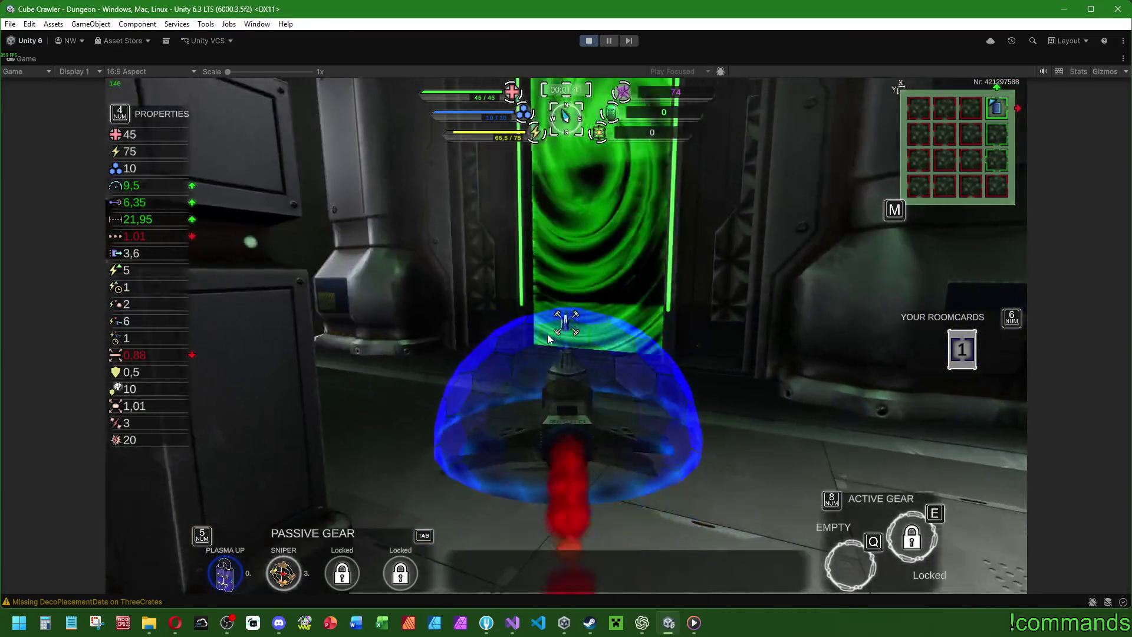
key("w")
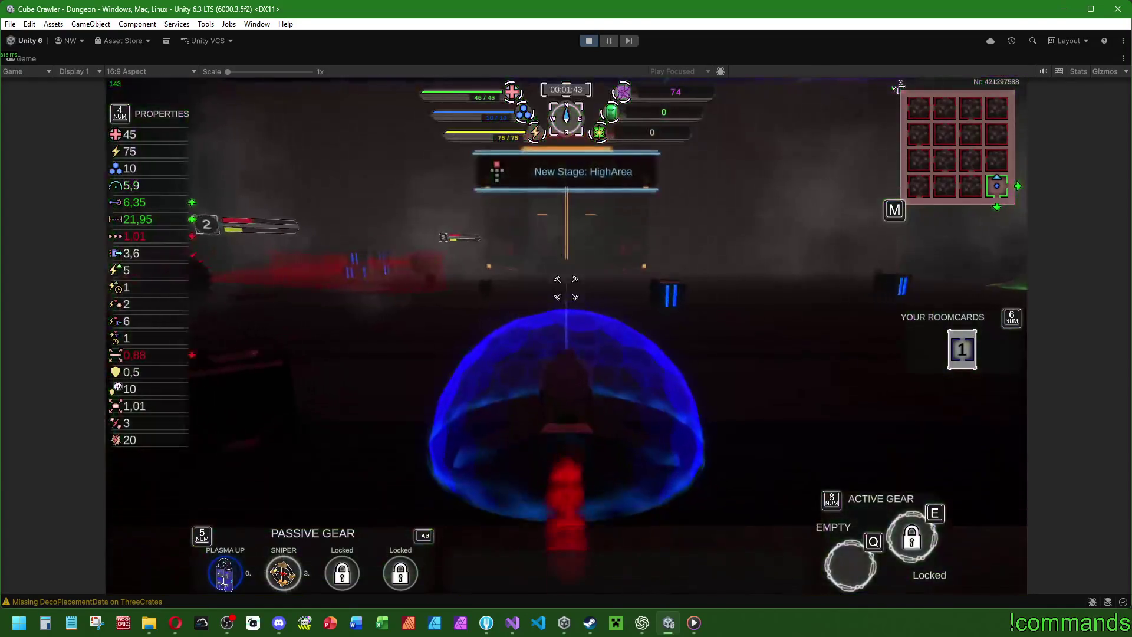
key("w")
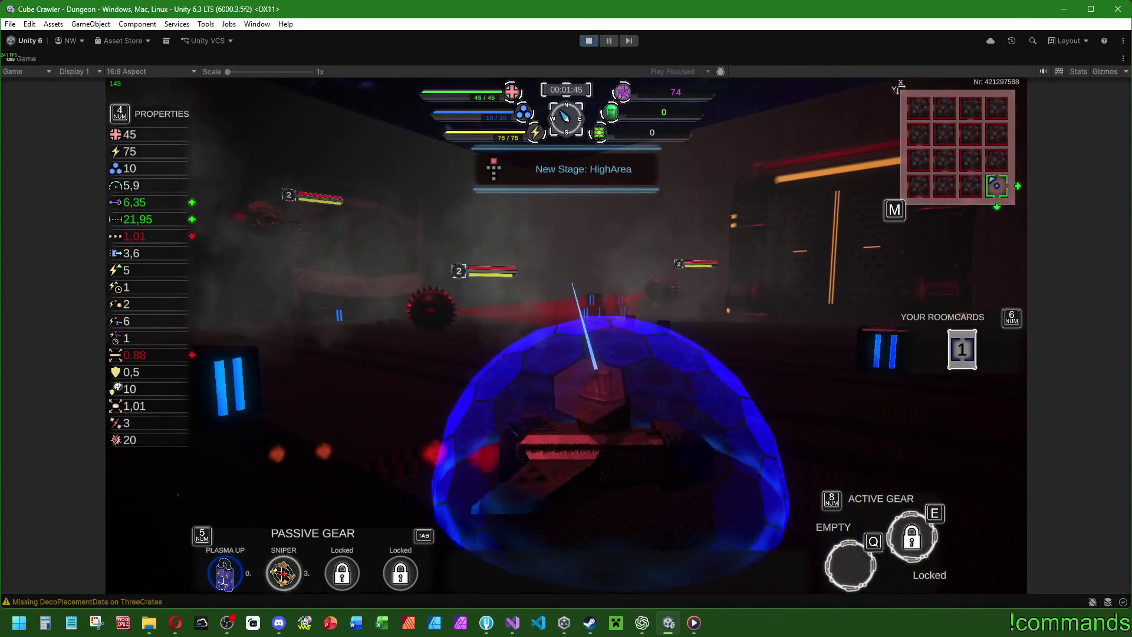
Drive through the HighArea room toward the wall with the spiked enemies.
key("a")
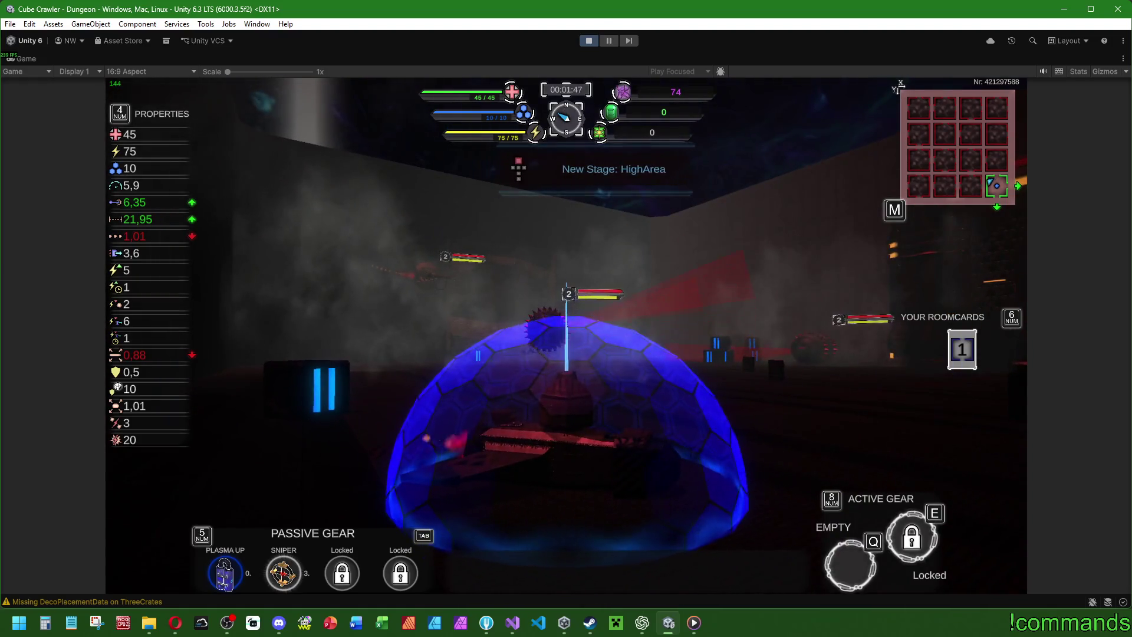
key("w")
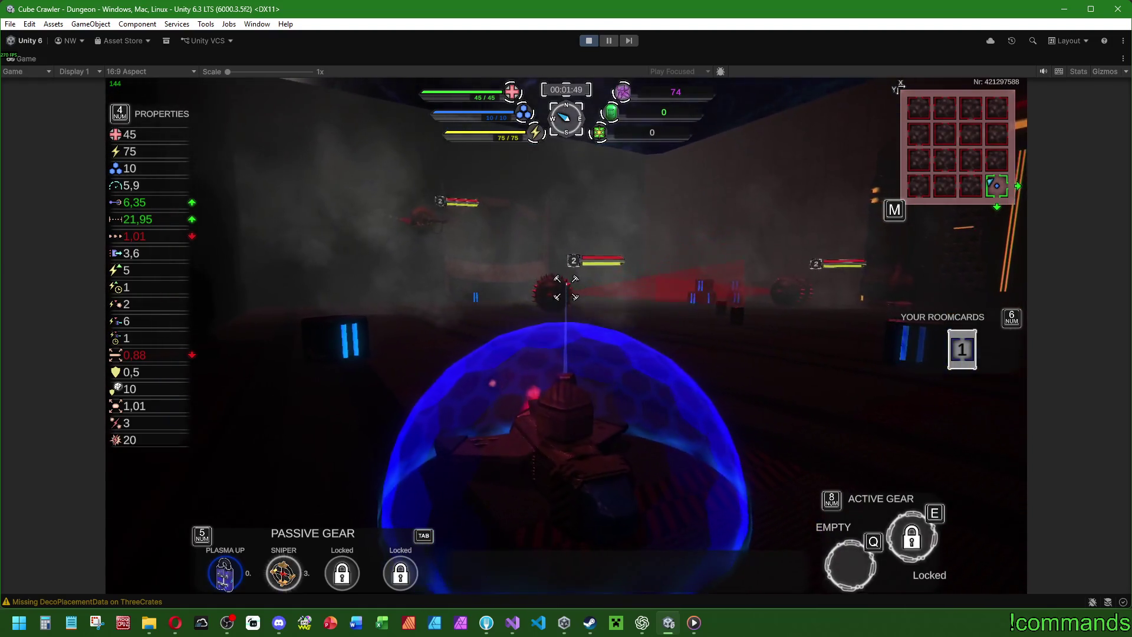
key("w")
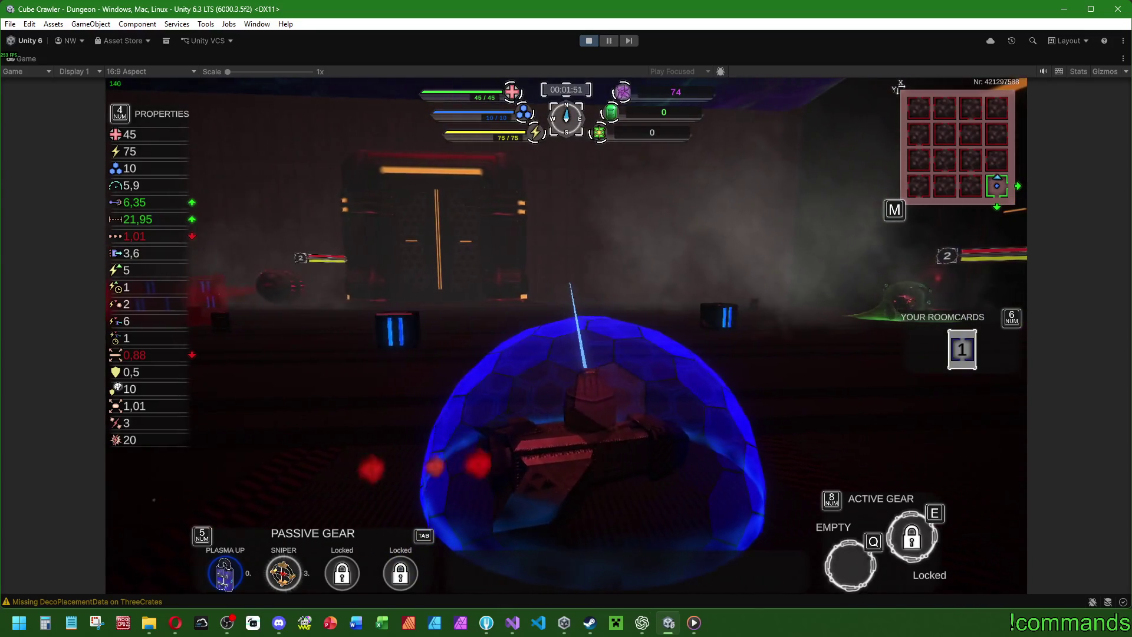
key("d")
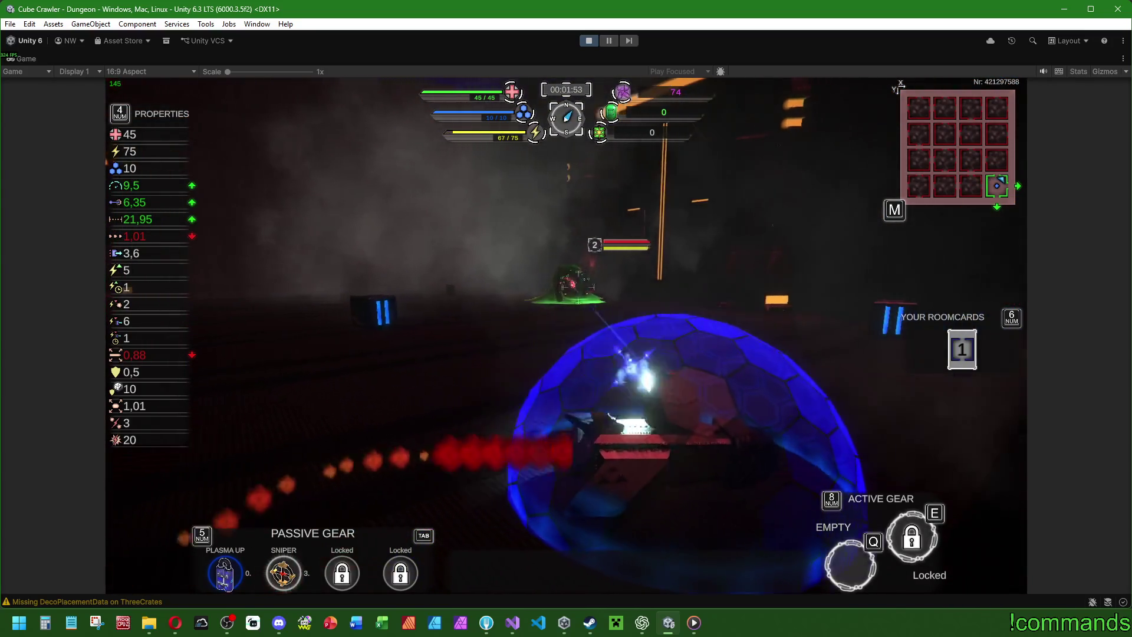
key("w")
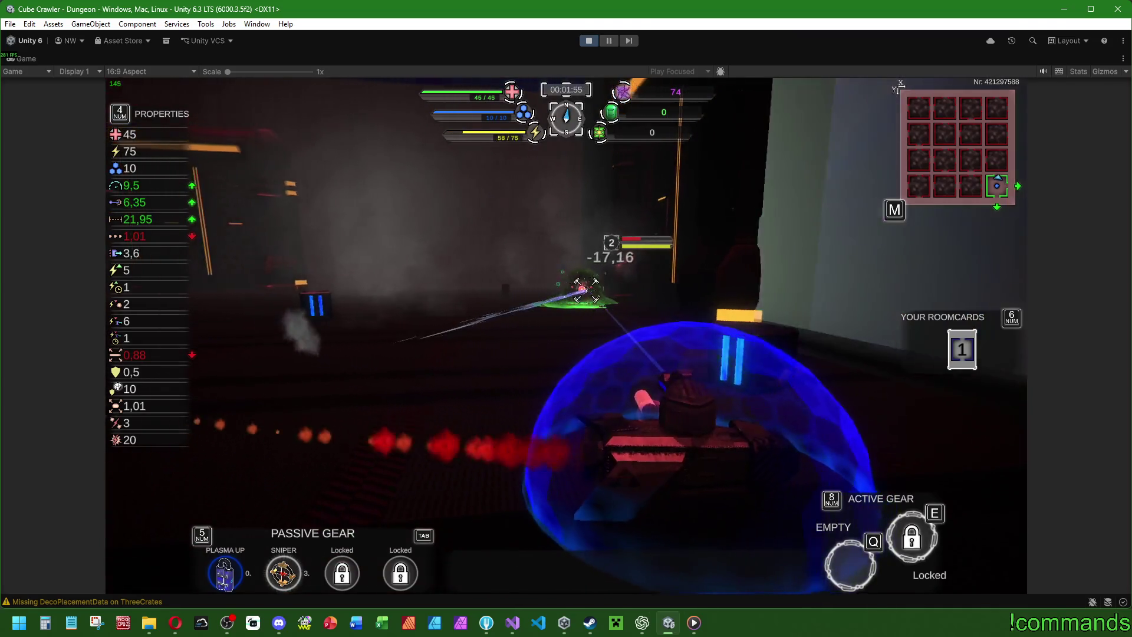
key("w")
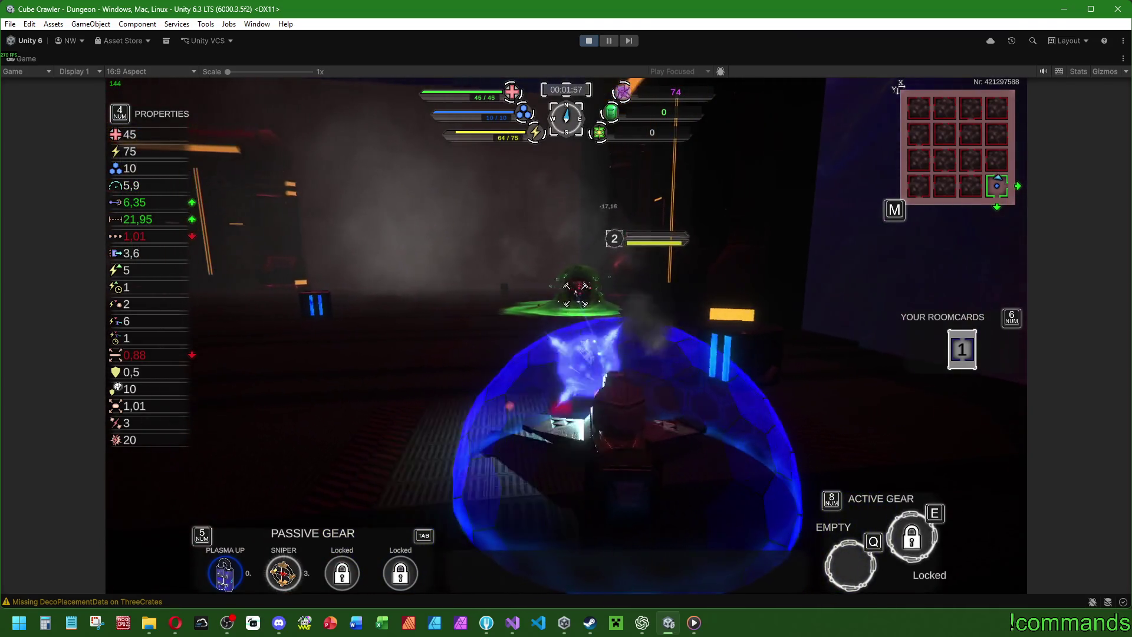
key("w")
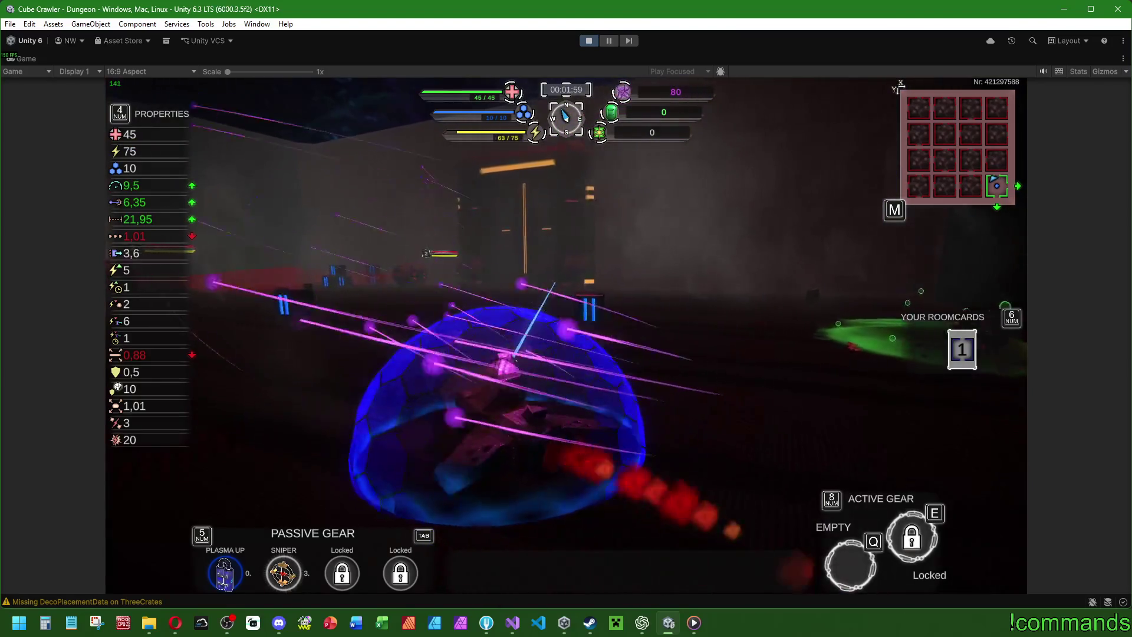
key("w")
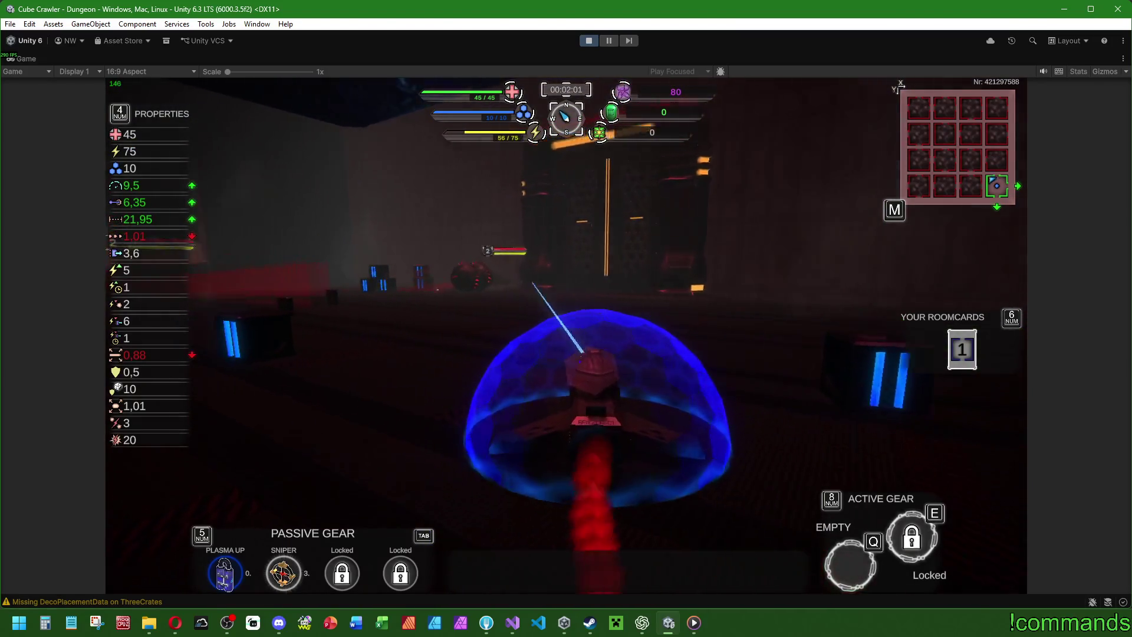
key("w")
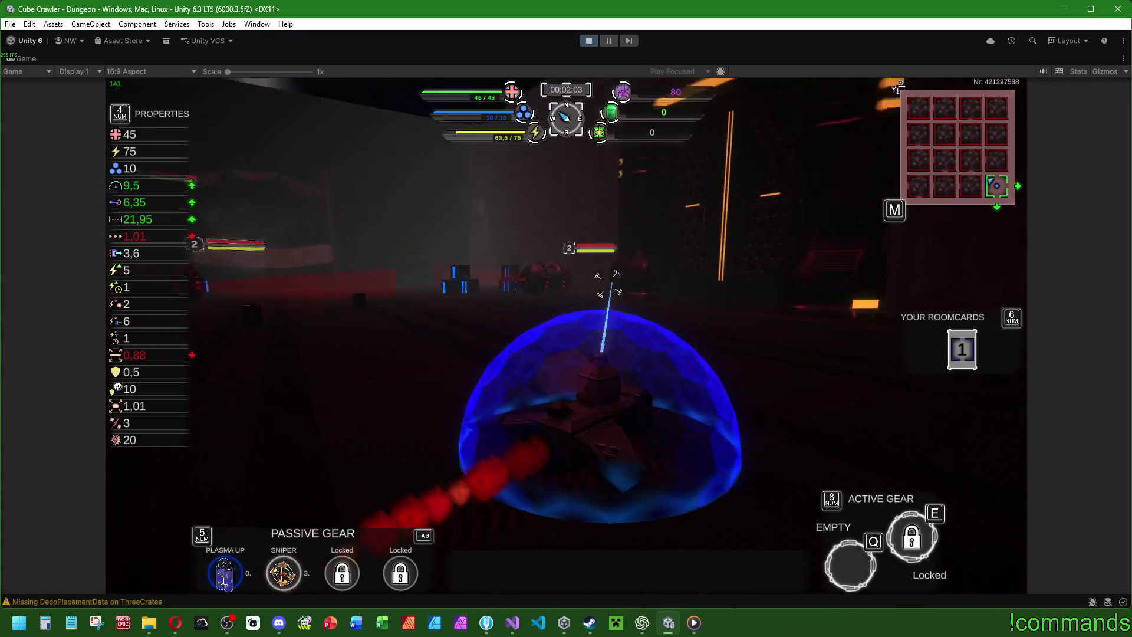
key("w")
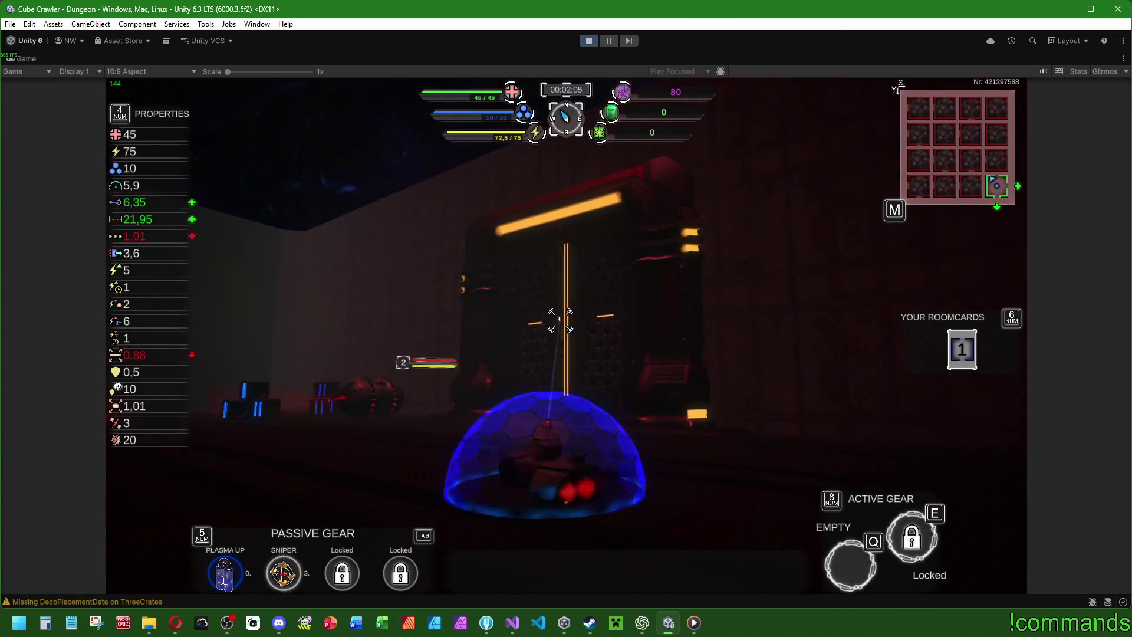
key("w")
key("w")
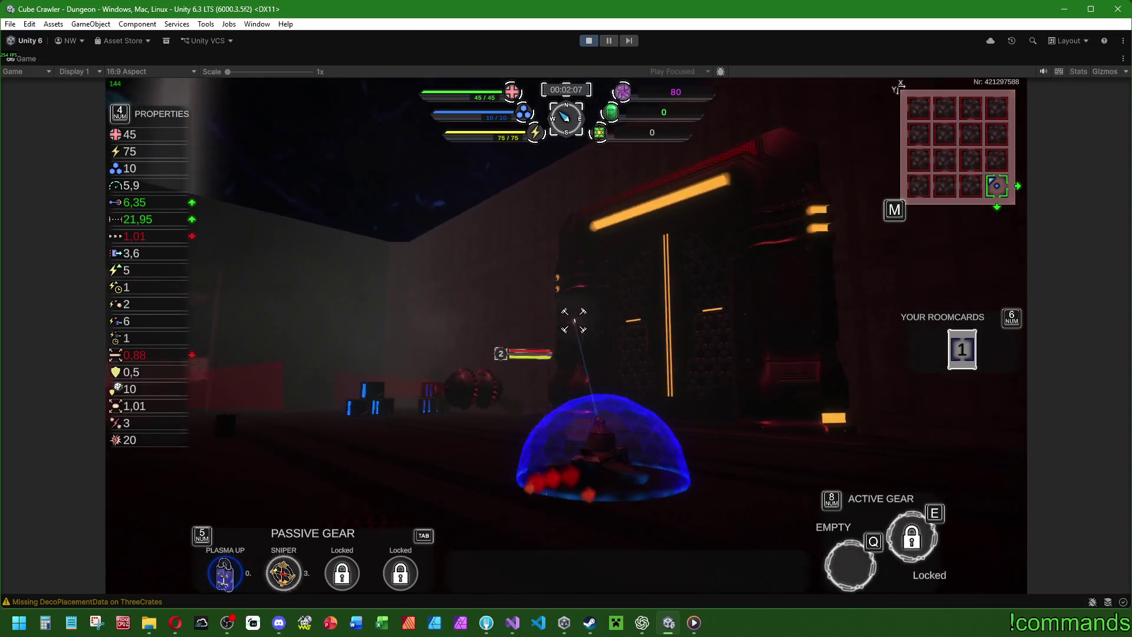
Shoot the spiked enemies until destroyed, raising the purple counter to 98.
key("w")
left_click(578, 299)
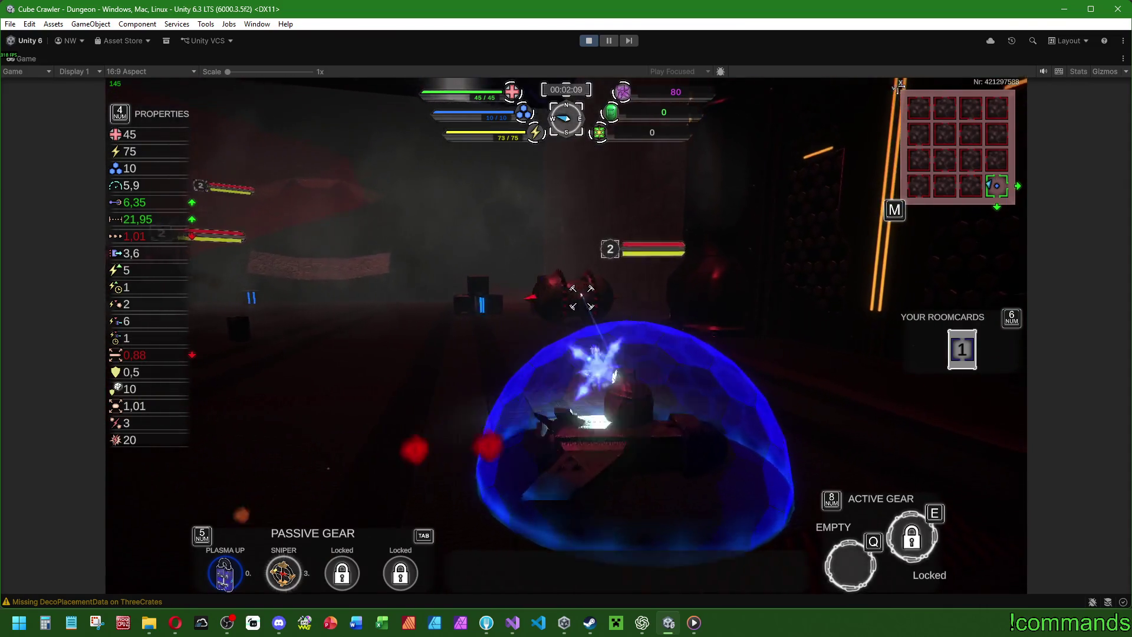
key("w")
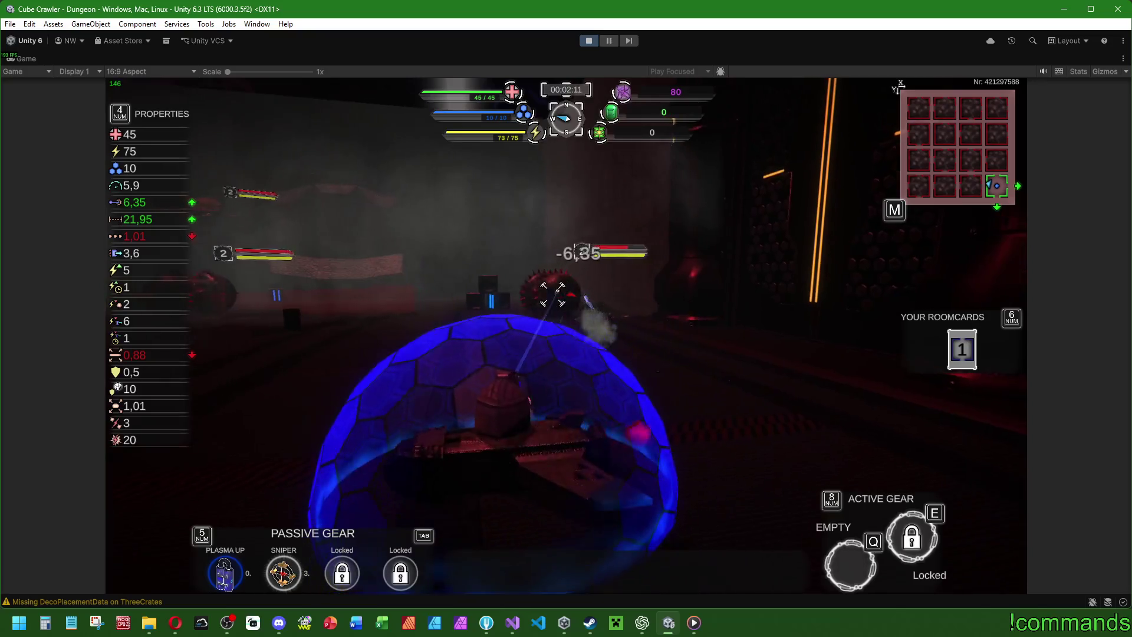
left_click(566, 293)
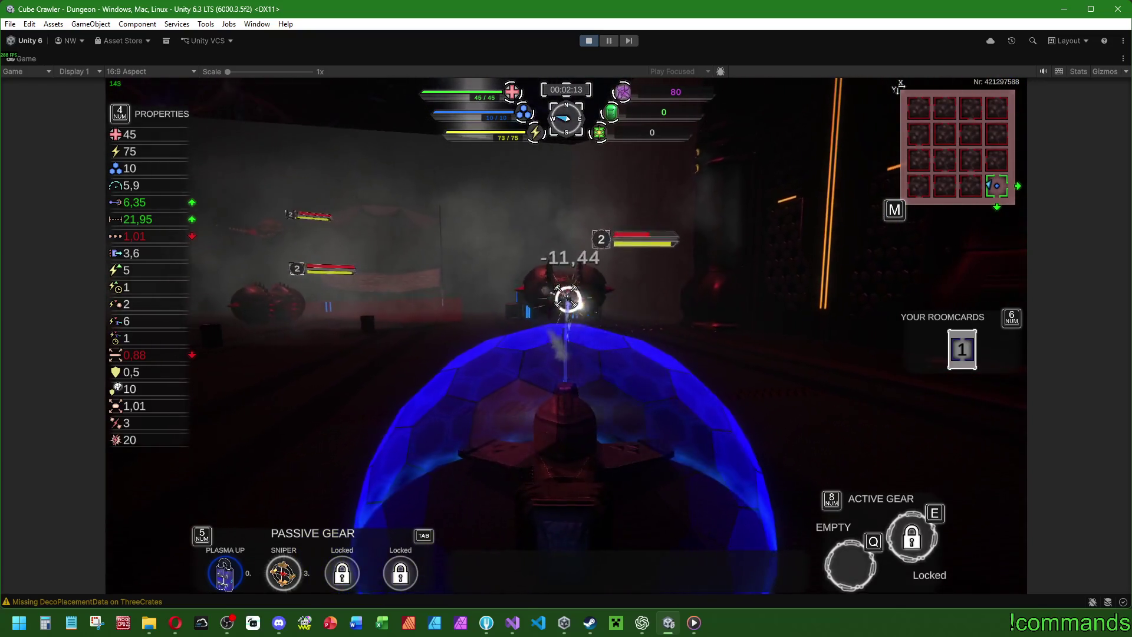
left_click(566, 294)
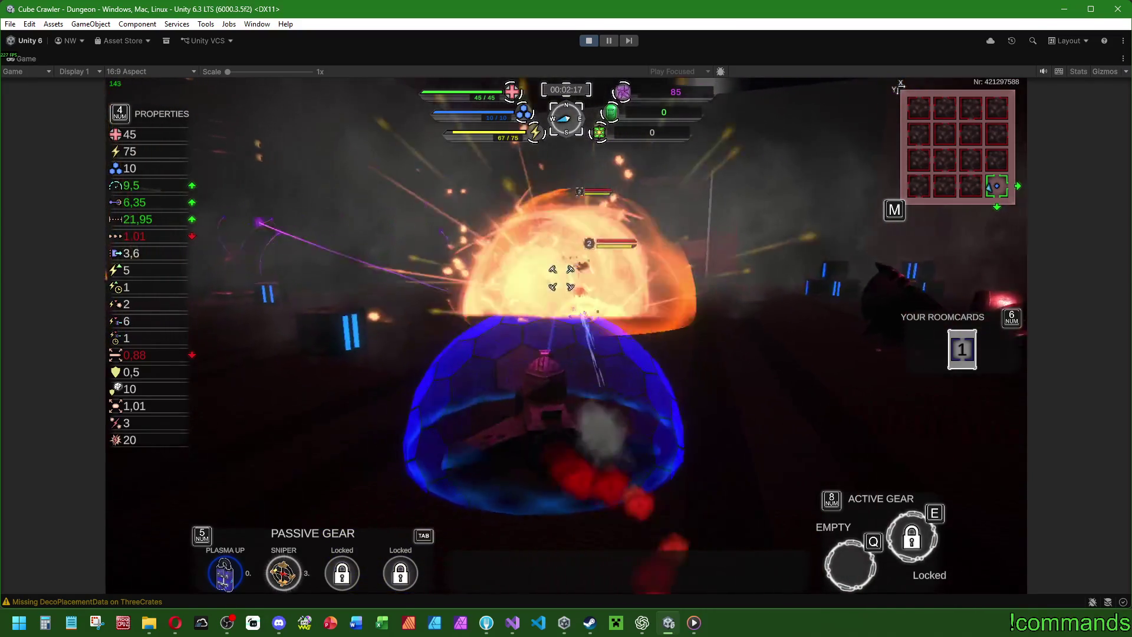
left_click(566, 294)
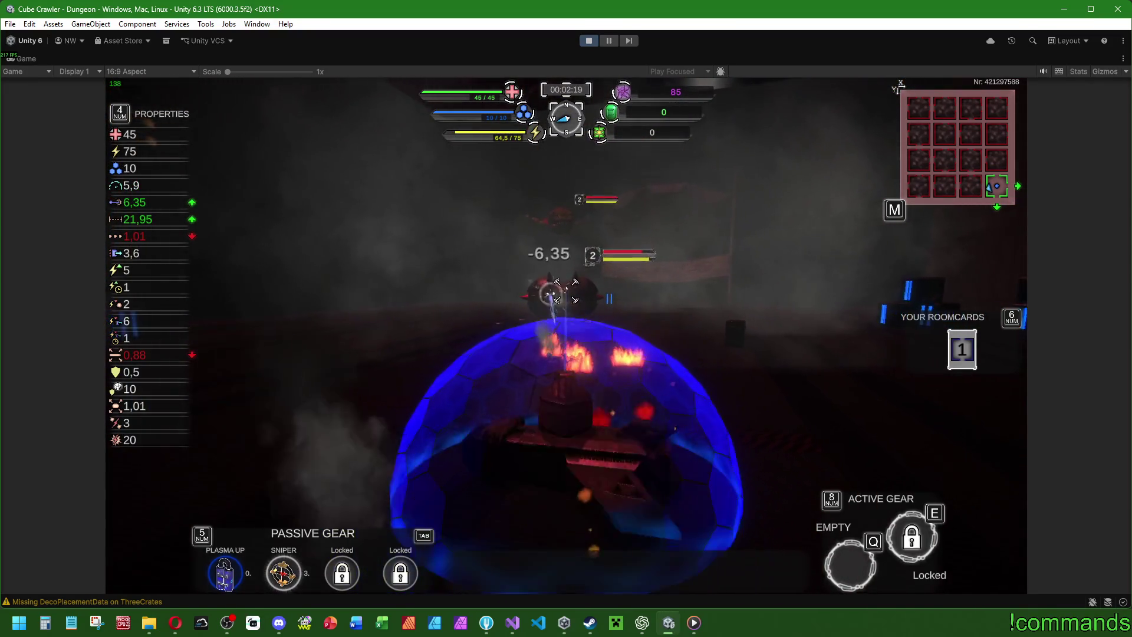
left_click(568, 291)
left_click(566, 291)
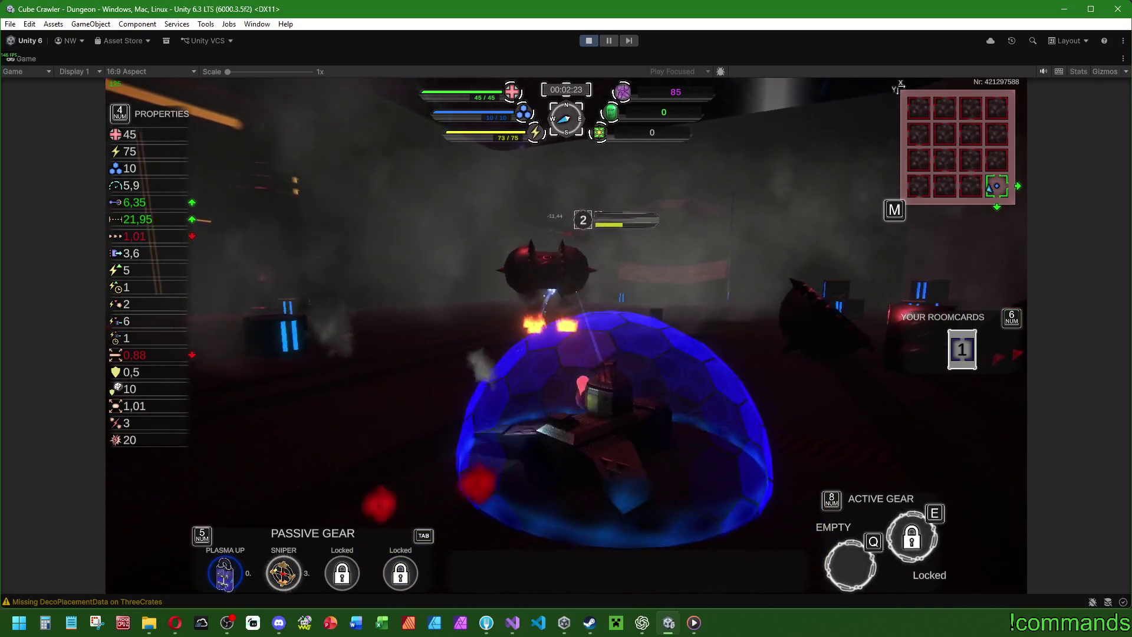
left_click(579, 293)
left_click(577, 301)
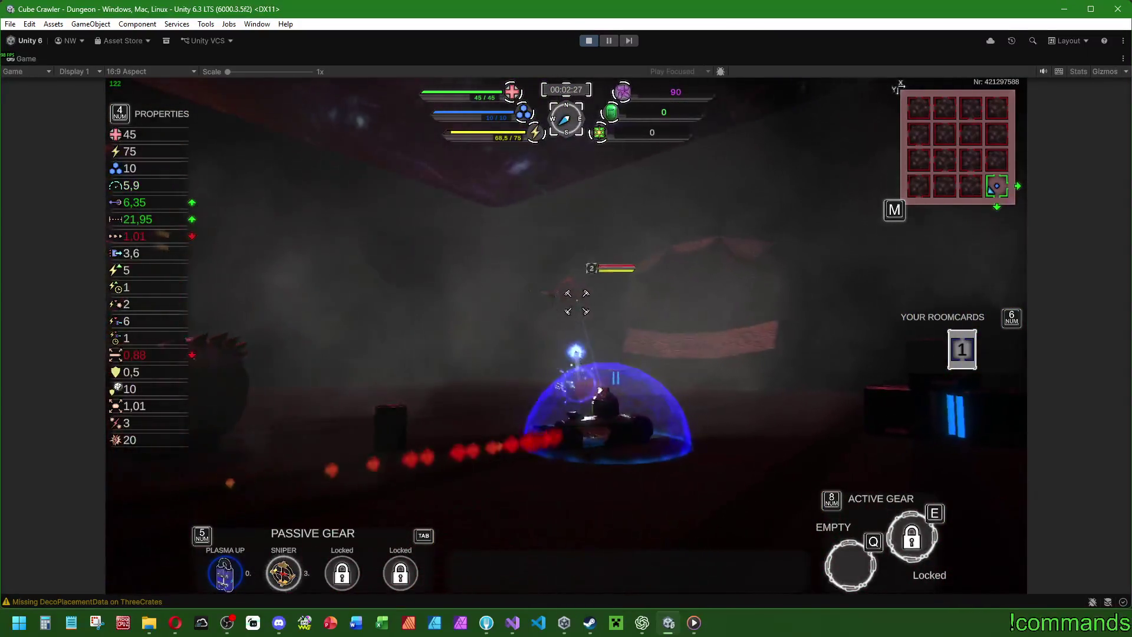
left_click(575, 302)
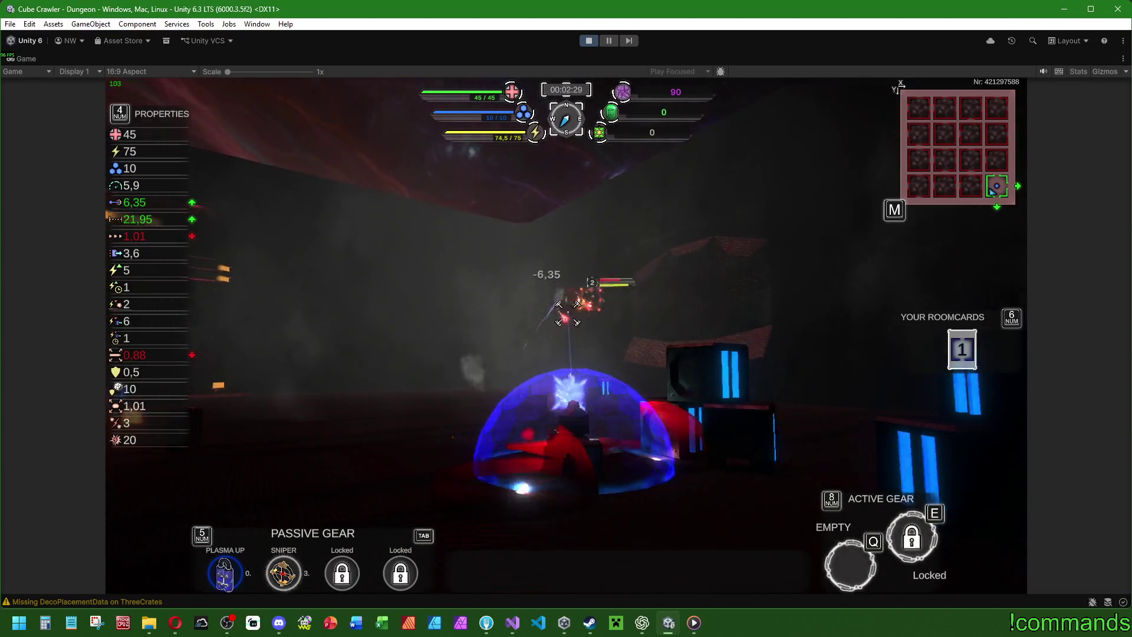
left_click(615, 381)
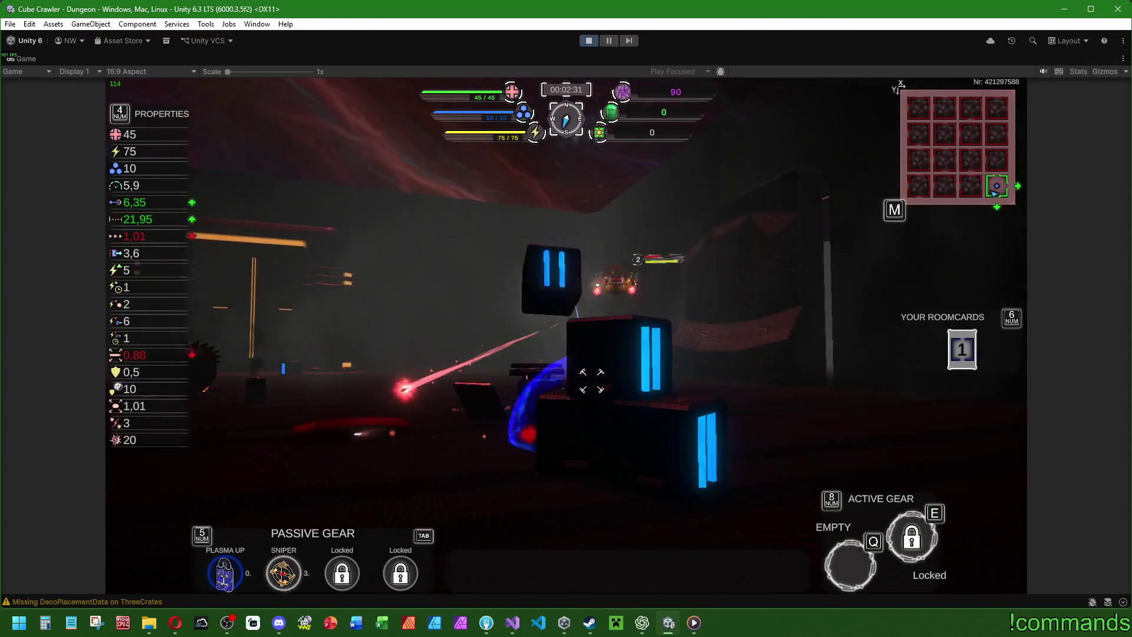
left_click(581, 308)
left_click(581, 308)
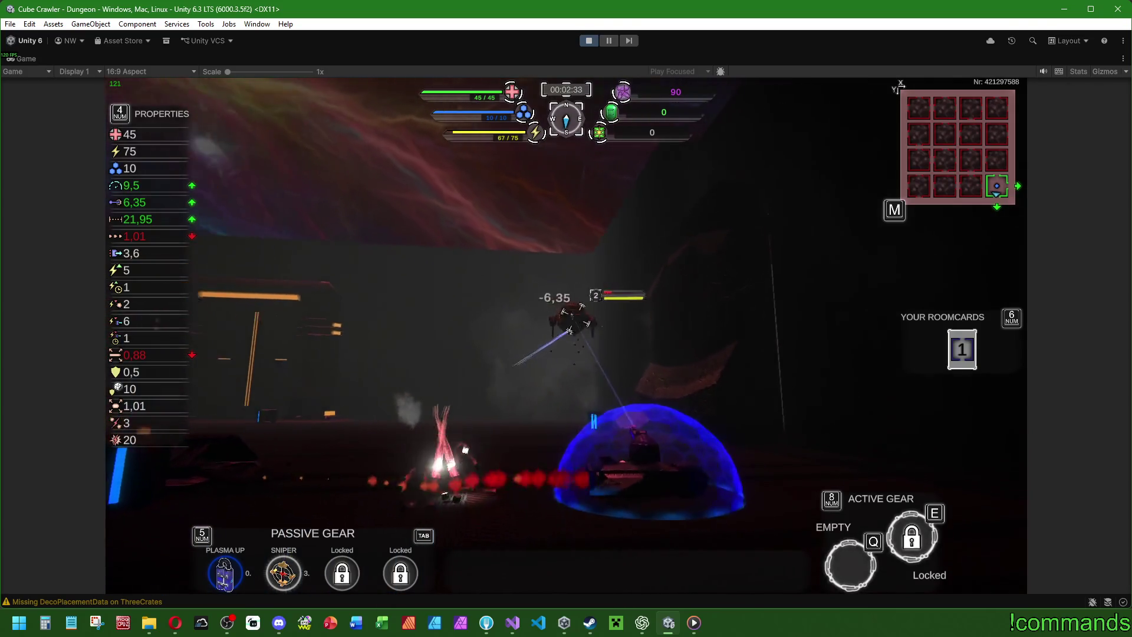
key("w")
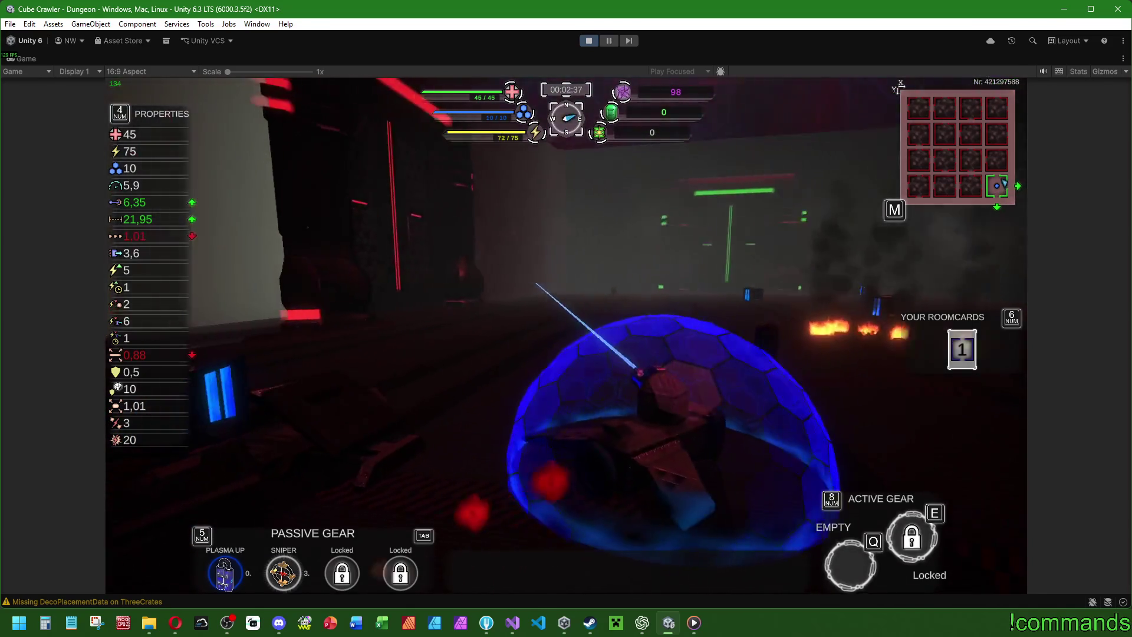
key("super")
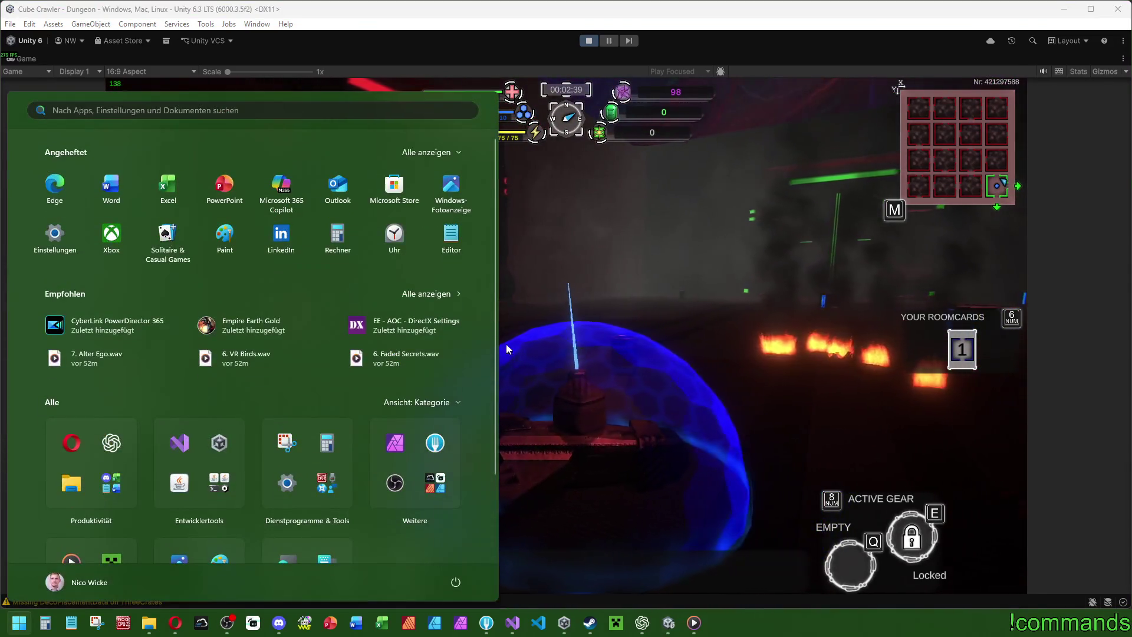
Restore the full editor layout from the maximized Game view and focus the Scene on Room_Ident 20.
left_click(34, 59)
double_click(31, 57)
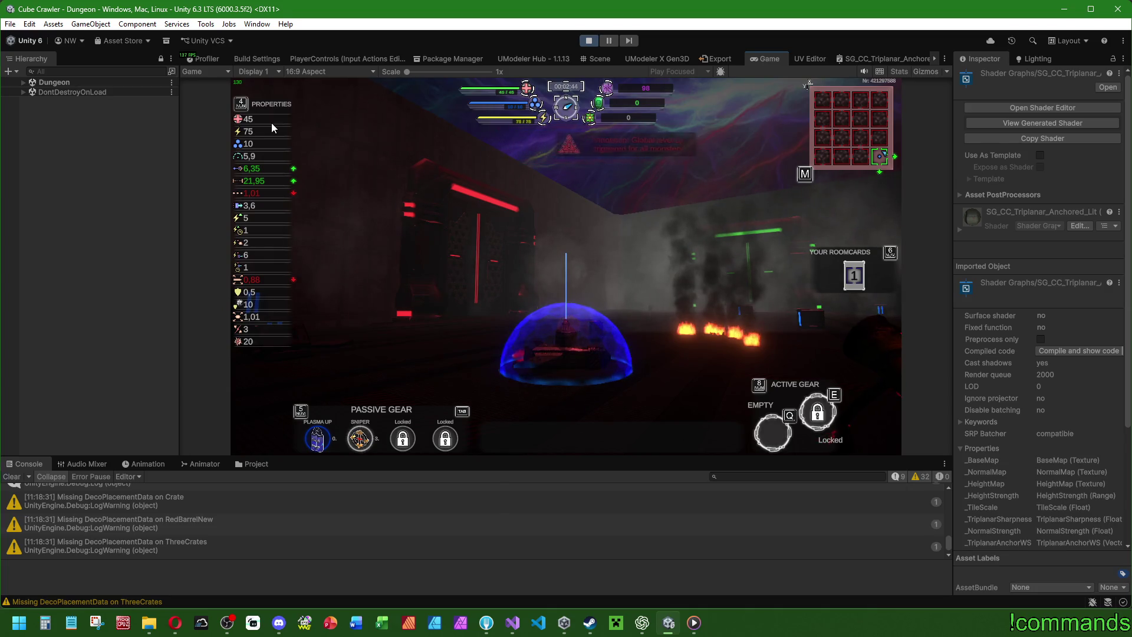
key("super")
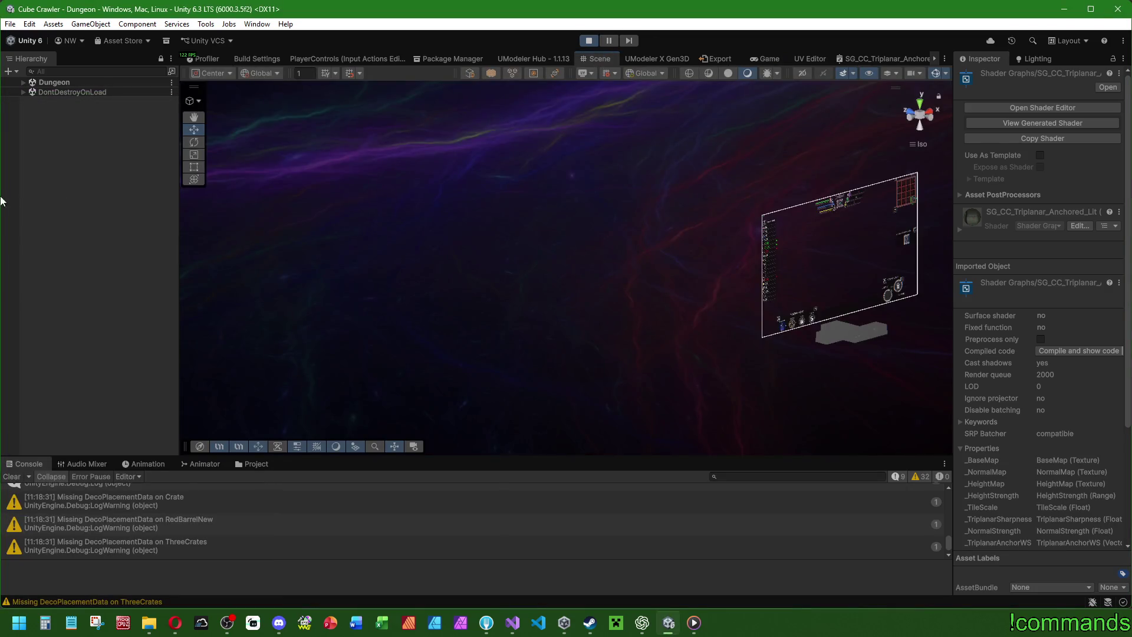
left_click(23, 82)
double_click(101, 271)
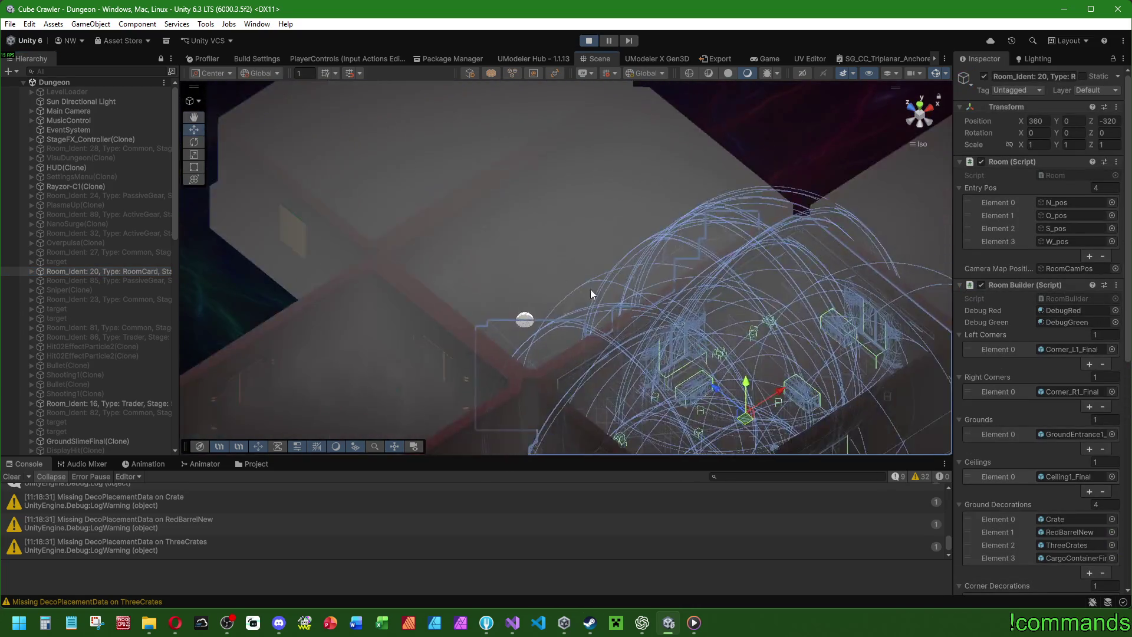
Expand Room_Ident 15 in the Hierarchy and create a Point Light under it.
left_click(74, 405)
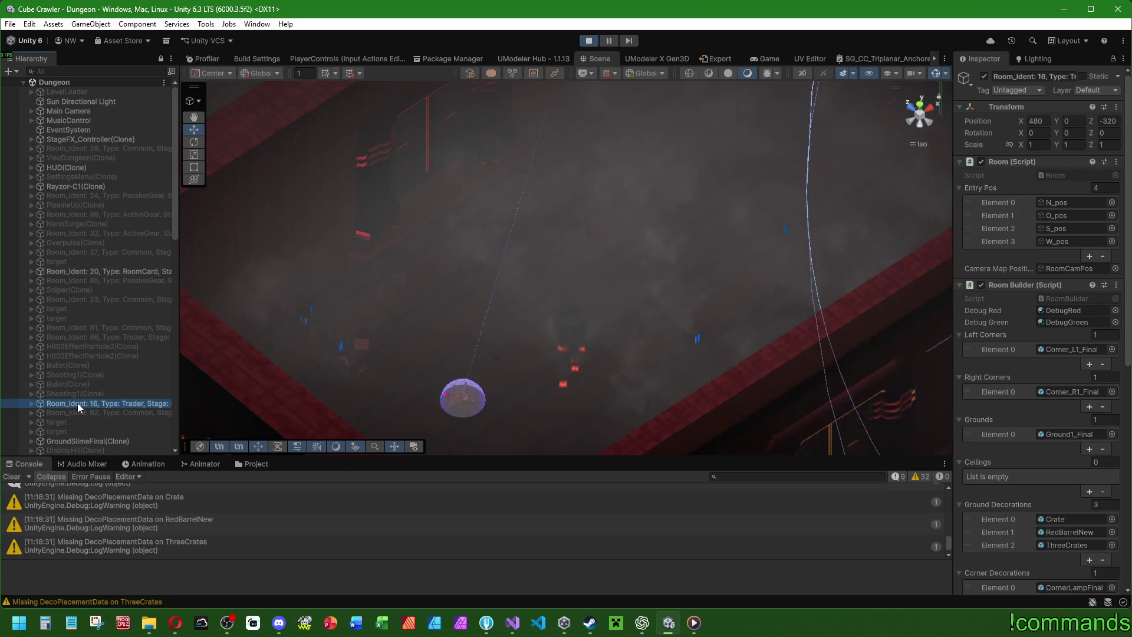
scroll(67, 408, "down", 10)
left_click(97, 257)
left_click(32, 257)
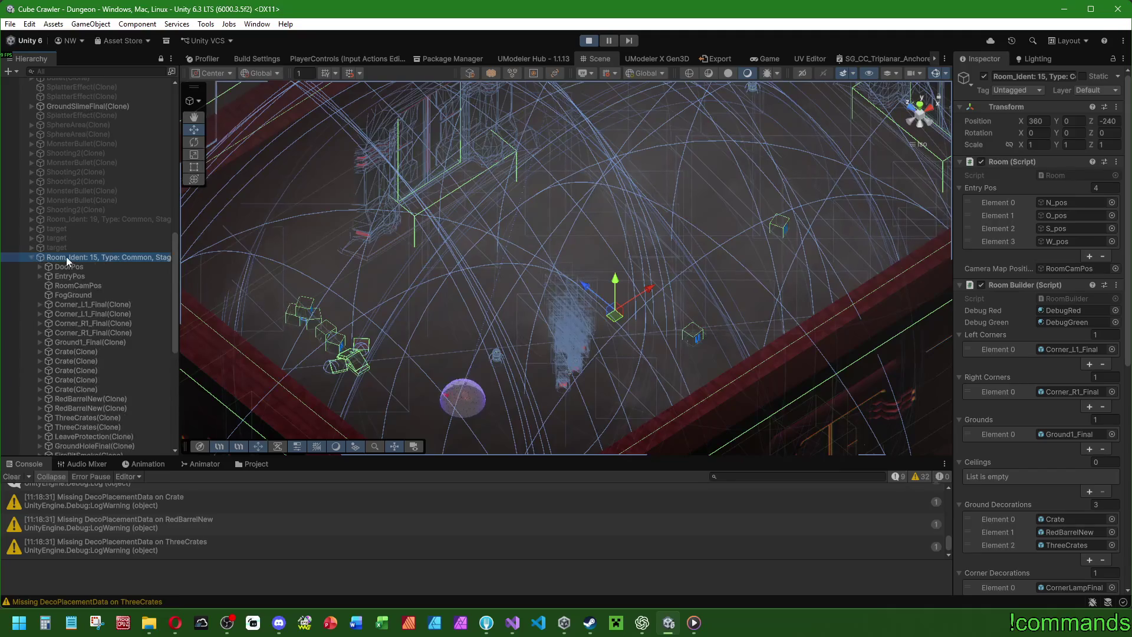
right_click(66, 257)
mouse_move(120, 389)
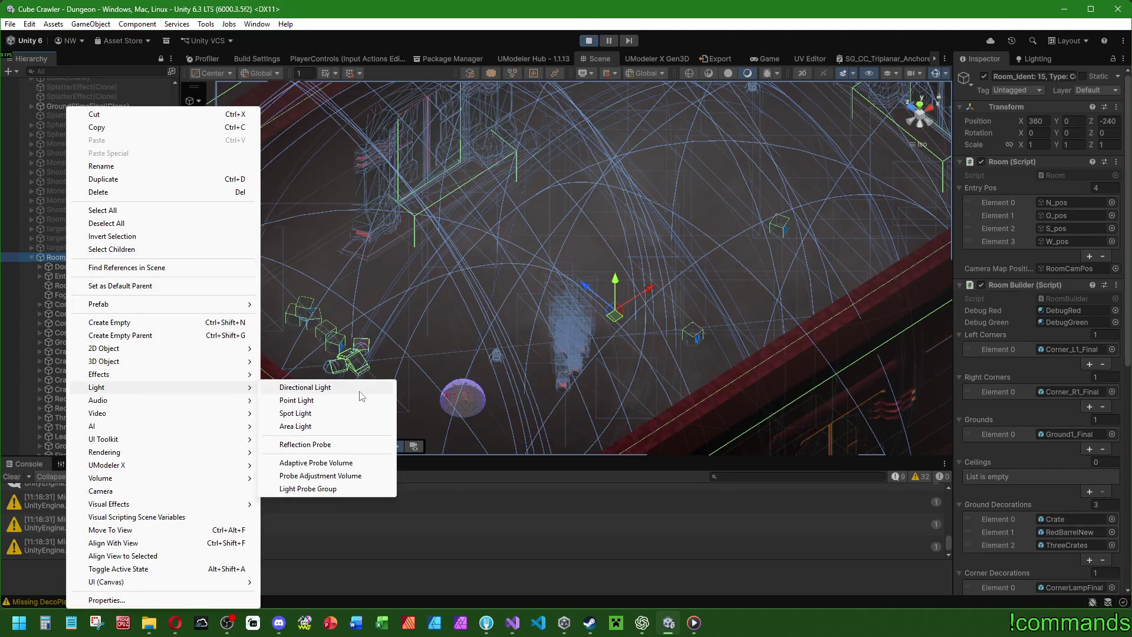
left_click(324, 402)
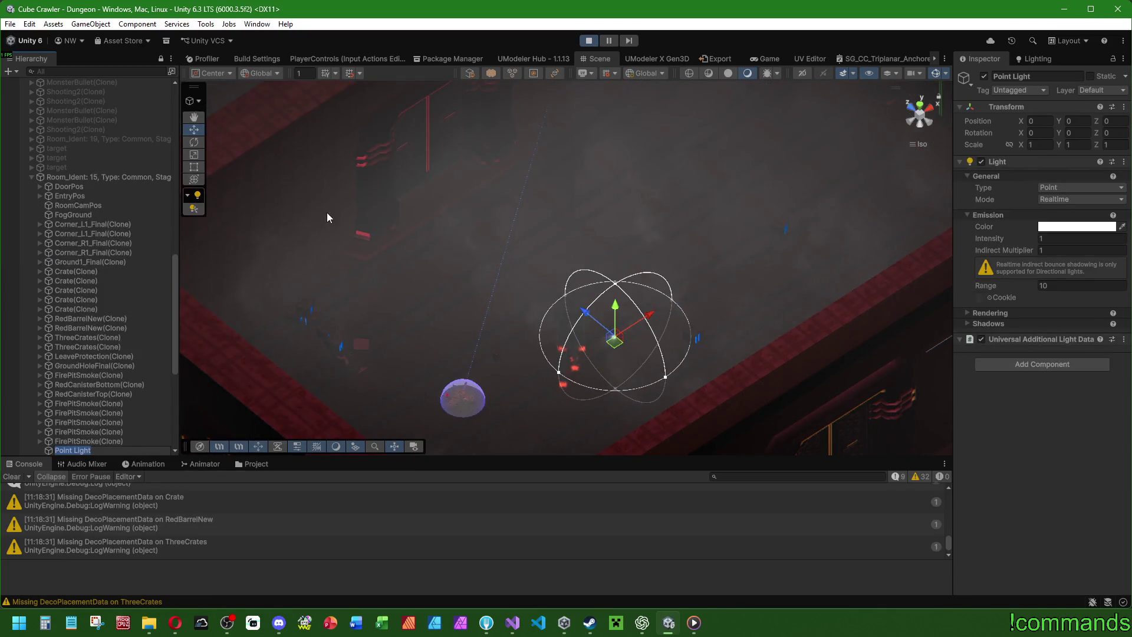
Move the point light up into room 15 with the move gizmo.
right_click(1014, 107)
left_click(925, 51)
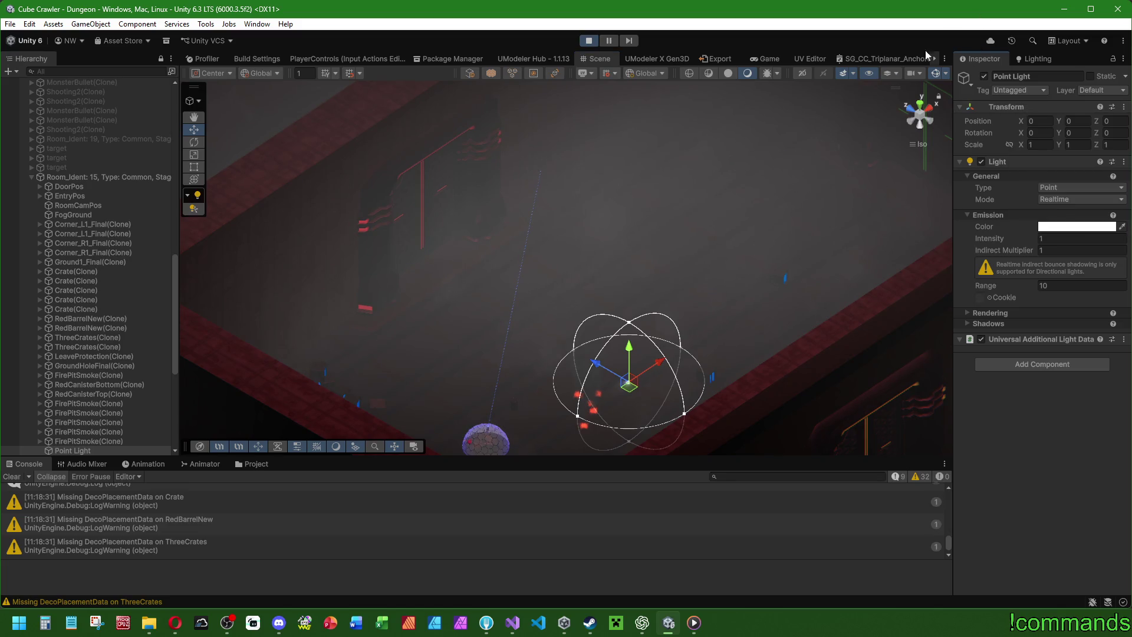
mouse_move(635, 396)
left_mouse_down()
mouse_move(581, 313)
mouse_move(437, 253)
mouse_move(560, 316)
mouse_move(603, 322)
mouse_move(597, 251)
left_mouse_up()
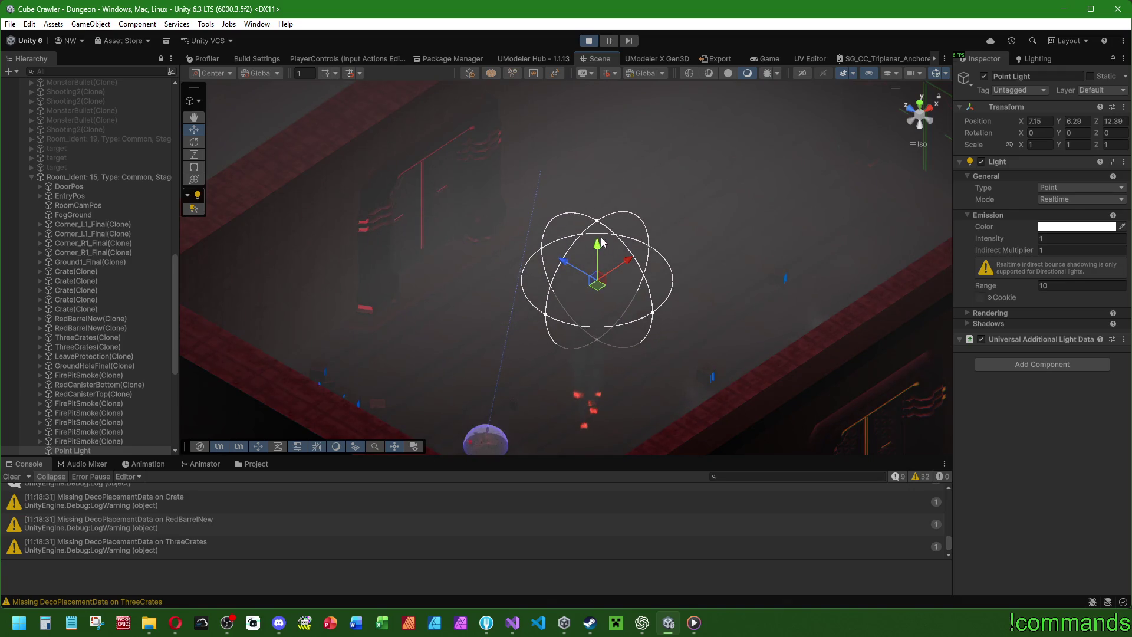
Set the light's intensity to 683.45, indirect multiplier to 1.31 and range to 65.25.
mouse_move(995, 242)
left_mouse_down()
mouse_move(1024, 252)
mouse_move(1005, 285)
mouse_move(1047, 284)
left_mouse_up()
mouse_move(995, 239)
left_mouse_down()
mouse_move(1038, 238)
mouse_move(771, 253)
mouse_move(734, 104)
left_mouse_up()
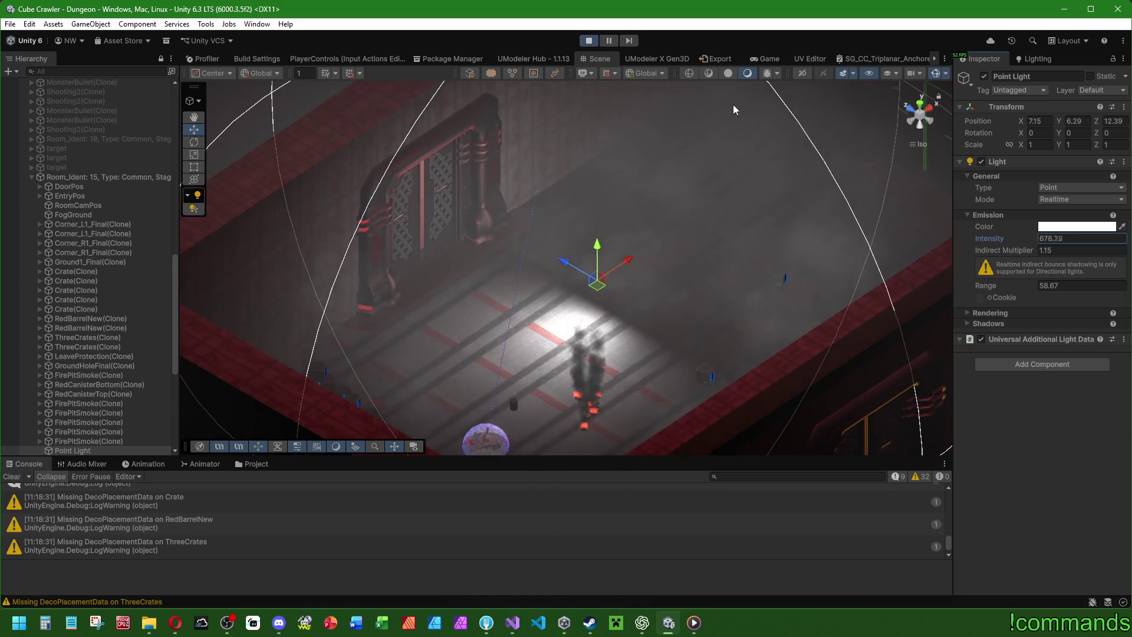
left_click_drag(1010, 250, 1020, 250)
left_click_drag(991, 287, 1020, 287)
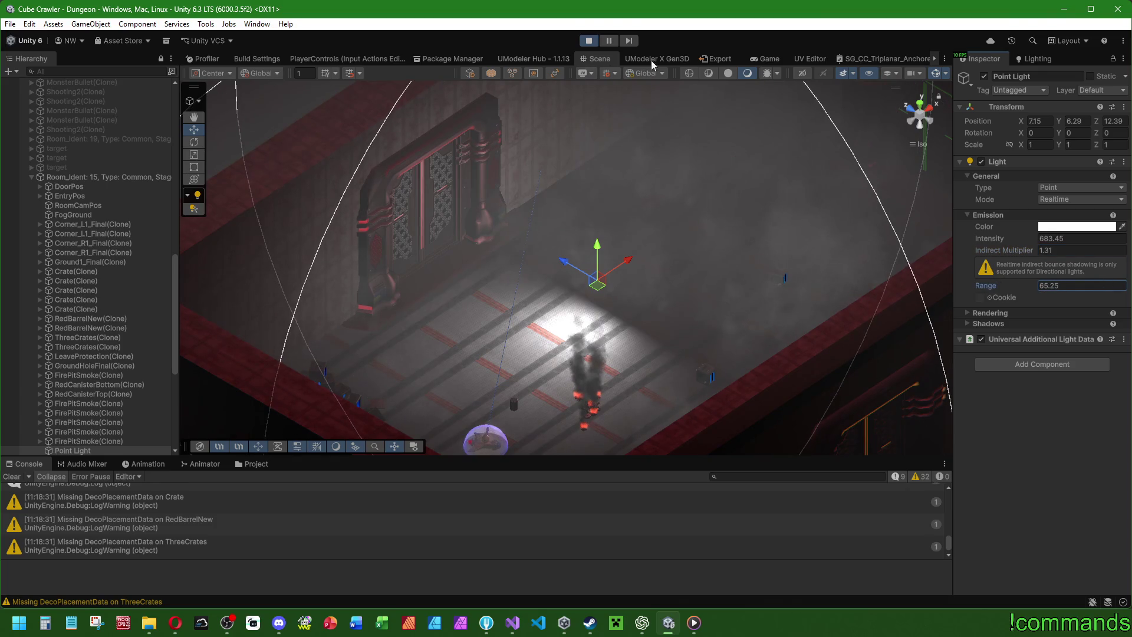
Clear the Console and maximize the running Game view.
left_click(12, 477)
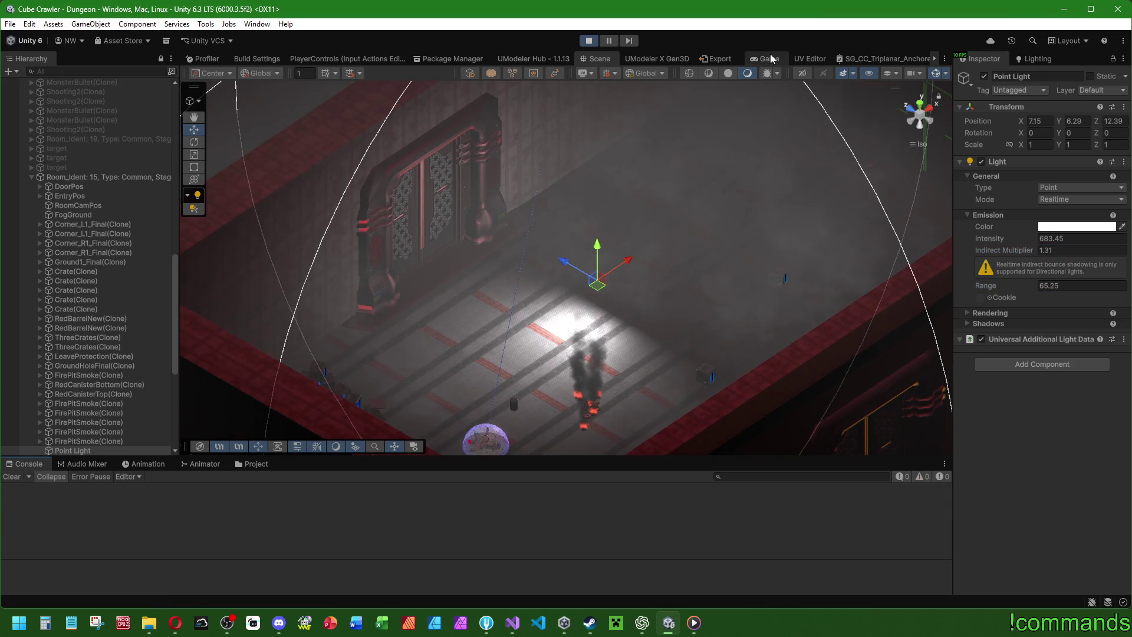
scroll(91, 130, "up", 15)
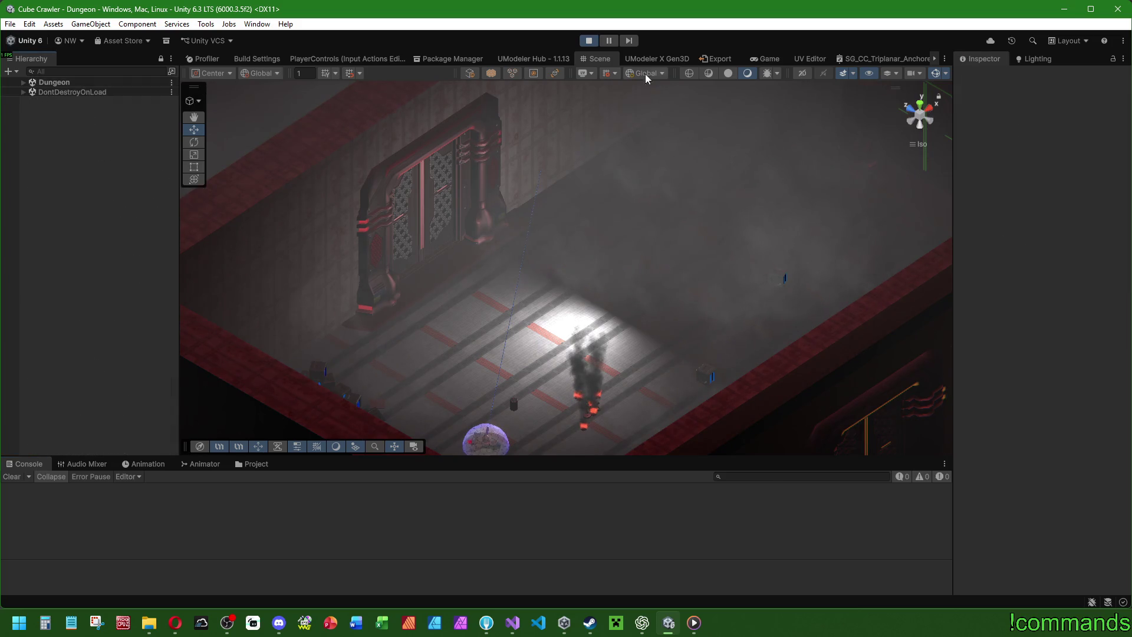
double_click(780, 58)
Drive the tank with W, Shift, A and D, turning it to face the room's door.
key("w")
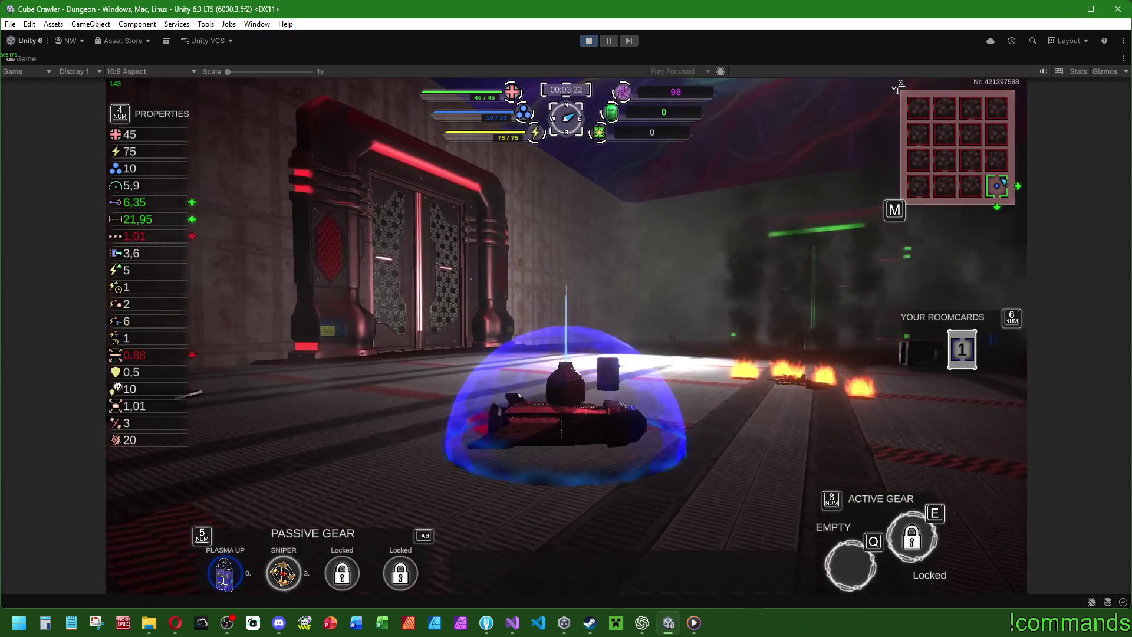
key("shift")
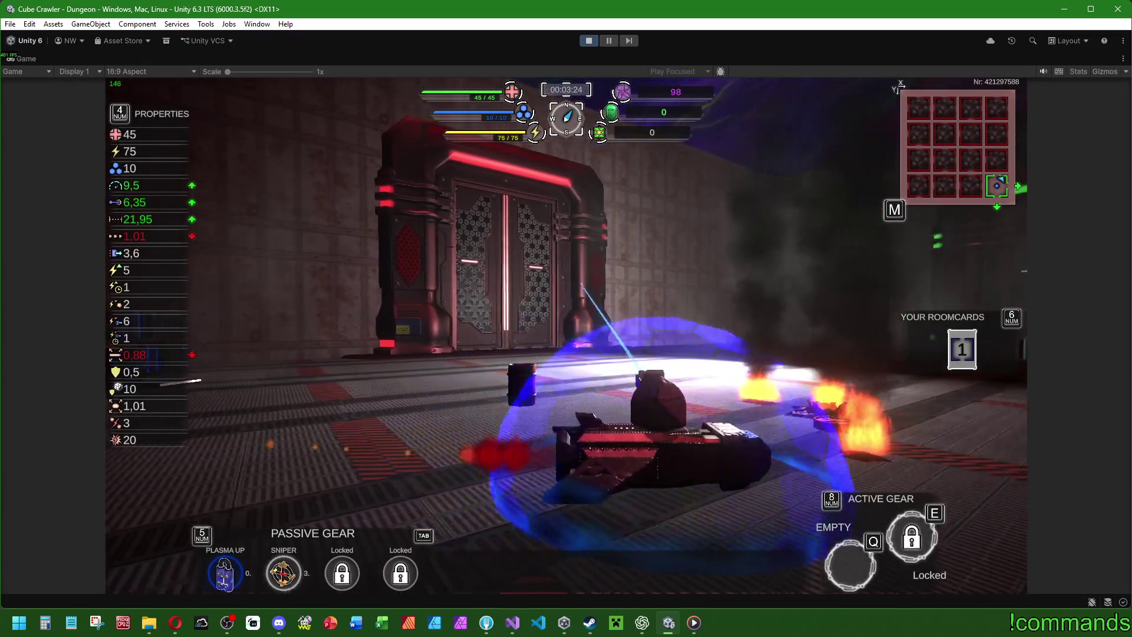
key("a")
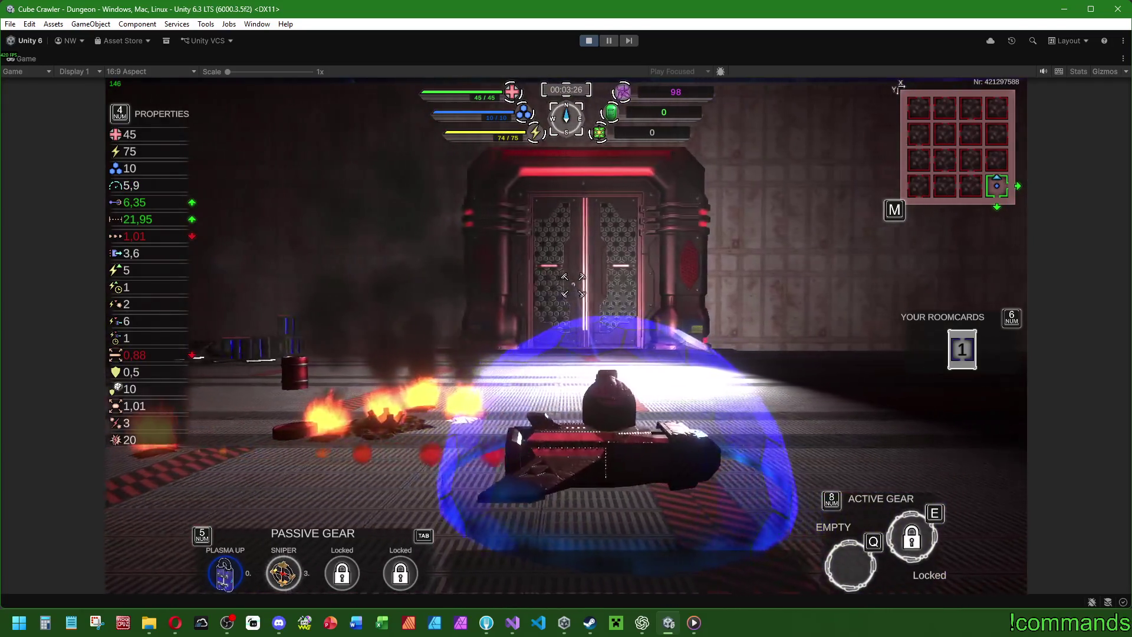
key("d")
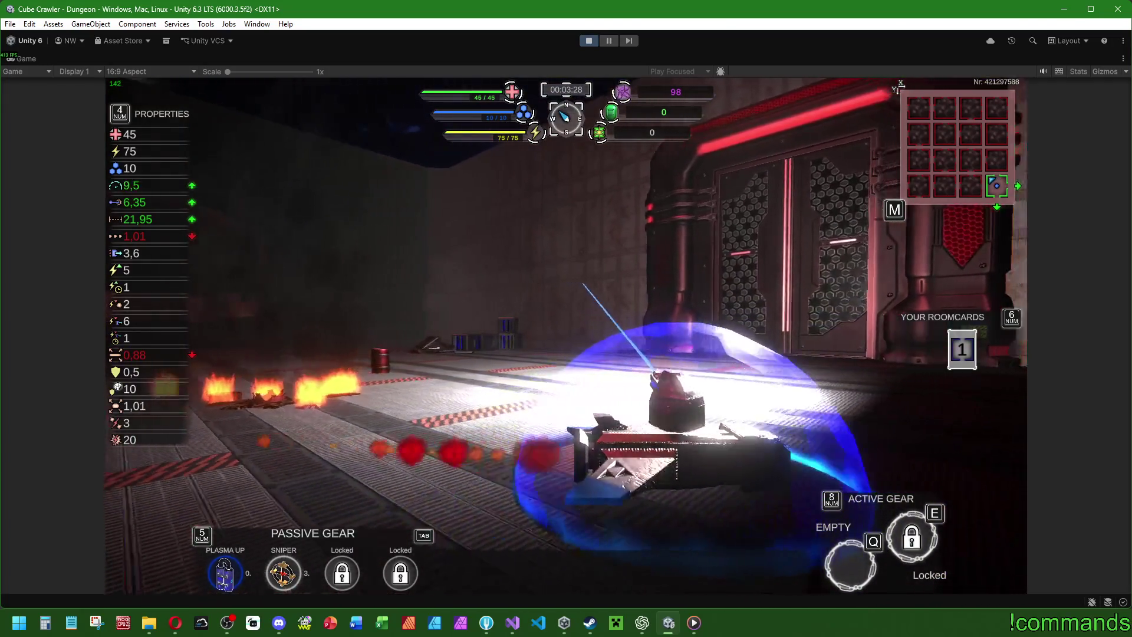
key("d")
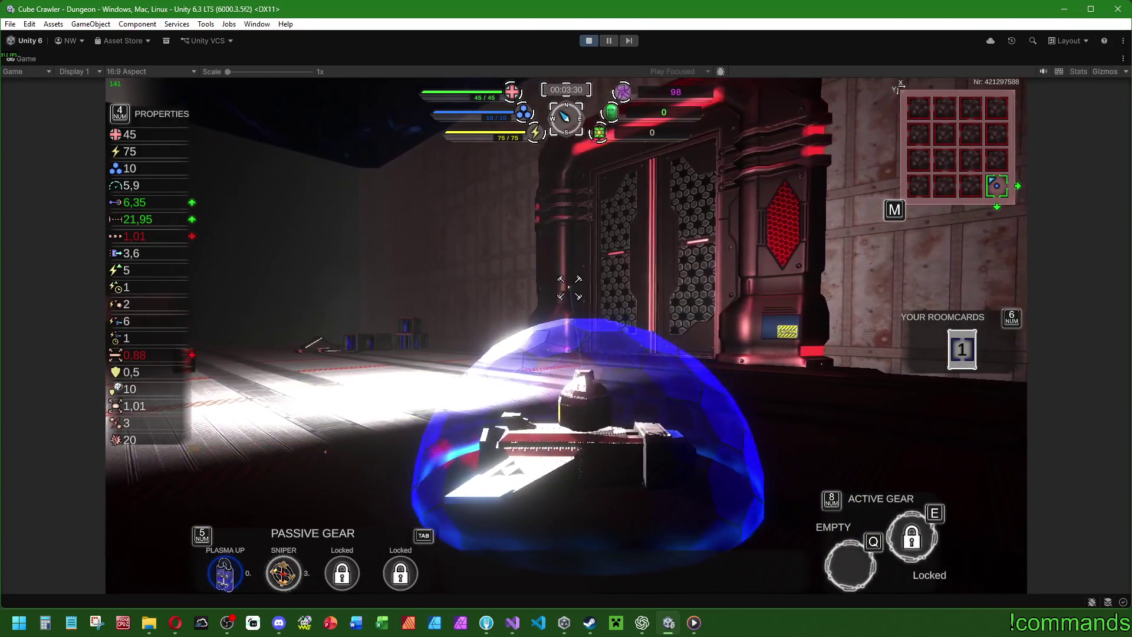
scroll(567, 284, "down", 3)
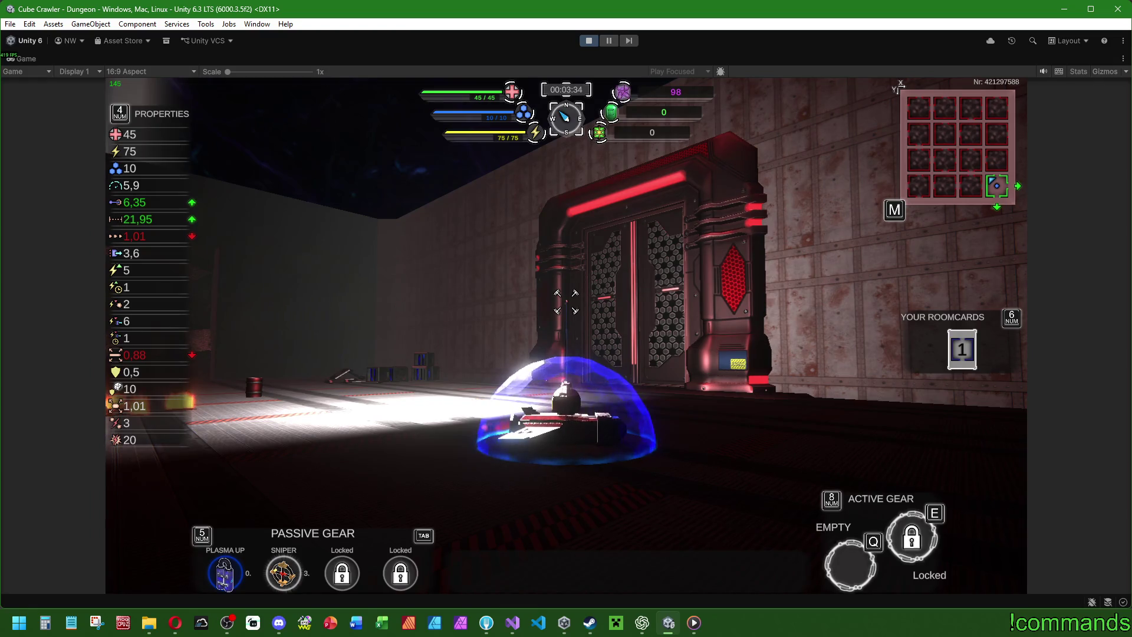
Drive the tank forward until the door opens and through the doorway.
key("w")
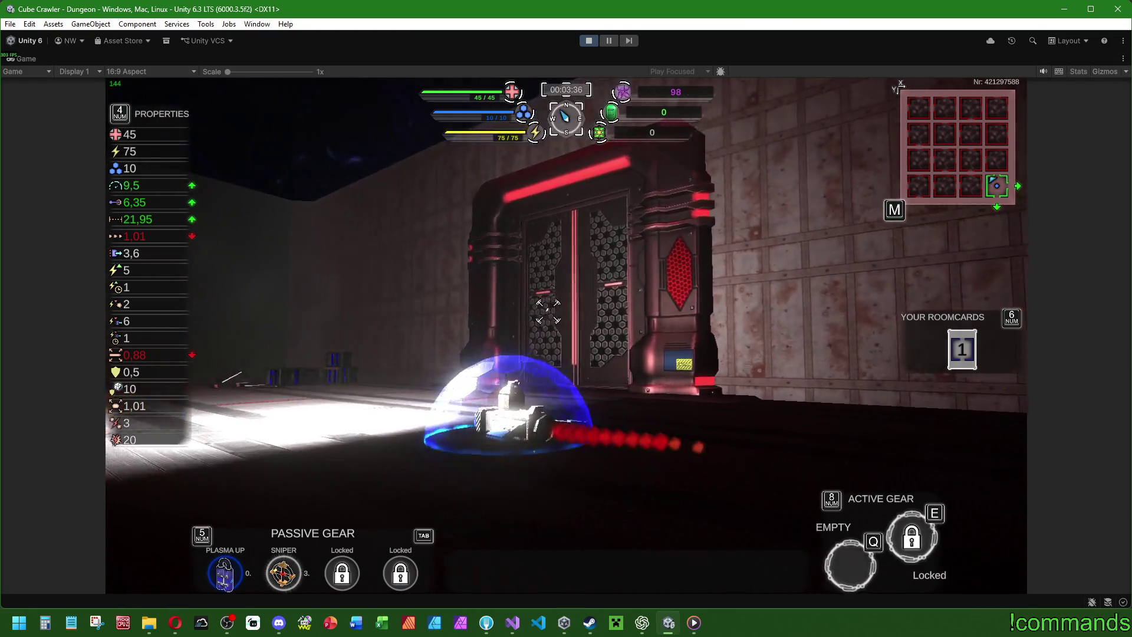
key("w")
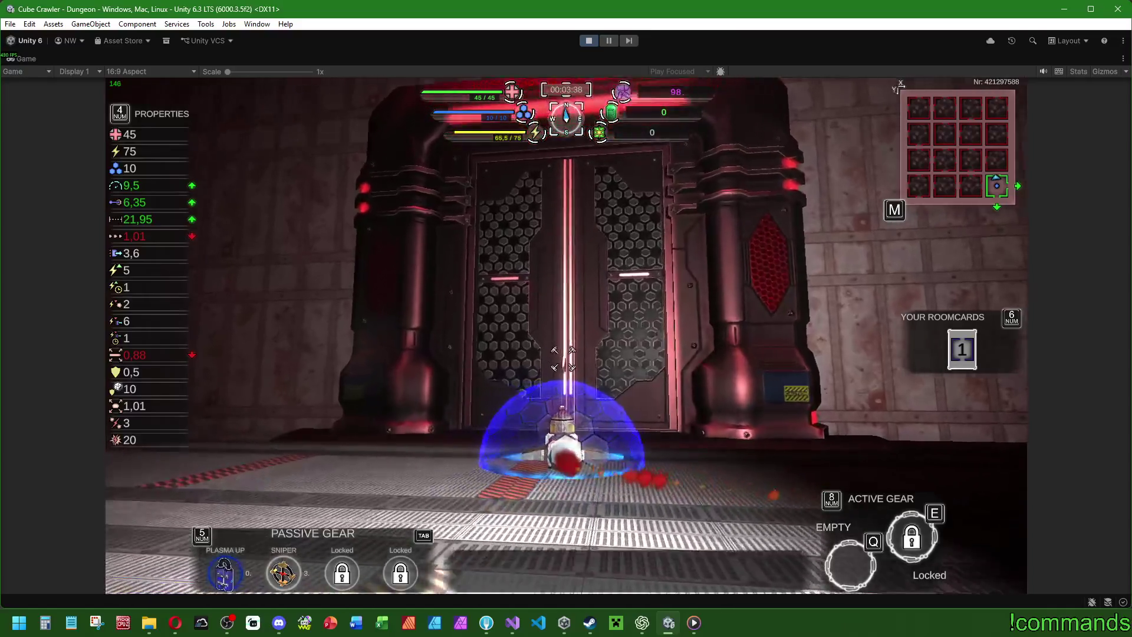
key("w")
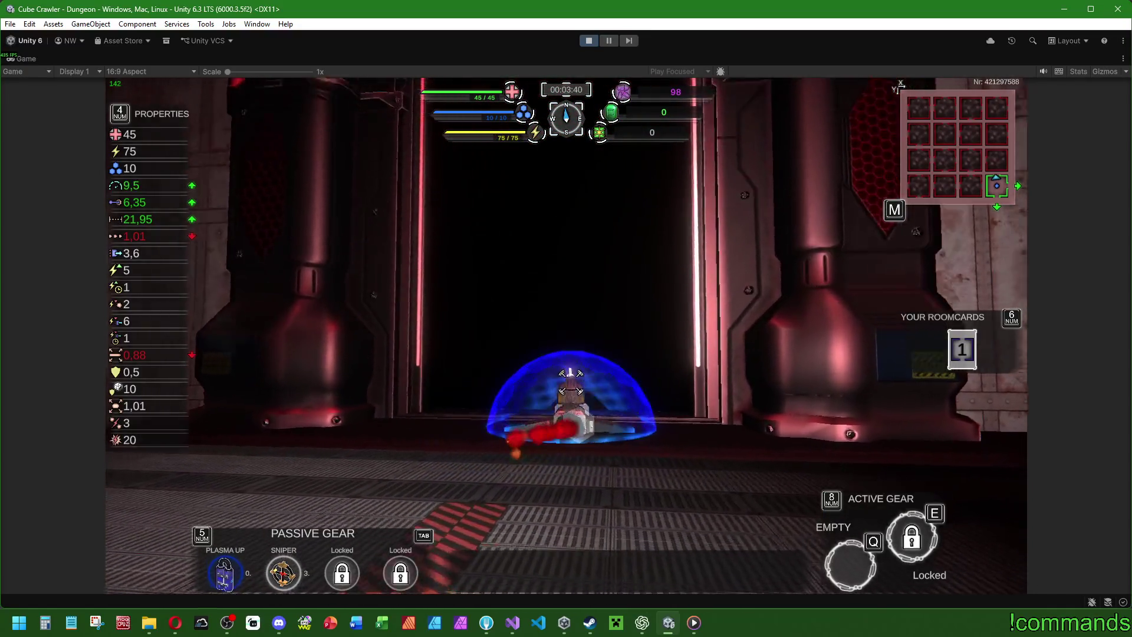
key("w")
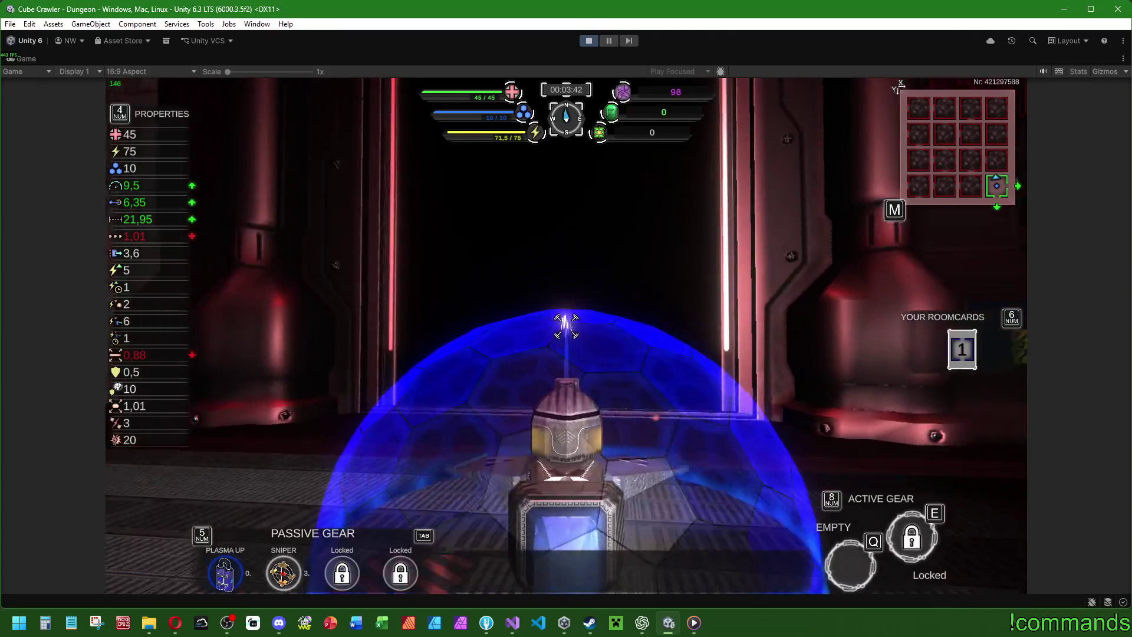
key("w")
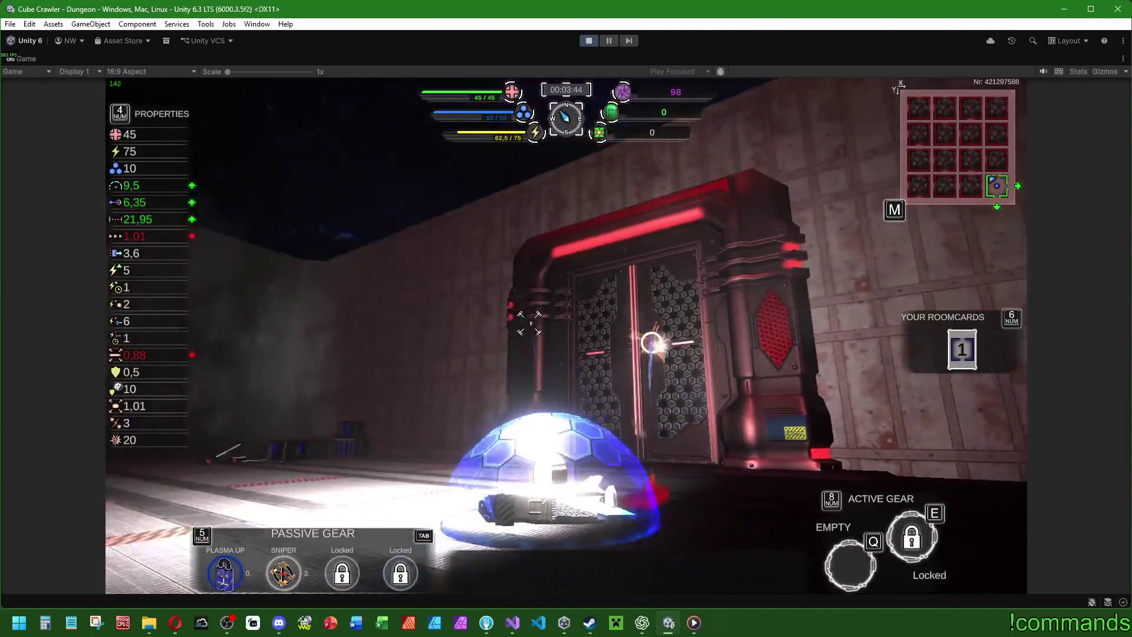
key("w")
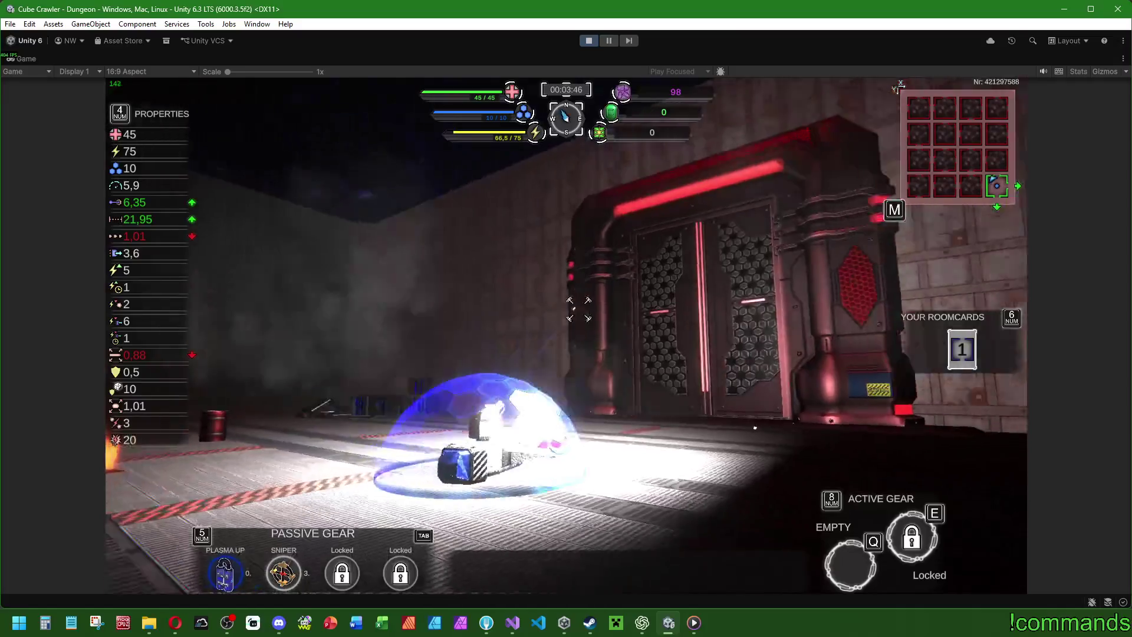
Turn toward the next doorway and drive through the green portal.
key("w")
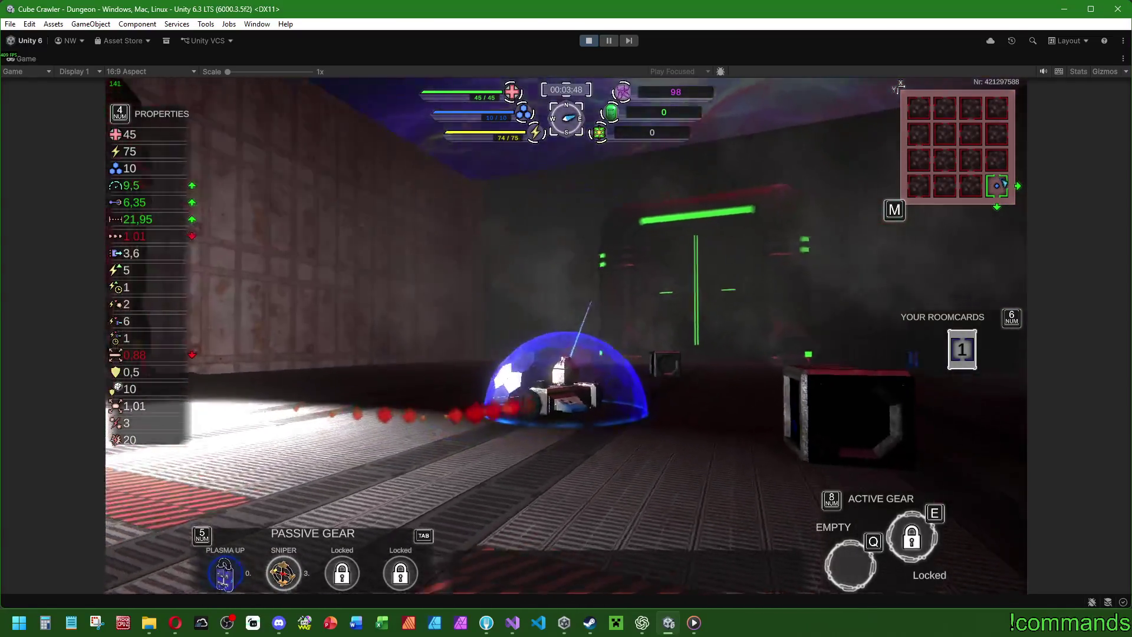
key("w")
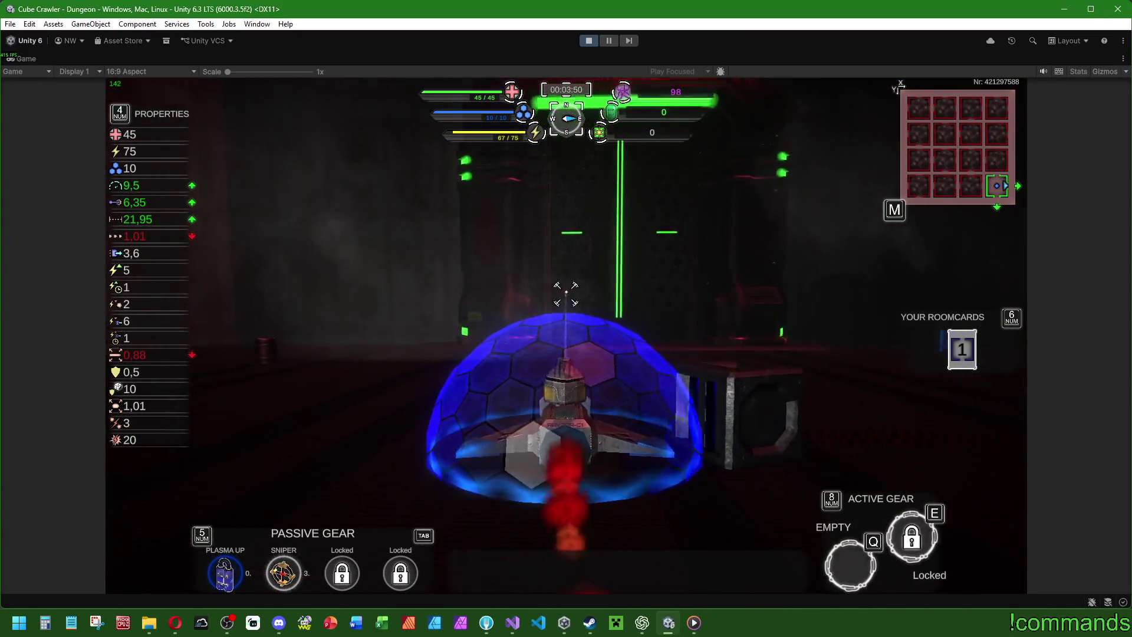
key("w")
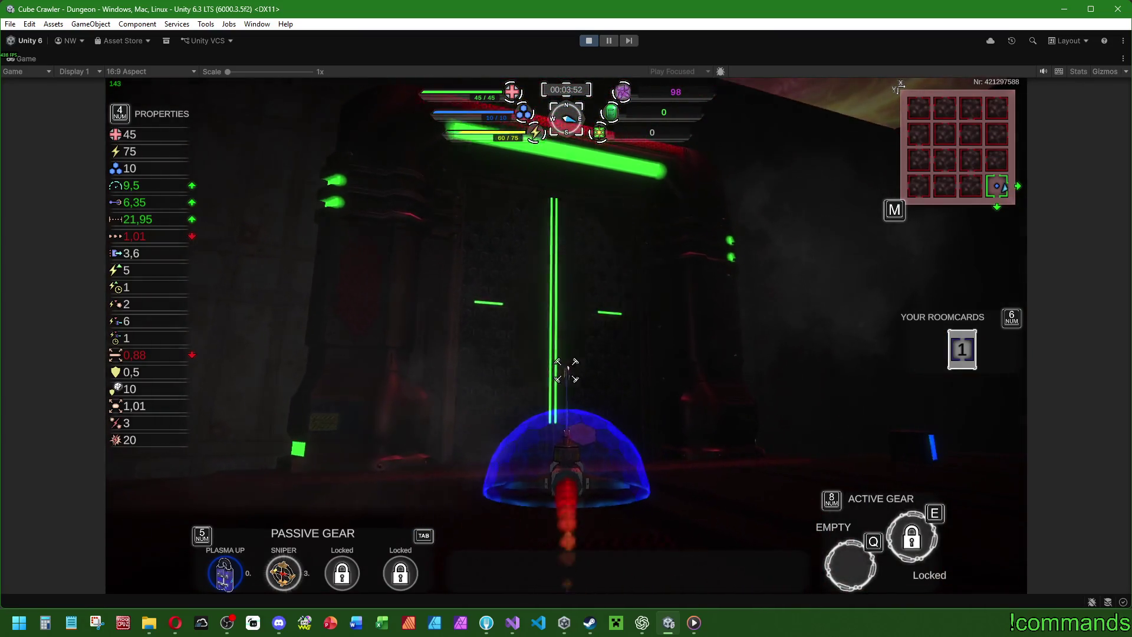
key("w")
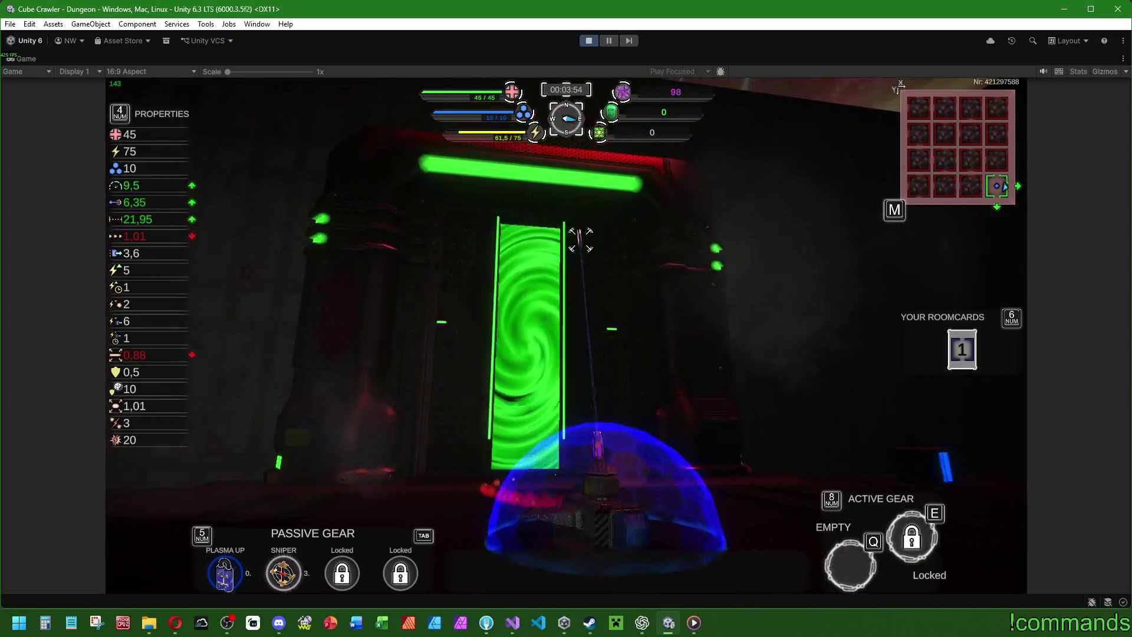
key("w")
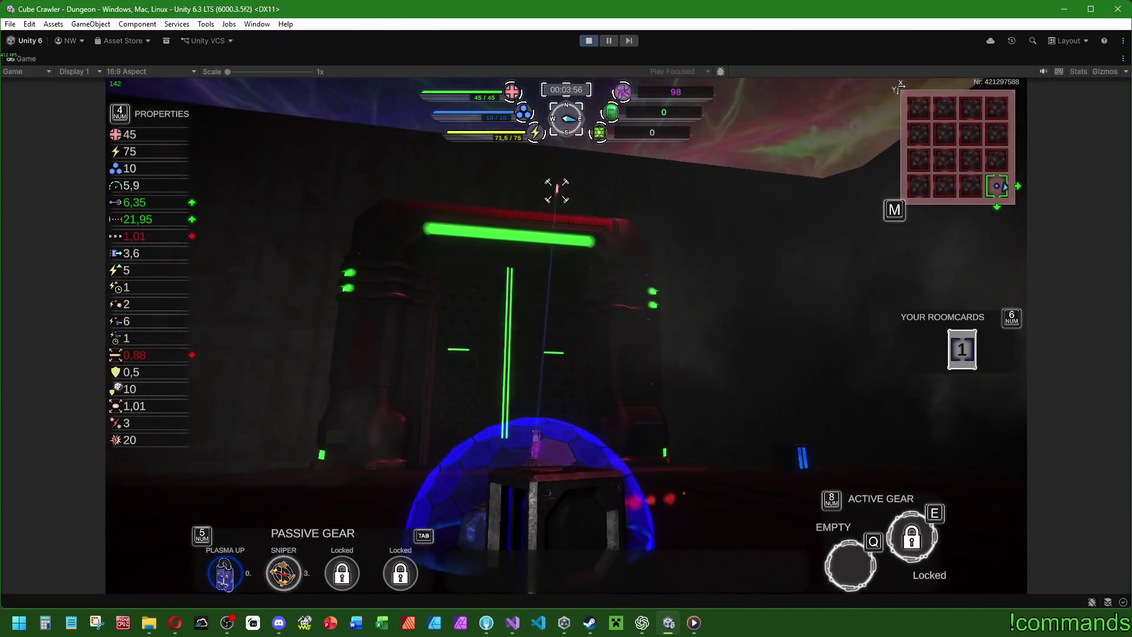
Drive around the new area past the crates, then stop Play mode.
key("w")
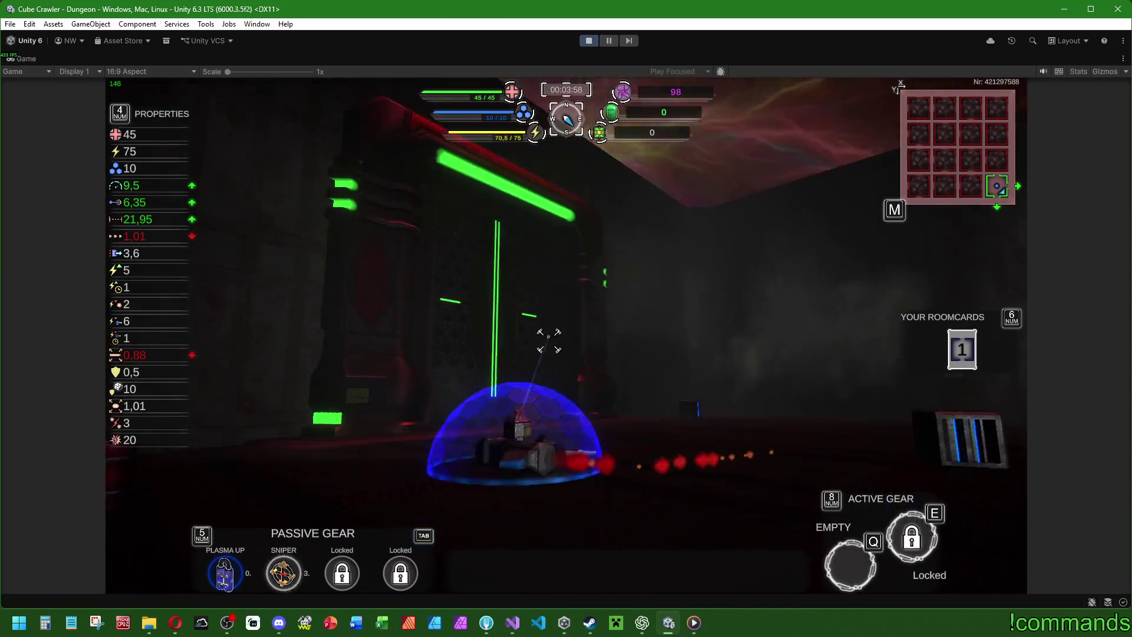
key("w")
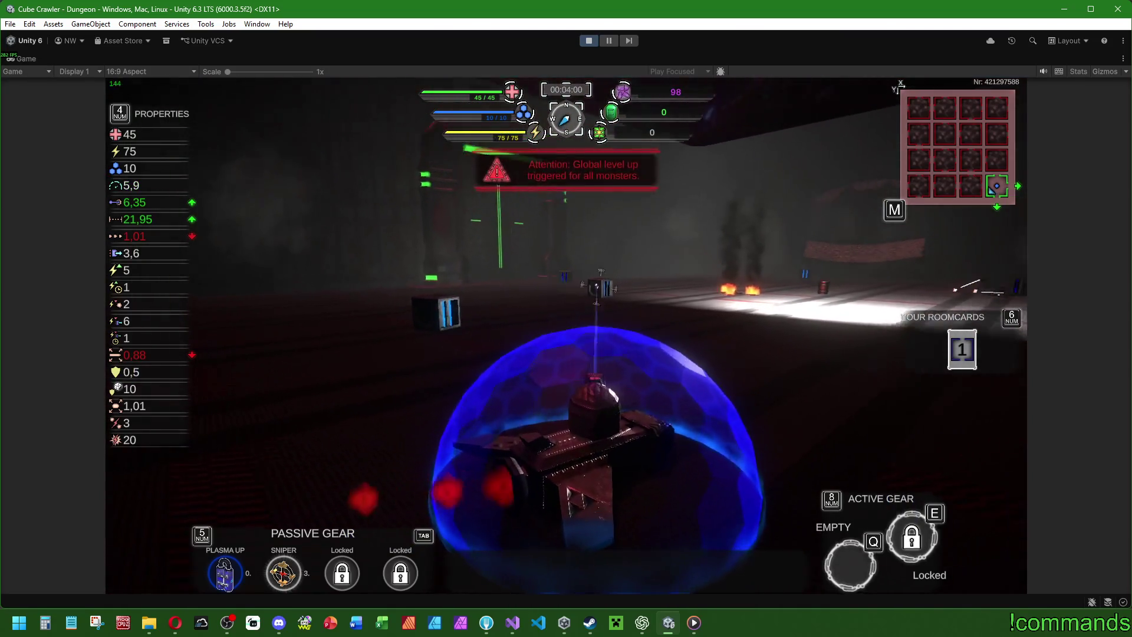
key("w")
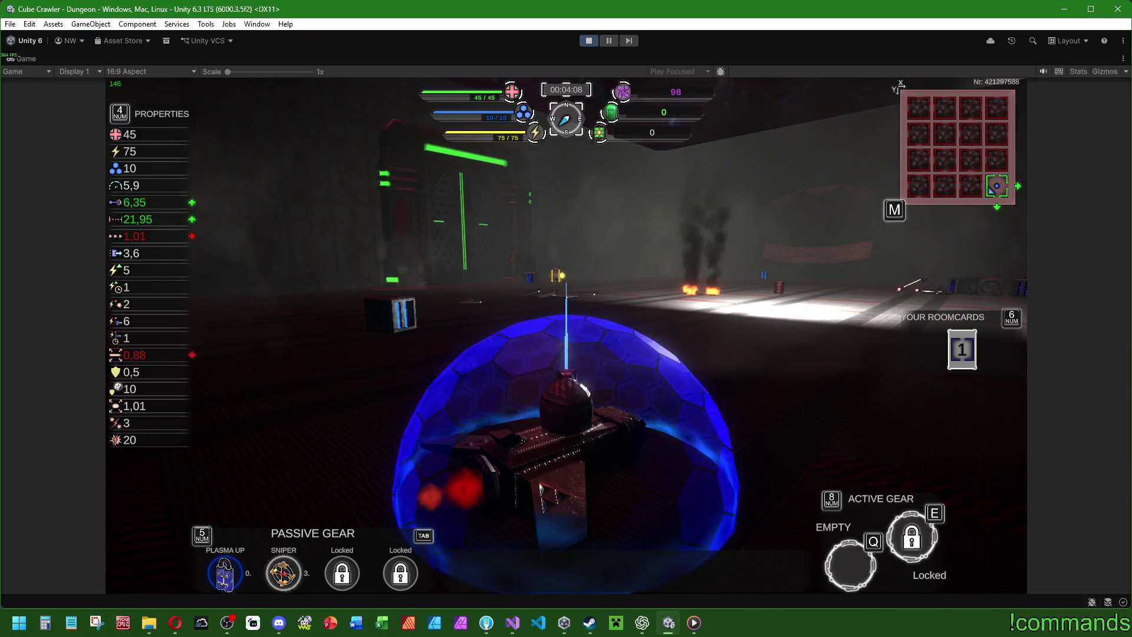
key("a")
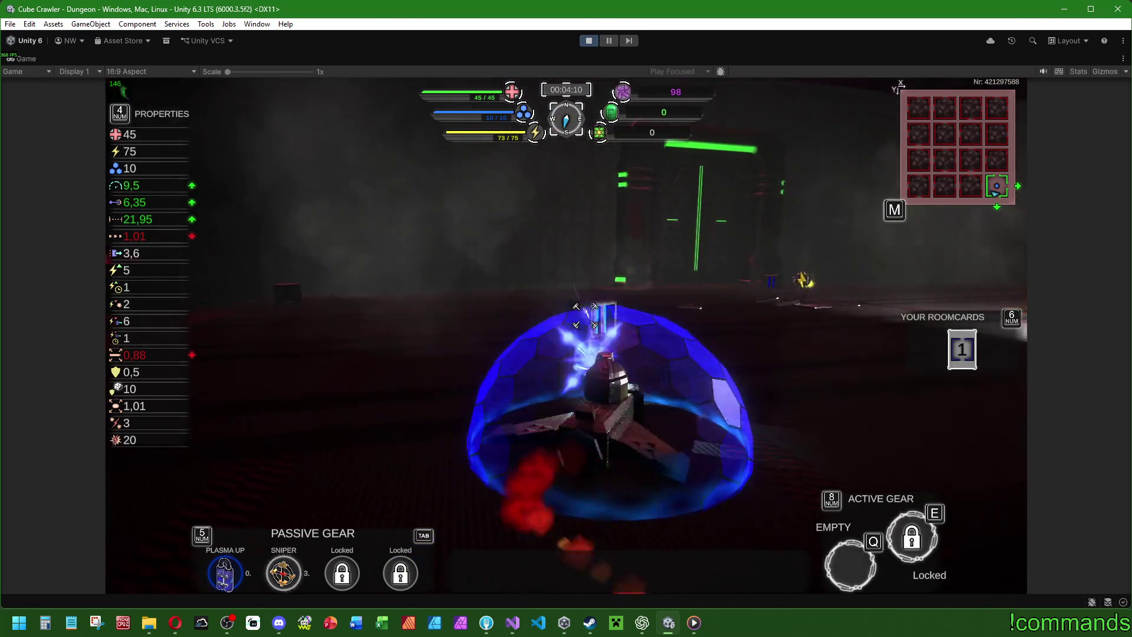
key("w")
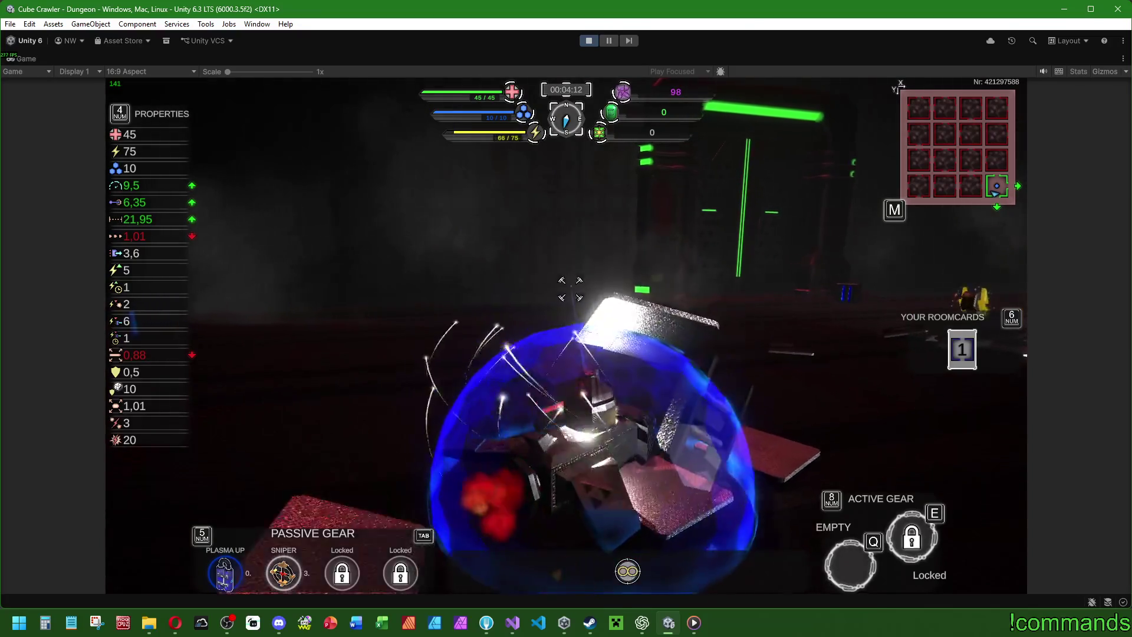
key("w")
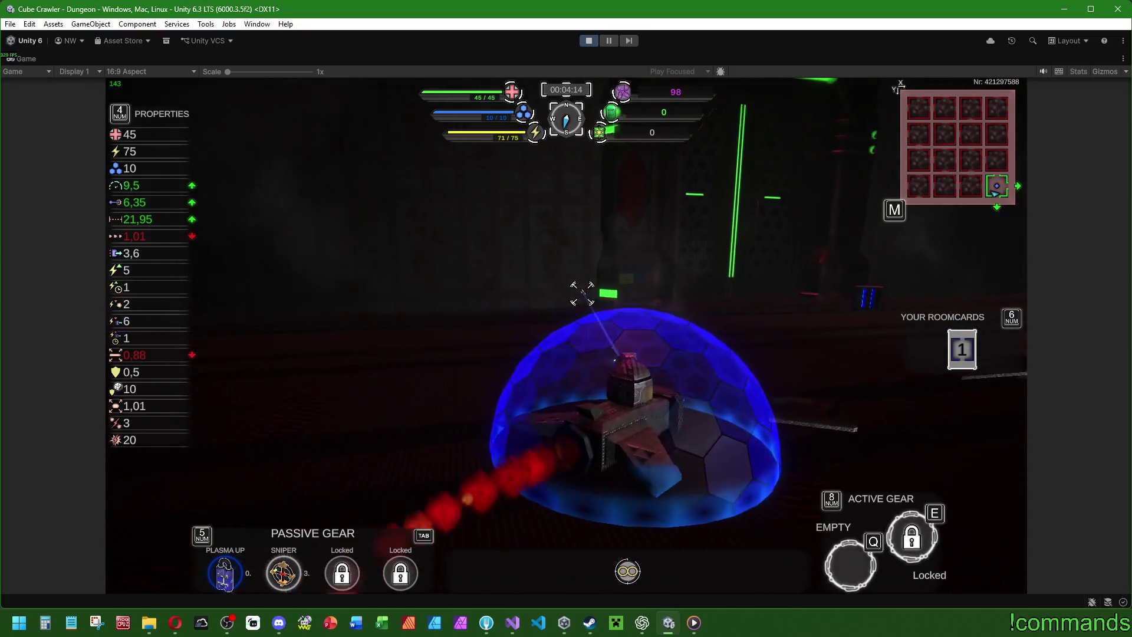
key("super")
left_click(589, 40)
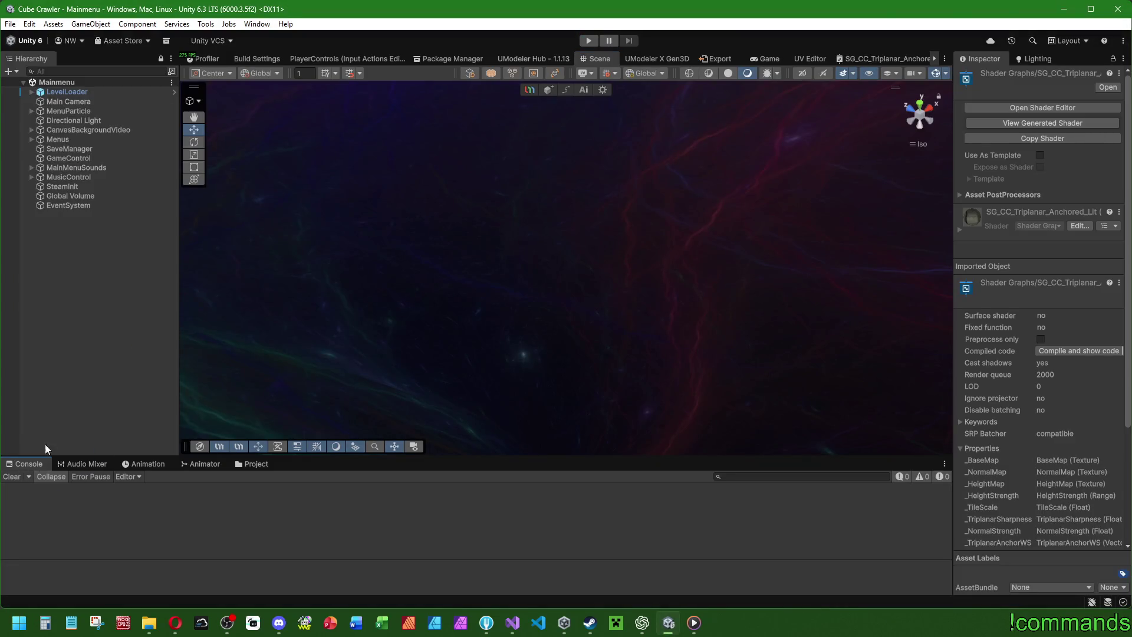
Frame the Menus object in the Scene view and orbit around it.
double_click(73, 138)
scroll(648, 236, "up", 3)
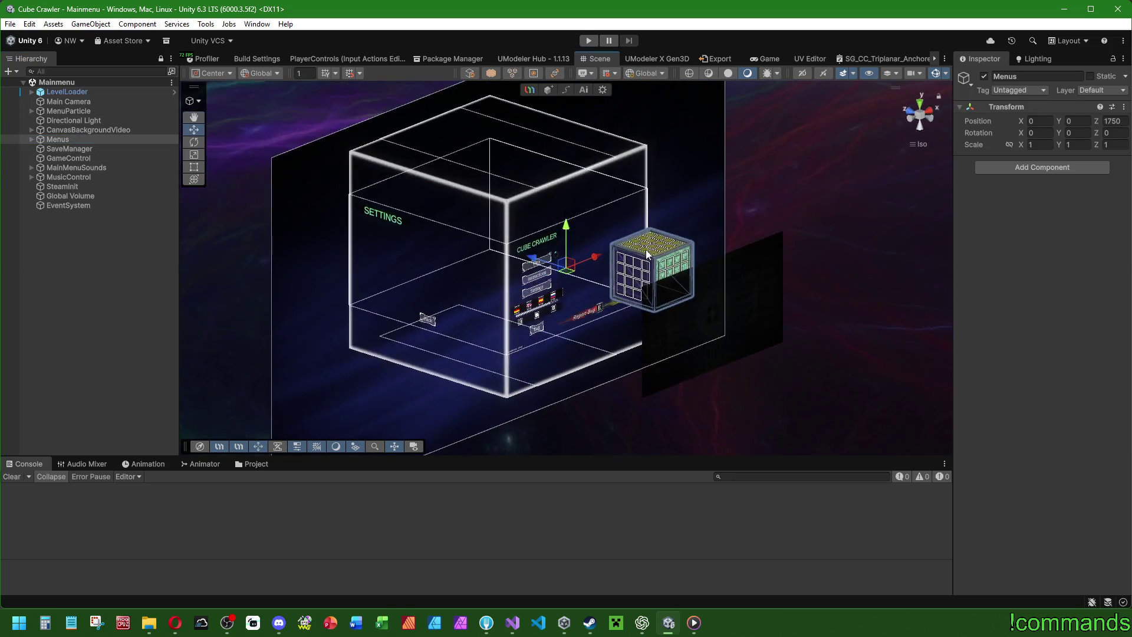
left_click_drag(543, 230, 565, 244)
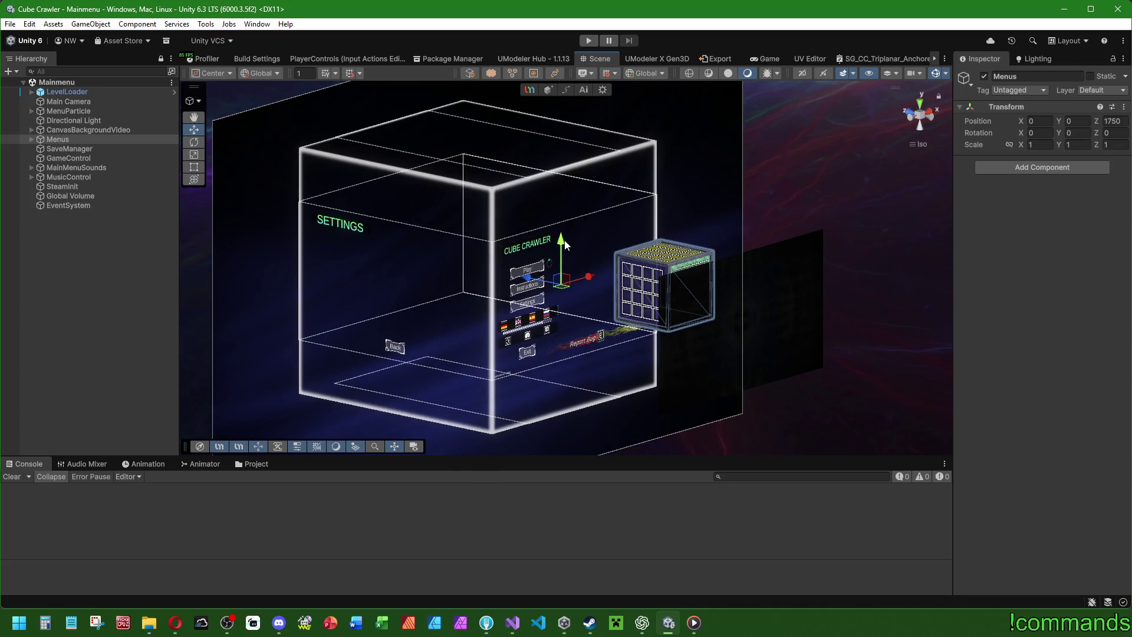
Show the Stage0_HighArea prefabs in the Project panel, then open CC_Ideen.xlsx from Excel's recent files.
left_click(246, 464)
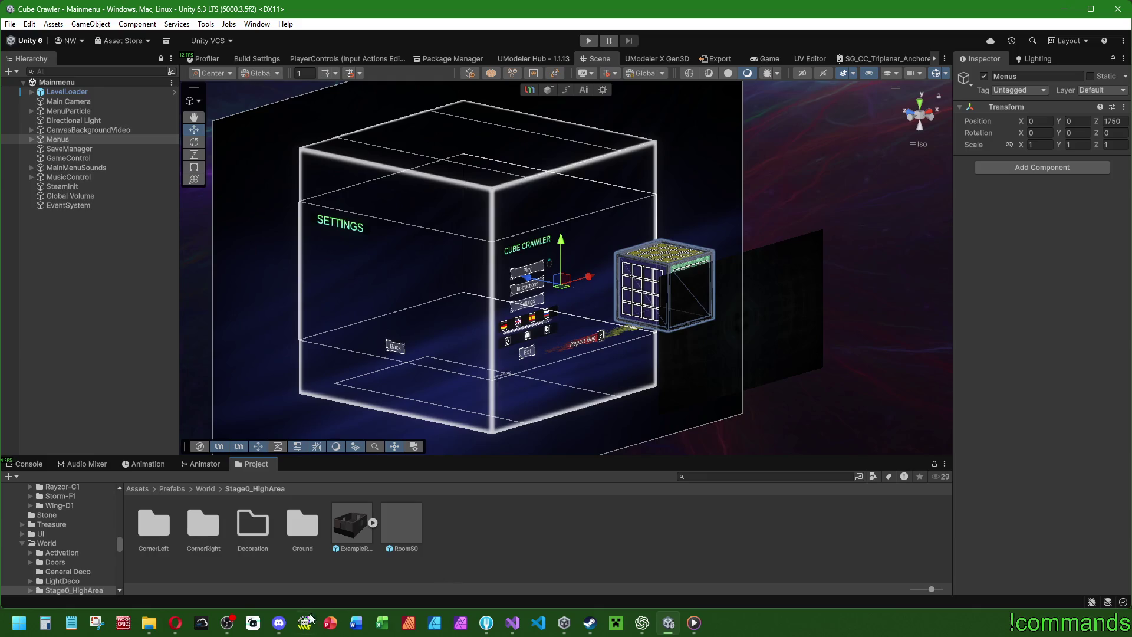
right_click(383, 623)
left_click(348, 436)
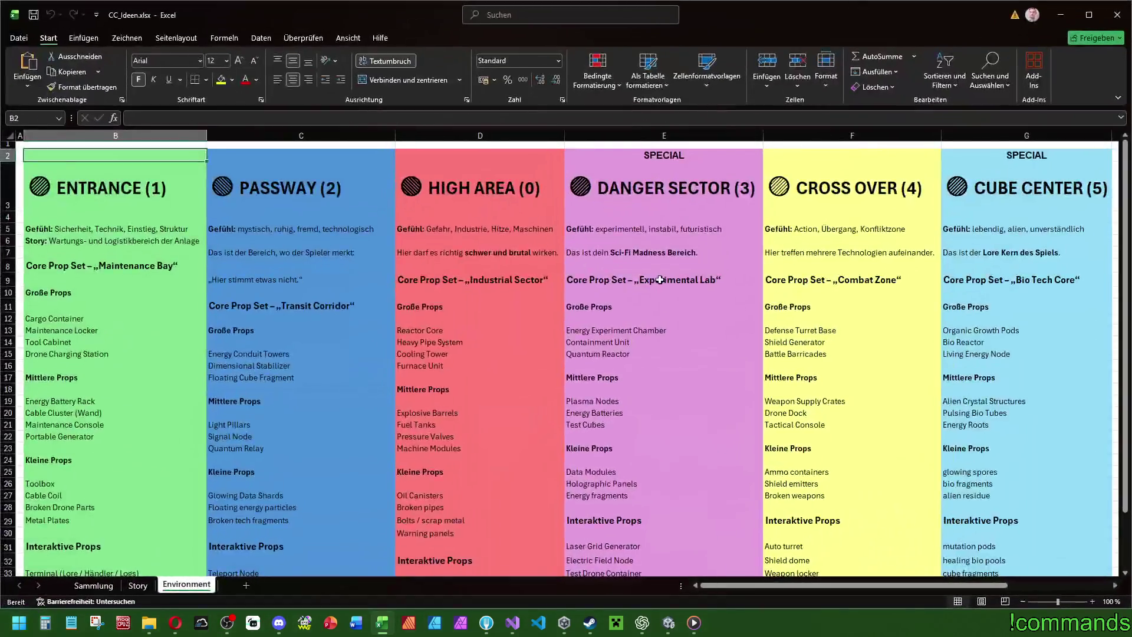
Maximize the CC_Ideen.xlsx window to show the Environment sheet's zone columns.
left_click(659, 279)
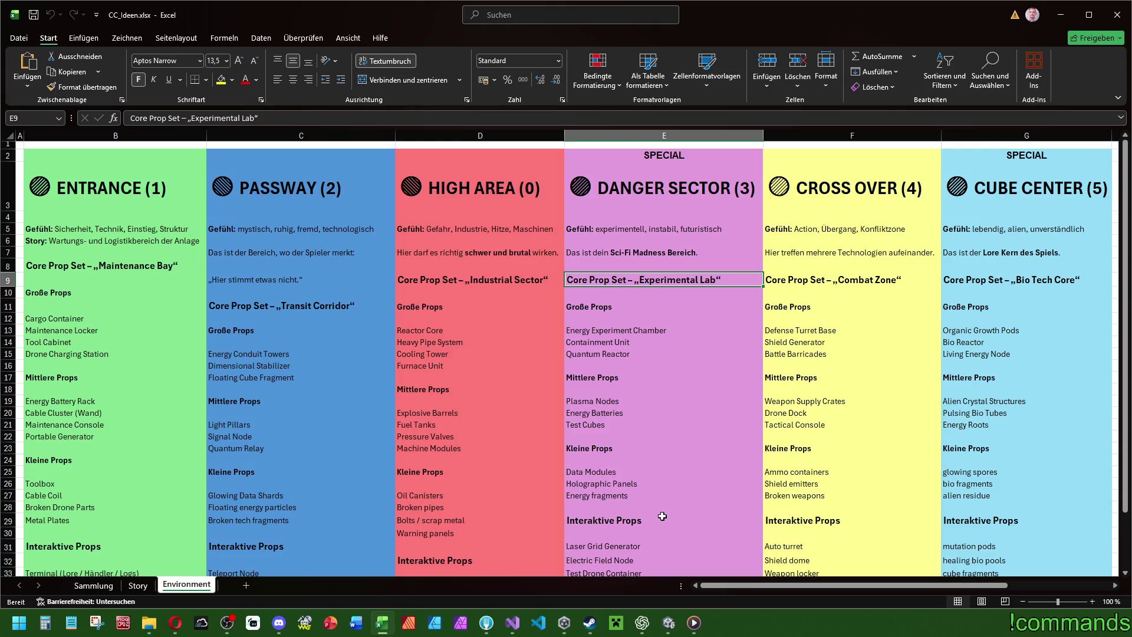
Open CargoContainerFinal from Prefabs > CargoContainer, orbit around it, then return to the CC_Ideen workbook.
left_click(669, 623)
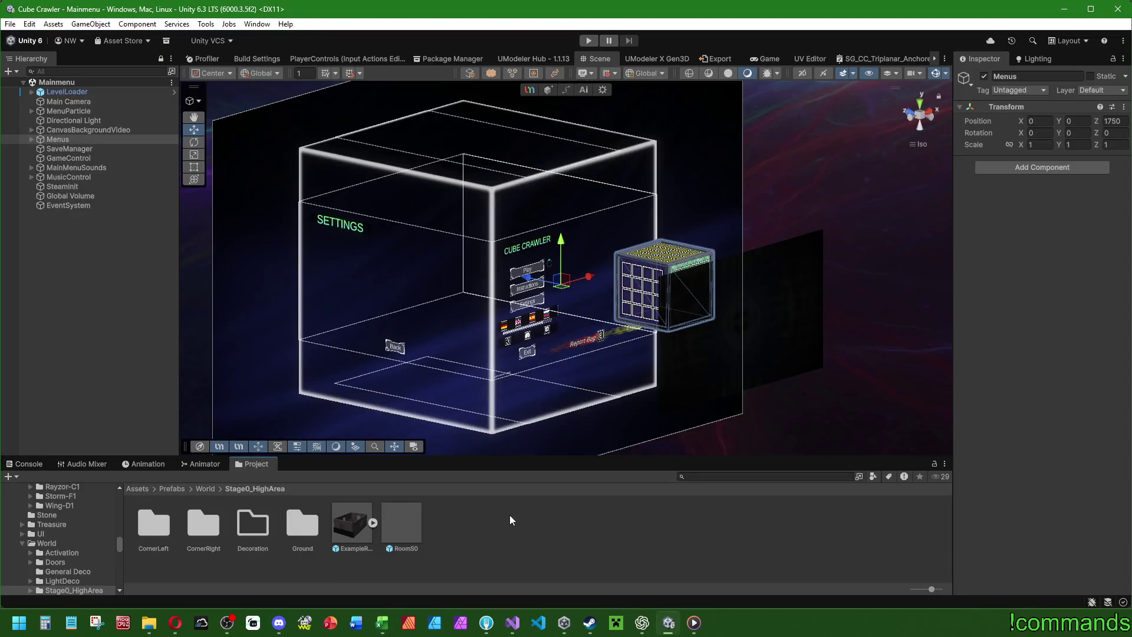
left_click(175, 488)
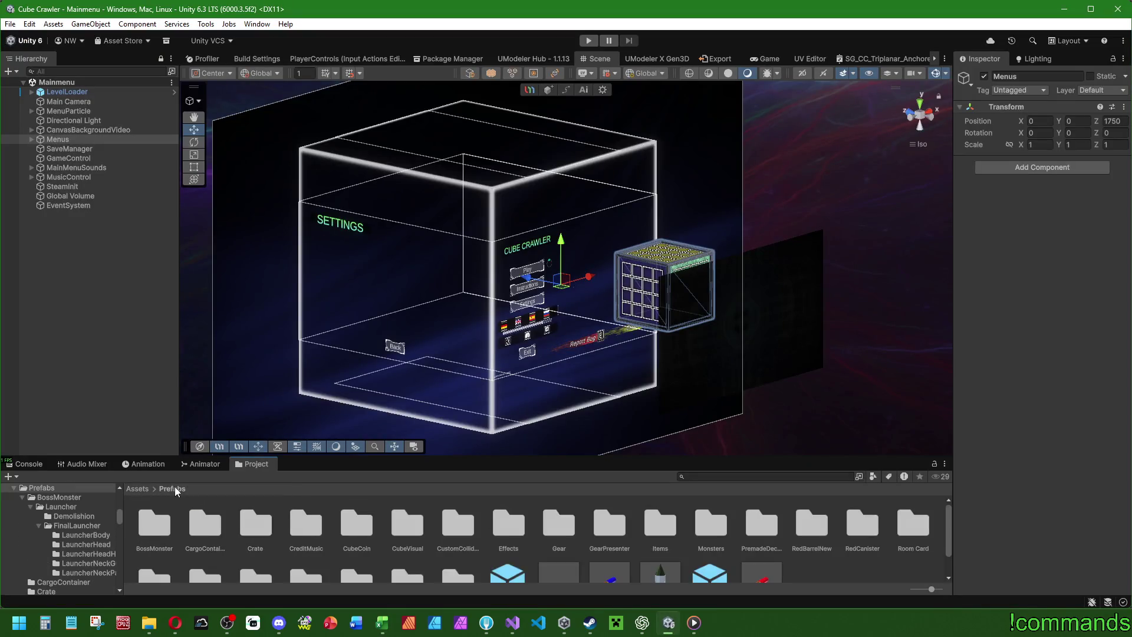
double_click(193, 525)
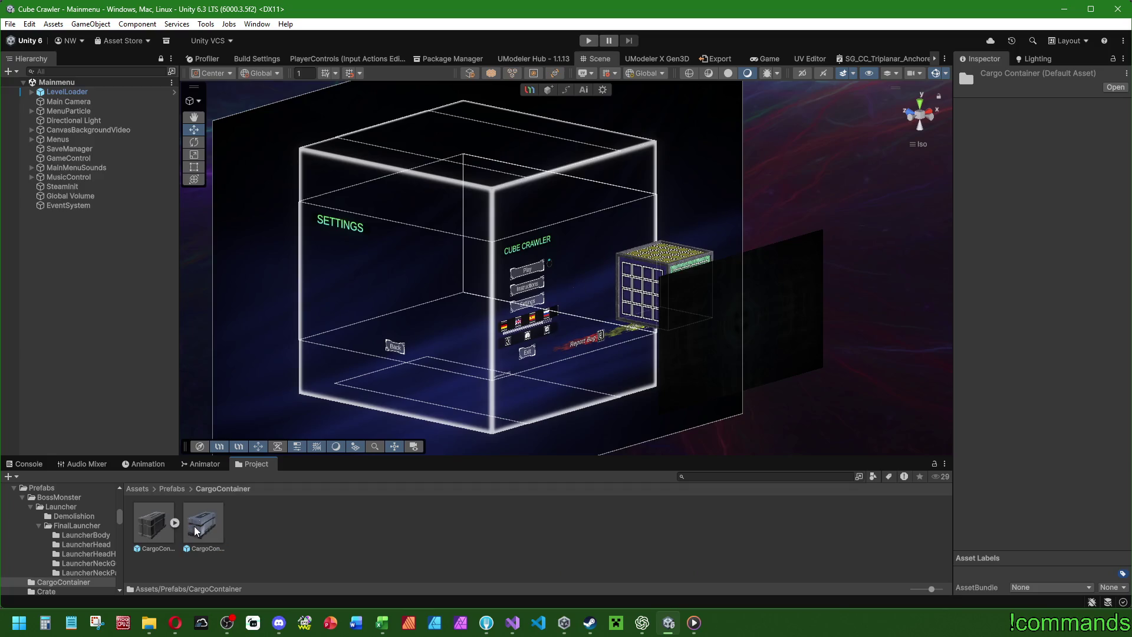
double_click(194, 525)
mouse_move(610, 315)
left_mouse_down()
mouse_move(382, 323)
mouse_move(646, 307)
left_mouse_up()
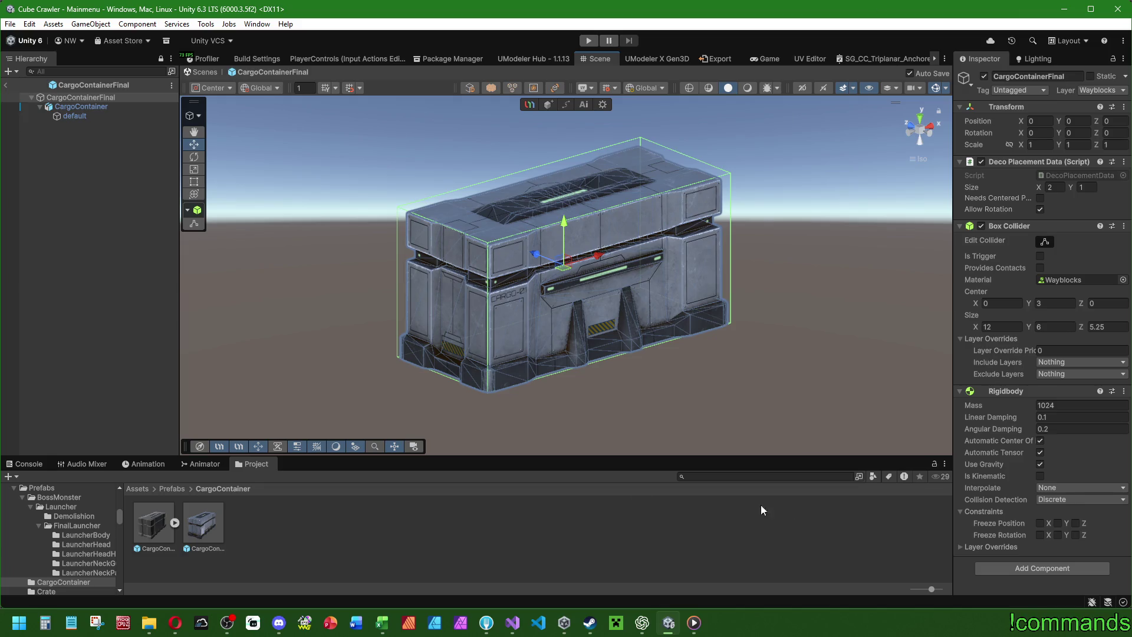
left_click(382, 622)
Try dragging the DANGER SECTOR (3) heading down to row 13, cancelling the overwrite.
left_click(686, 135)
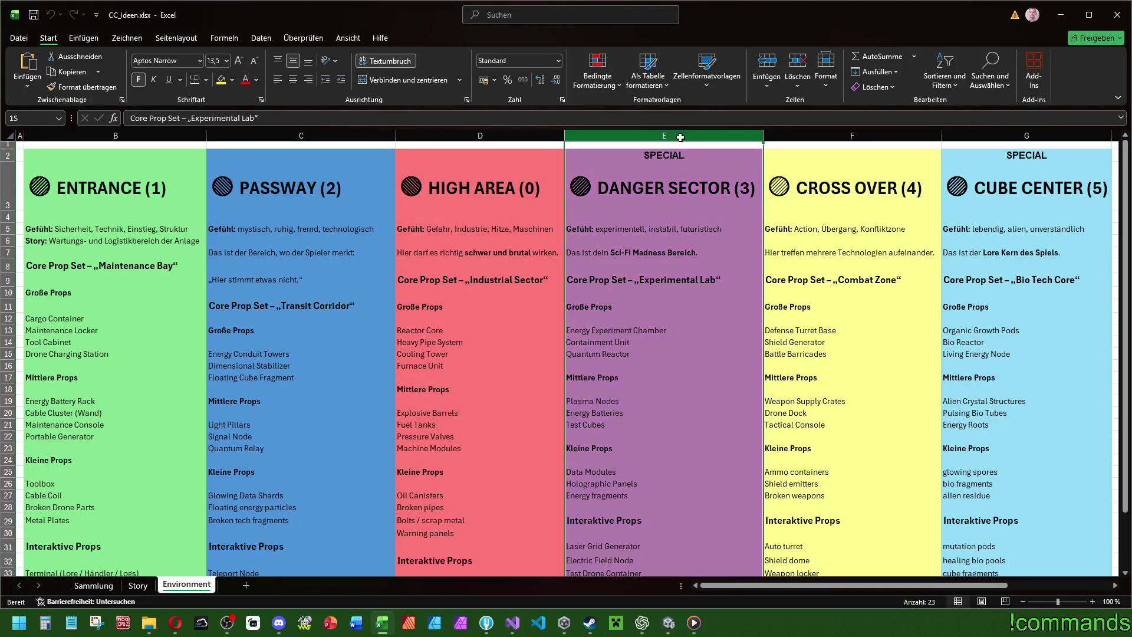
left_click(729, 167)
mouse_move(729, 167)
left_mouse_down()
mouse_move(708, 332)
mouse_move(734, 318)
left_mouse_up()
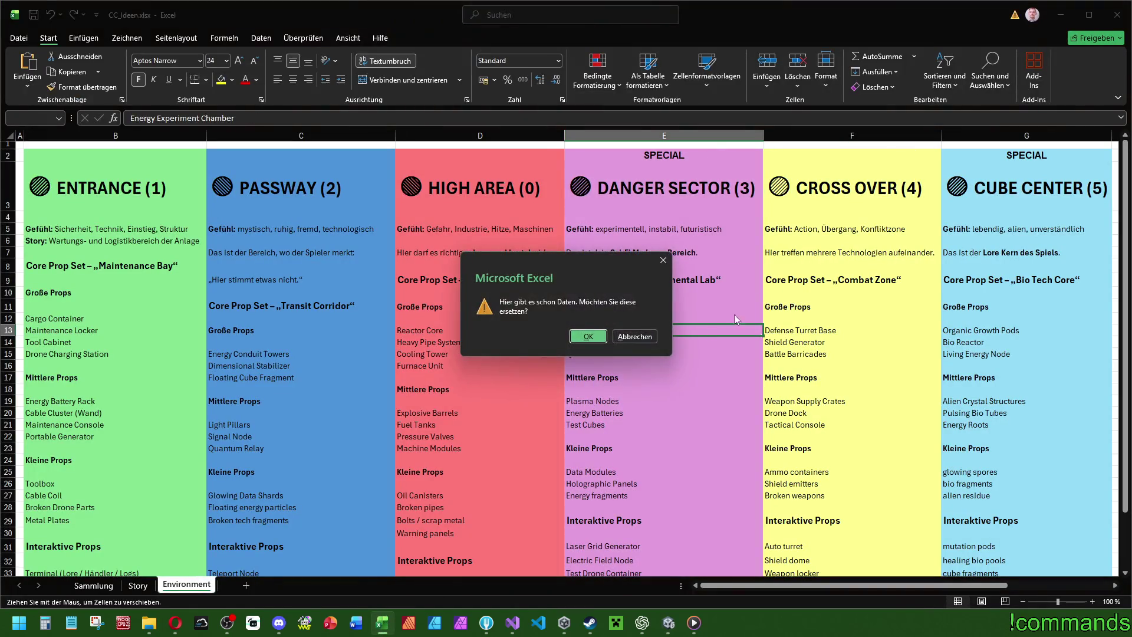
key("Escape")
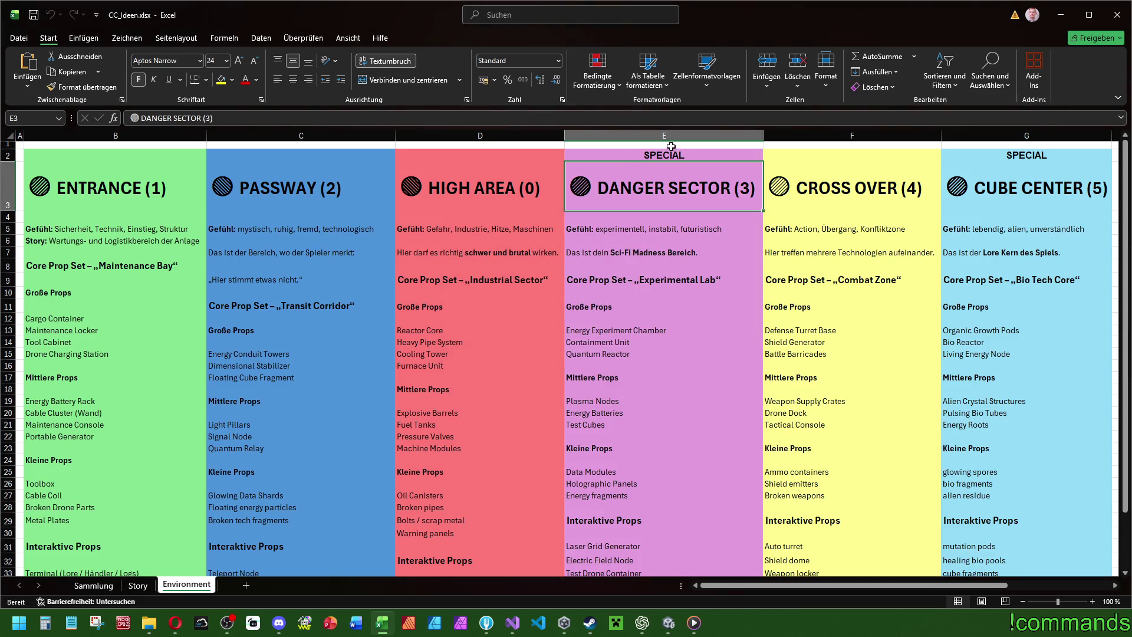
Select zone ranges like column E and B3:D22 and the zone headings, then switch to Steam.
left_click_drag(660, 144, 658, 518)
left_click_drag(997, 206, 967, 490)
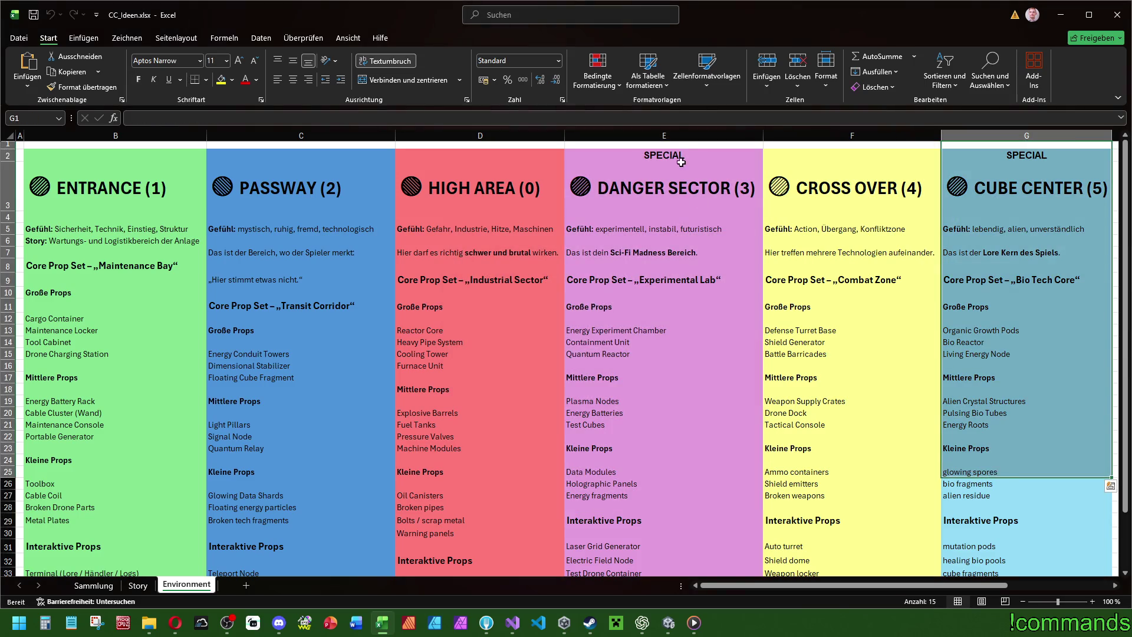
left_click_drag(682, 163, 681, 424)
left_click_drag(145, 177, 437, 431)
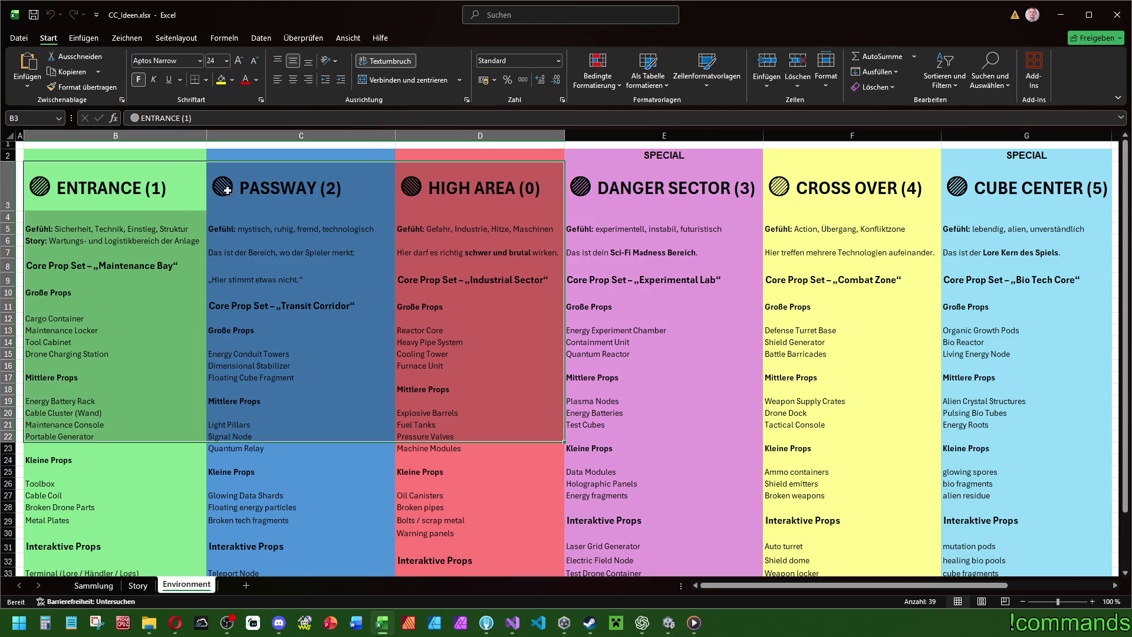
left_click(205, 196)
left_click(814, 183)
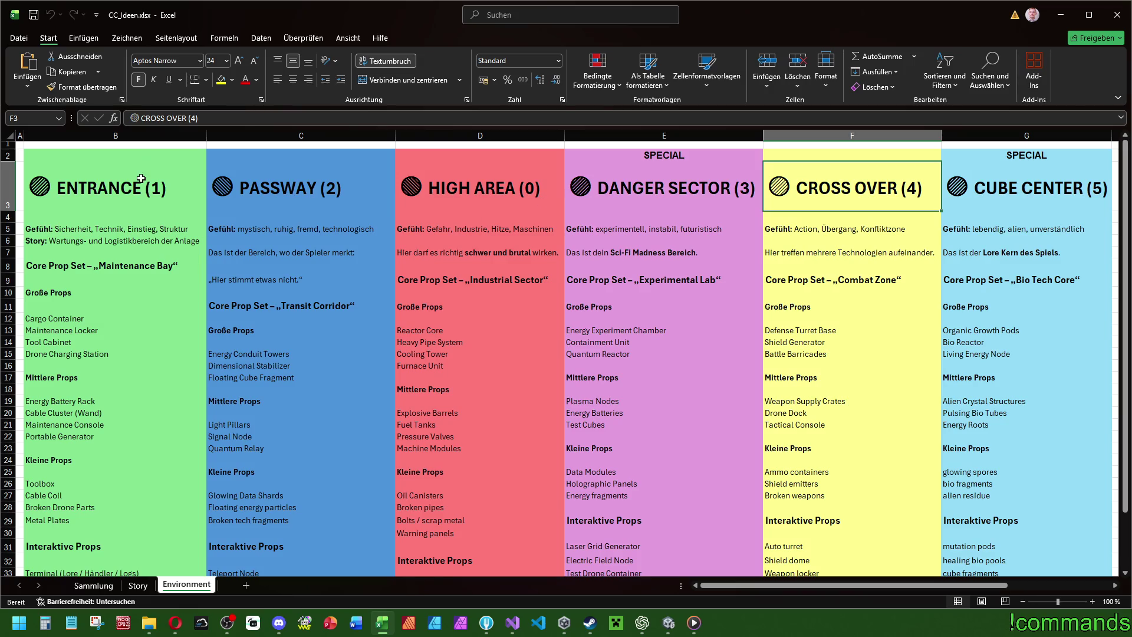
left_click(119, 190)
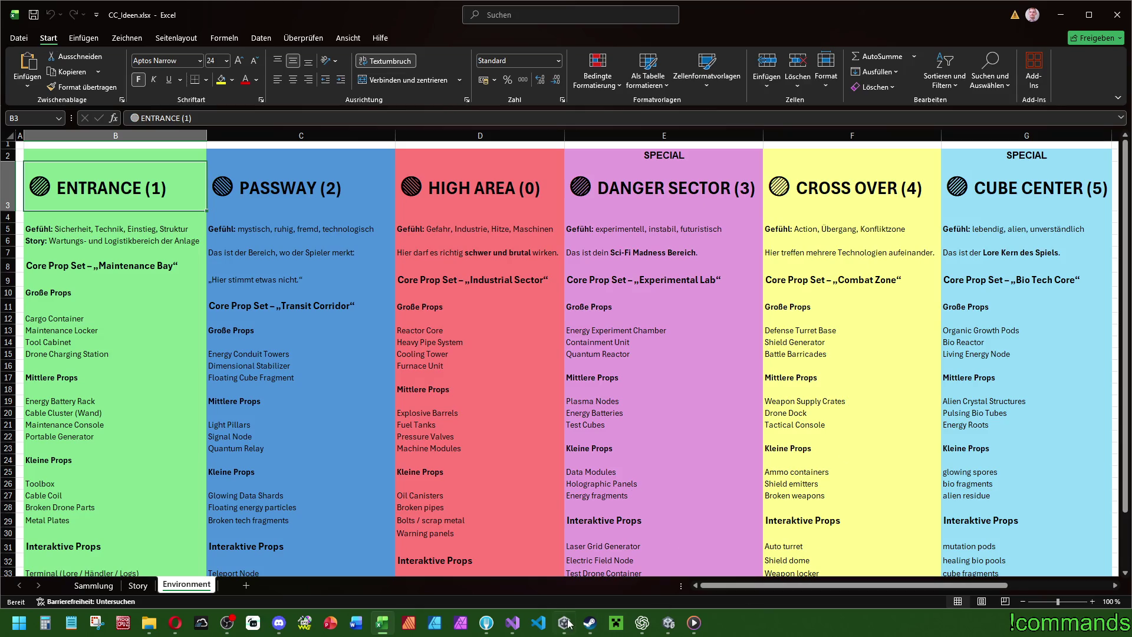
left_click(590, 624)
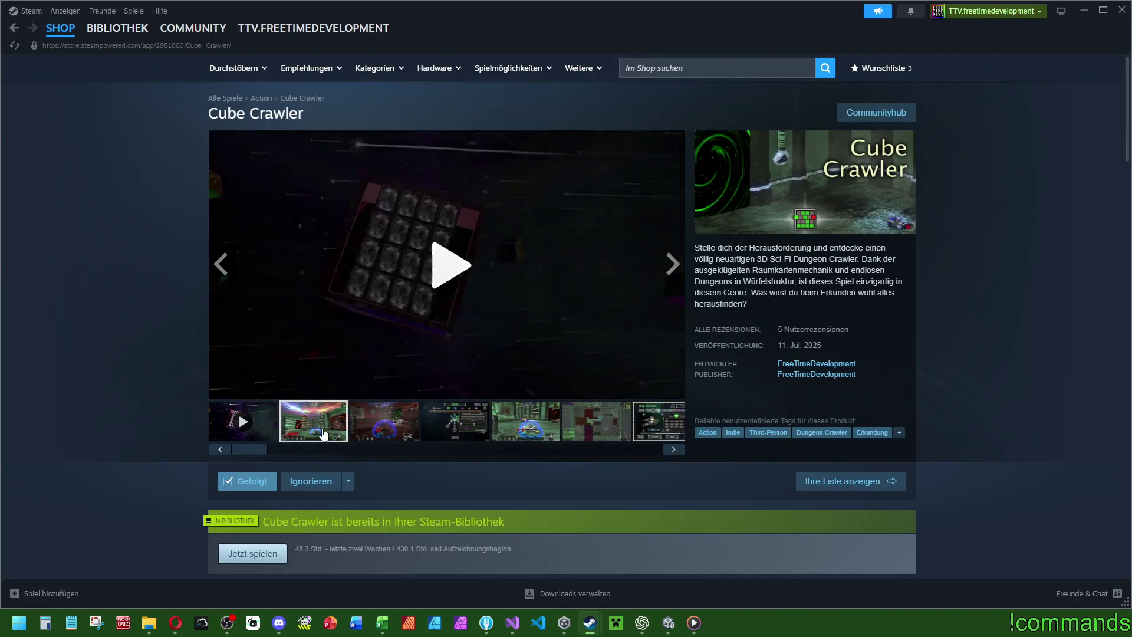
View the second Cube Crawler screenshot enlarged, then close the lightbox.
left_click(324, 434)
left_click(423, 272)
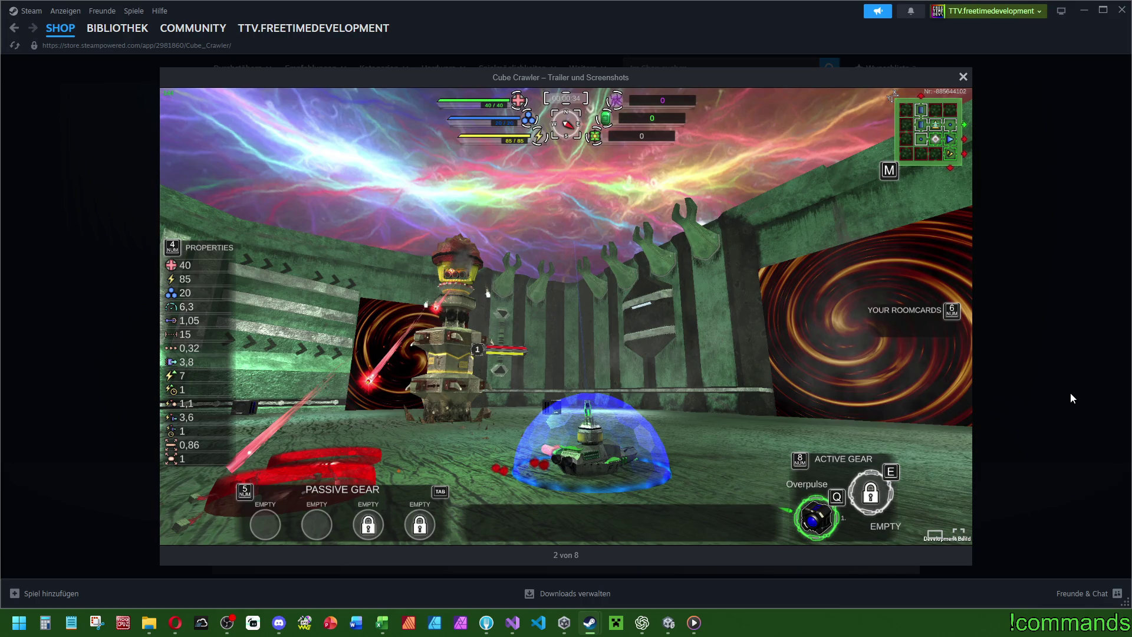
left_click(1071, 391)
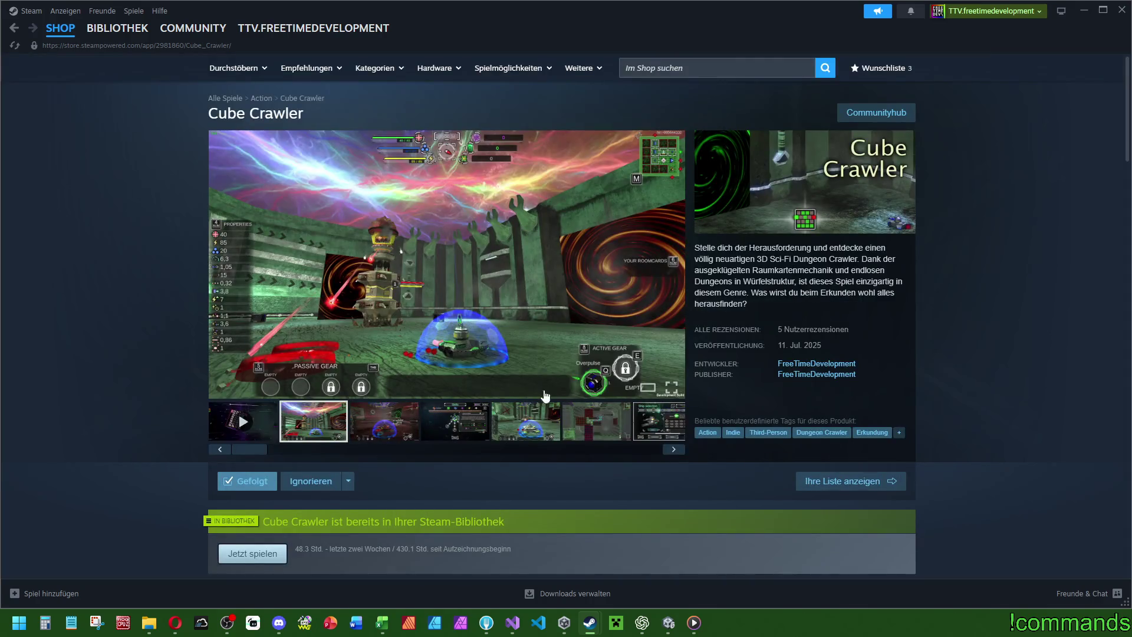
Enlarge the third, blue-shield screenshot, close the lightbox, and close Steam.
left_click(495, 429)
left_click(433, 221)
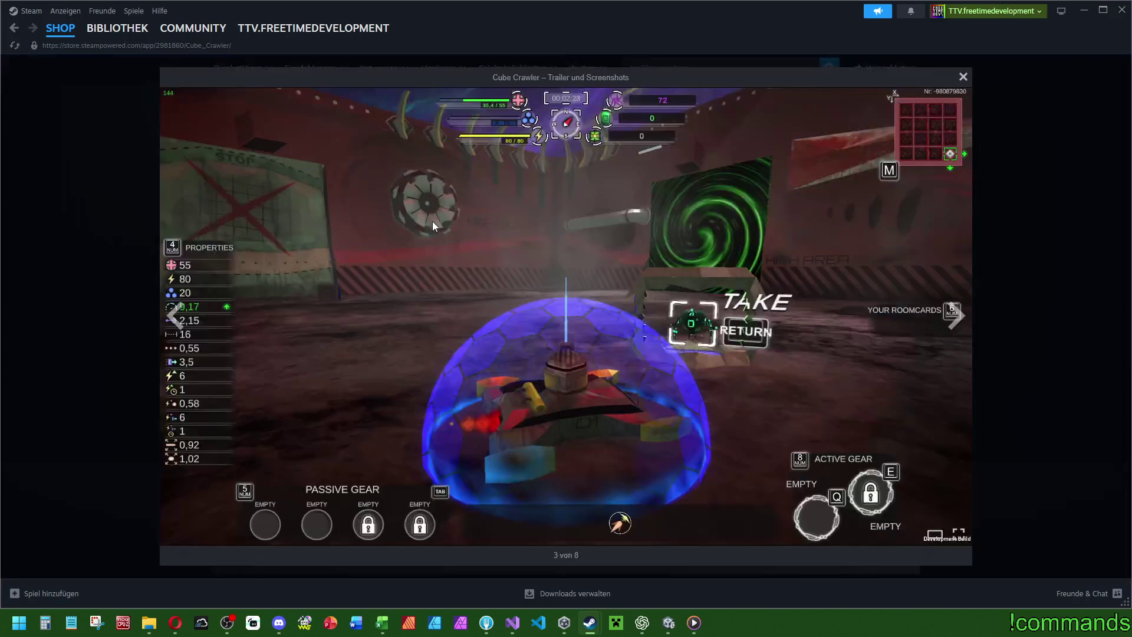
left_click(1044, 338)
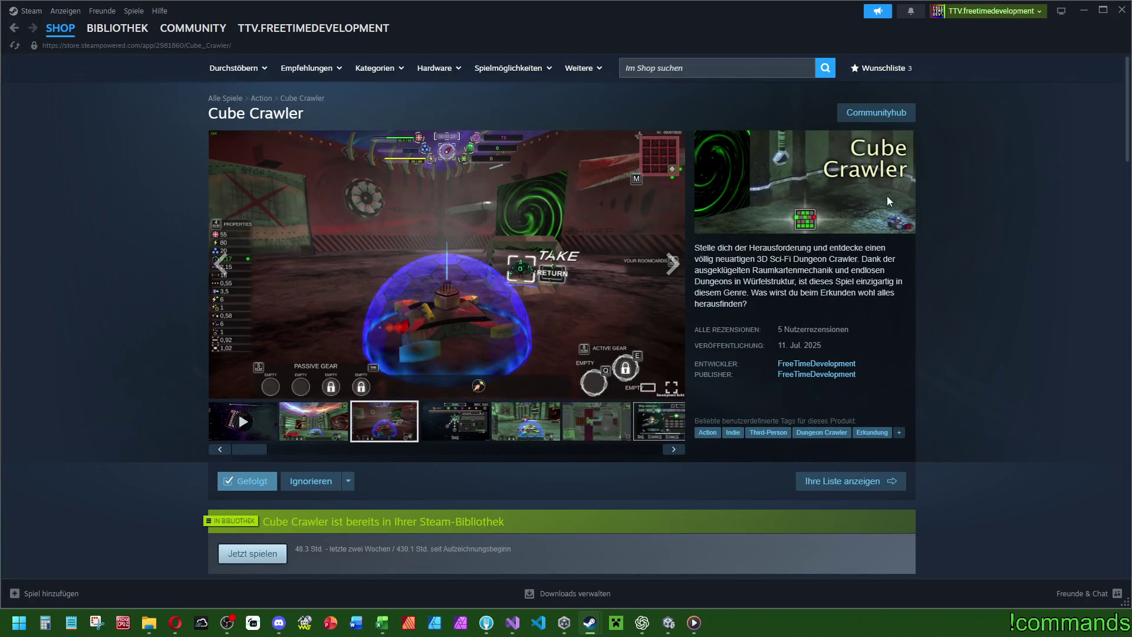
left_click(1123, 10)
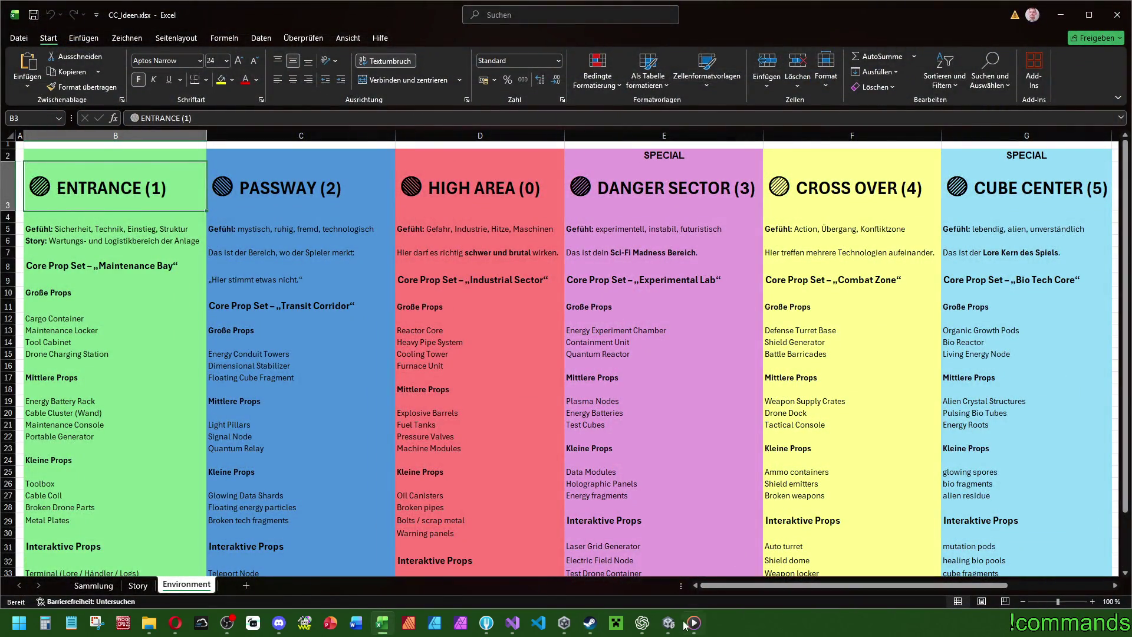
Bring the Unity editor to the front from its taskbar icon.
left_click(672, 624)
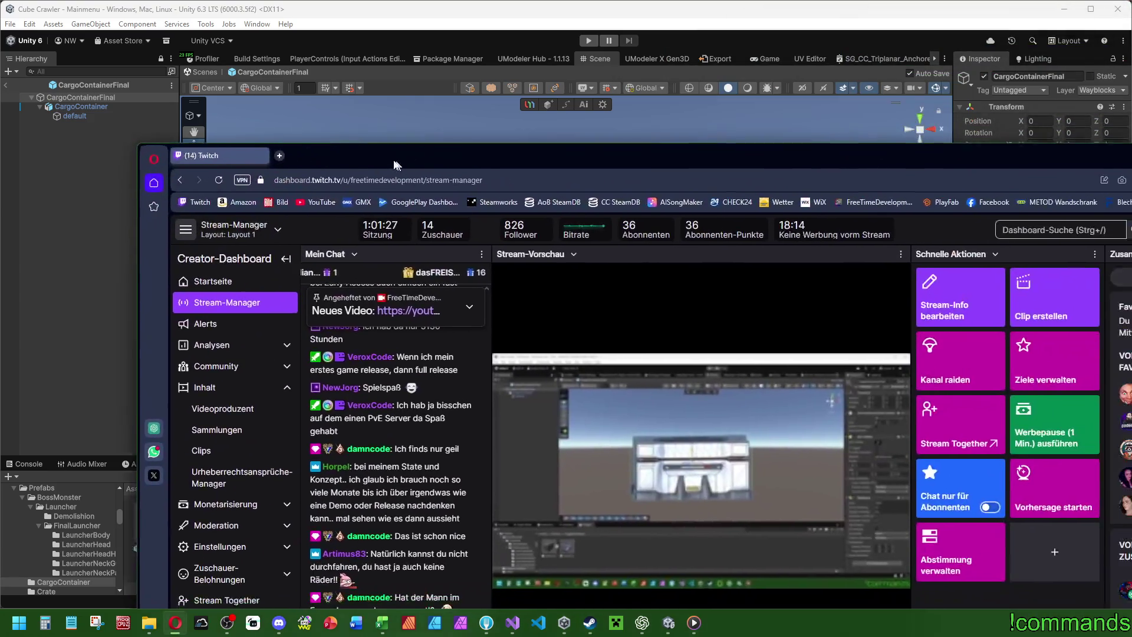
Close Substance Painter's Startbildschirm with Schließen and go back to the Unity editor.
key("super+Tab")
key("Escape")
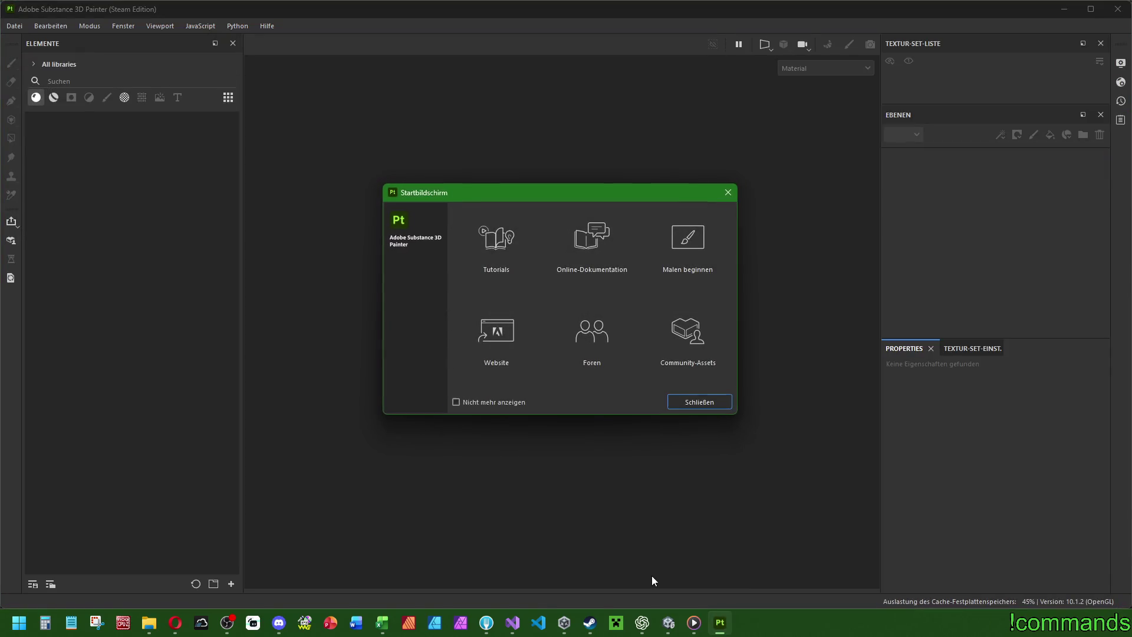
left_click(700, 401)
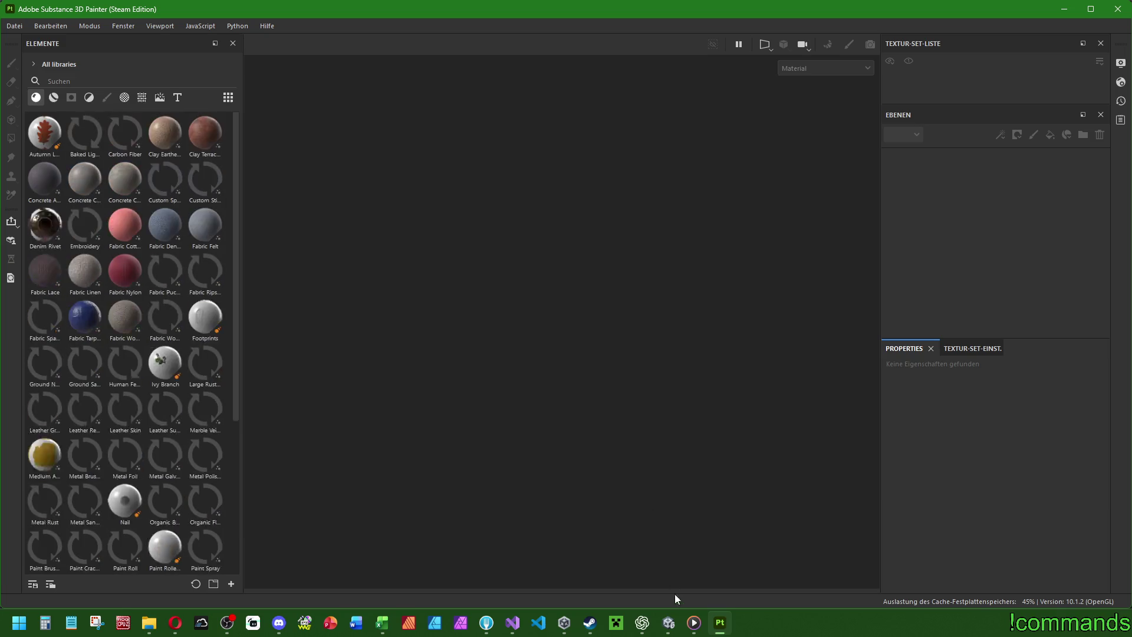
left_click(669, 623)
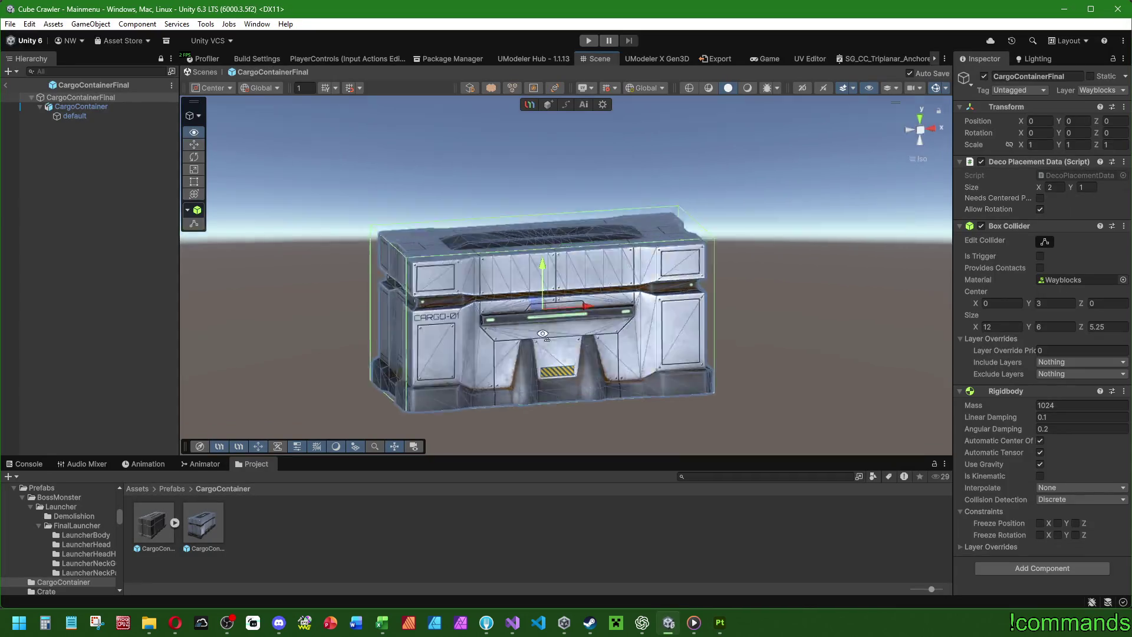
Orbit the scene and browse Assets > SubstanceObj > Door in the Project window.
left_click_drag(476, 393, 130, 289)
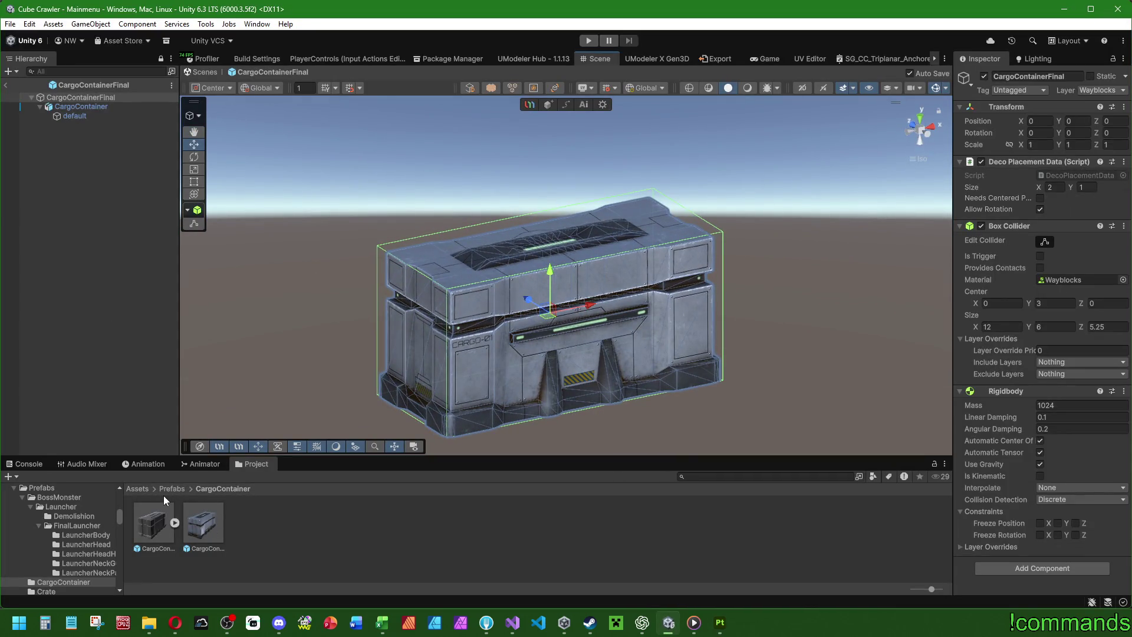
left_click(142, 491)
scroll(510, 550, "down", 2)
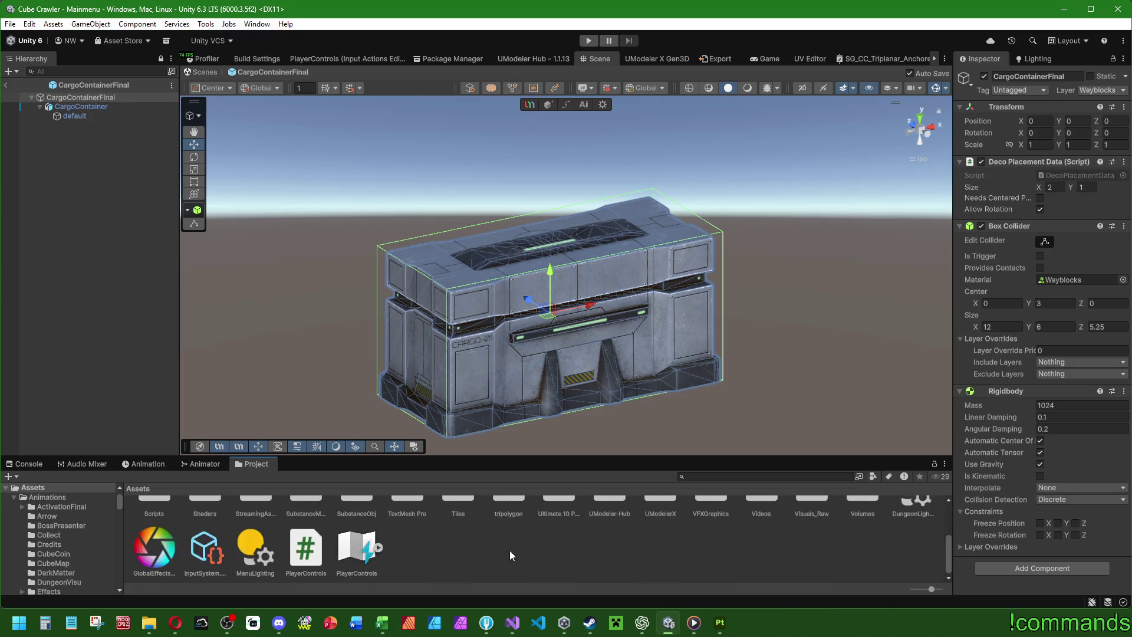
scroll(510, 550, "up", 2)
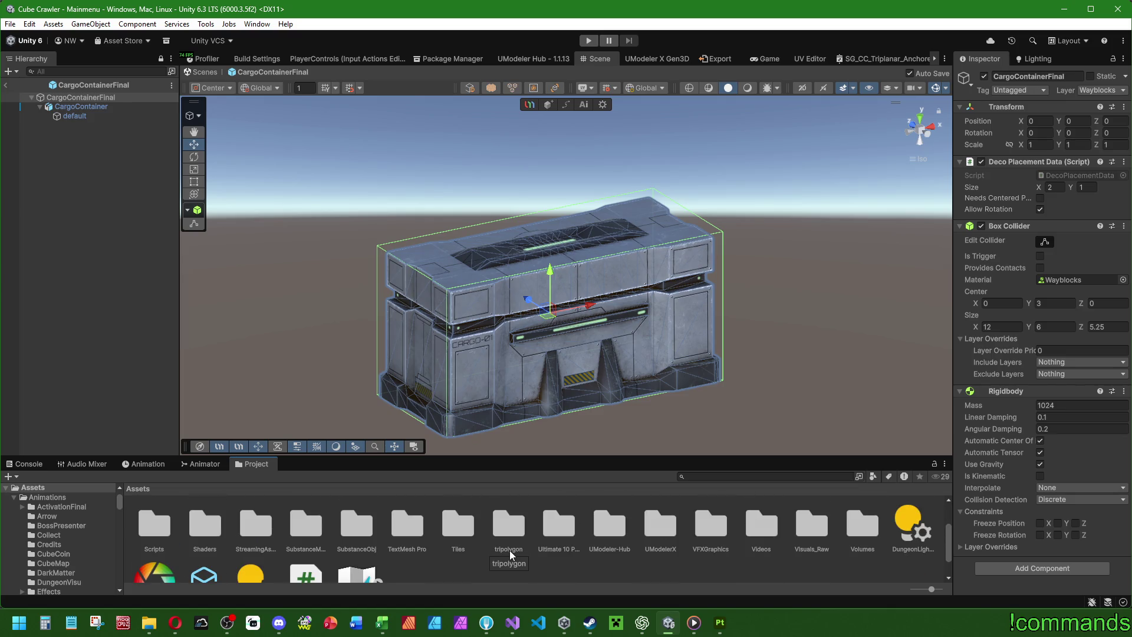
double_click(362, 525)
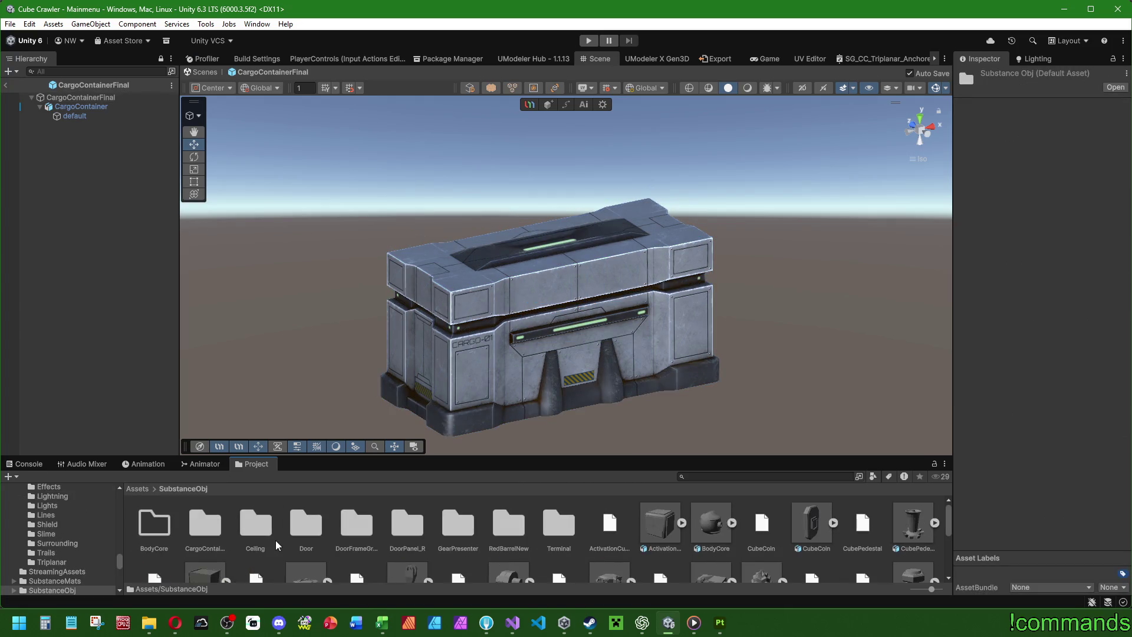
double_click(308, 530)
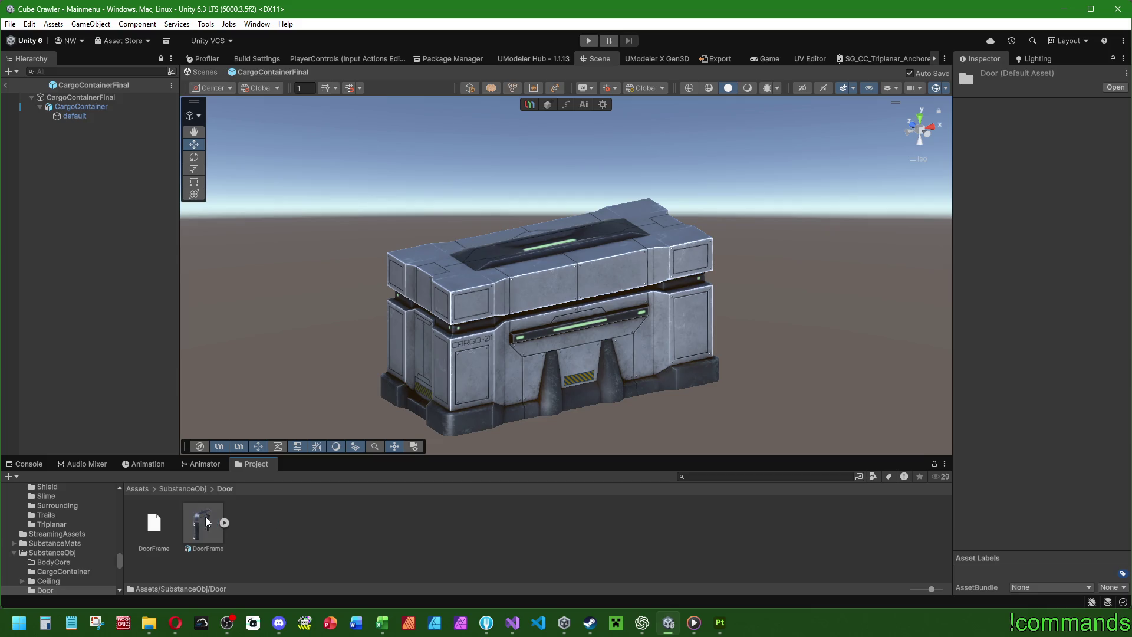
left_click(197, 489)
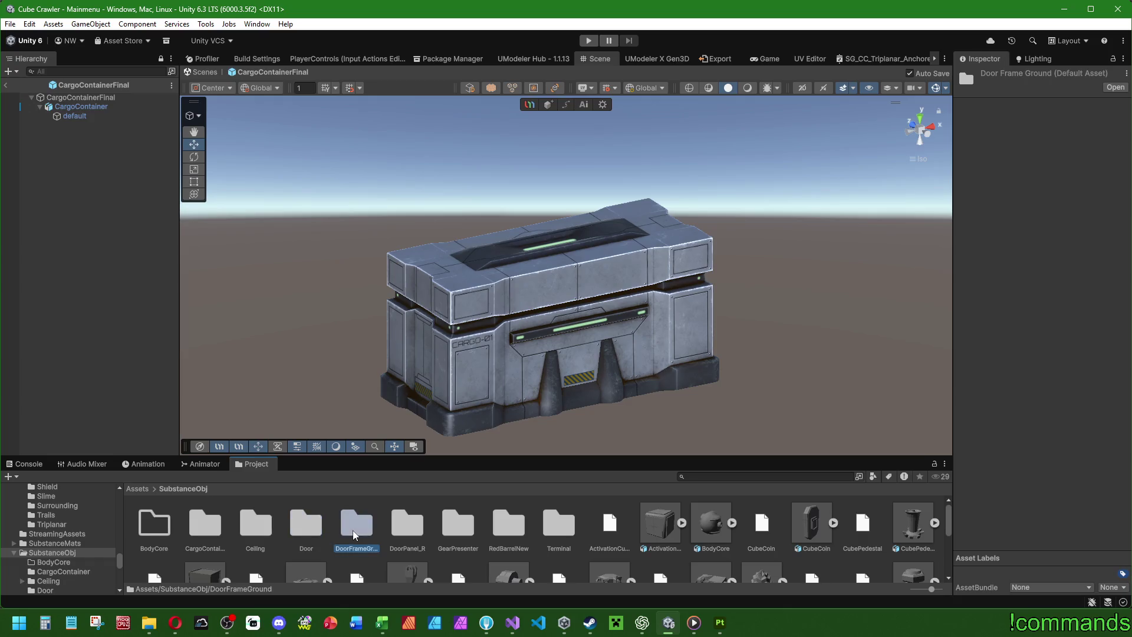
double_click(304, 531)
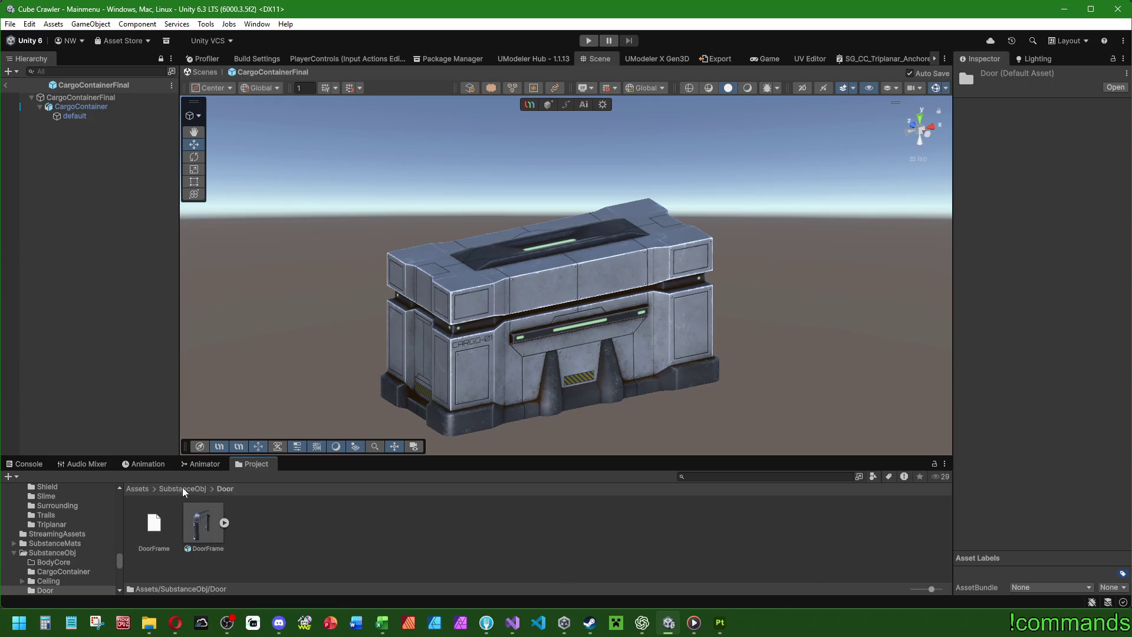
left_click(139, 489)
Open SubstanceMats, check Door's HighArea subfolder, then enter SubstanceMats/CargoContainer.
scroll(424, 535, "down", 3)
scroll(423, 535, "up", 1)
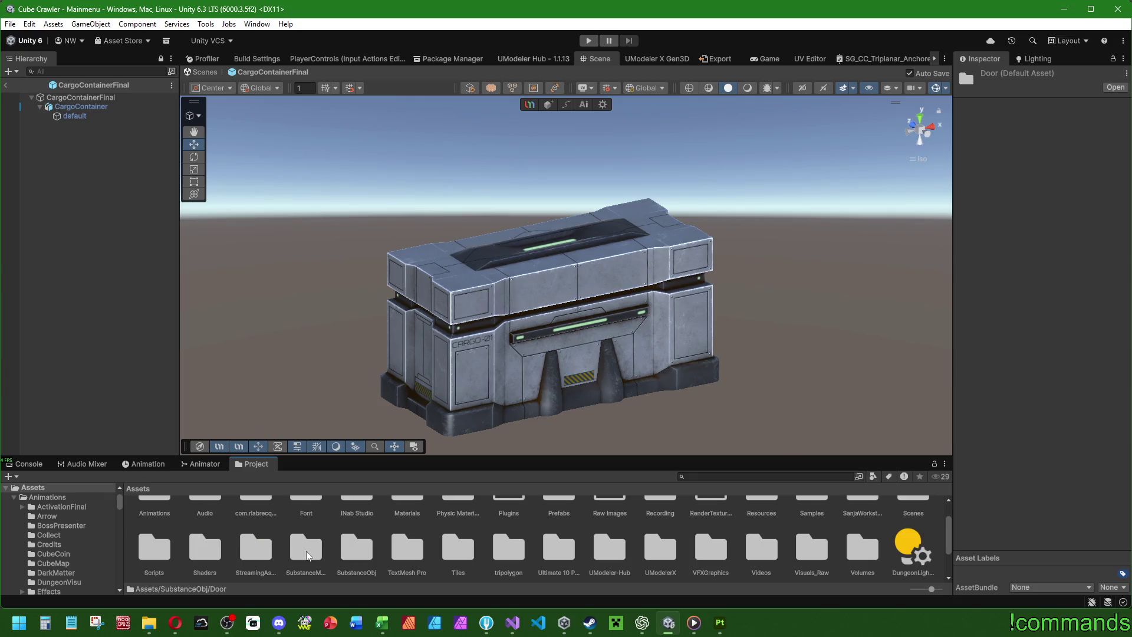
double_click(308, 551)
double_click(199, 551)
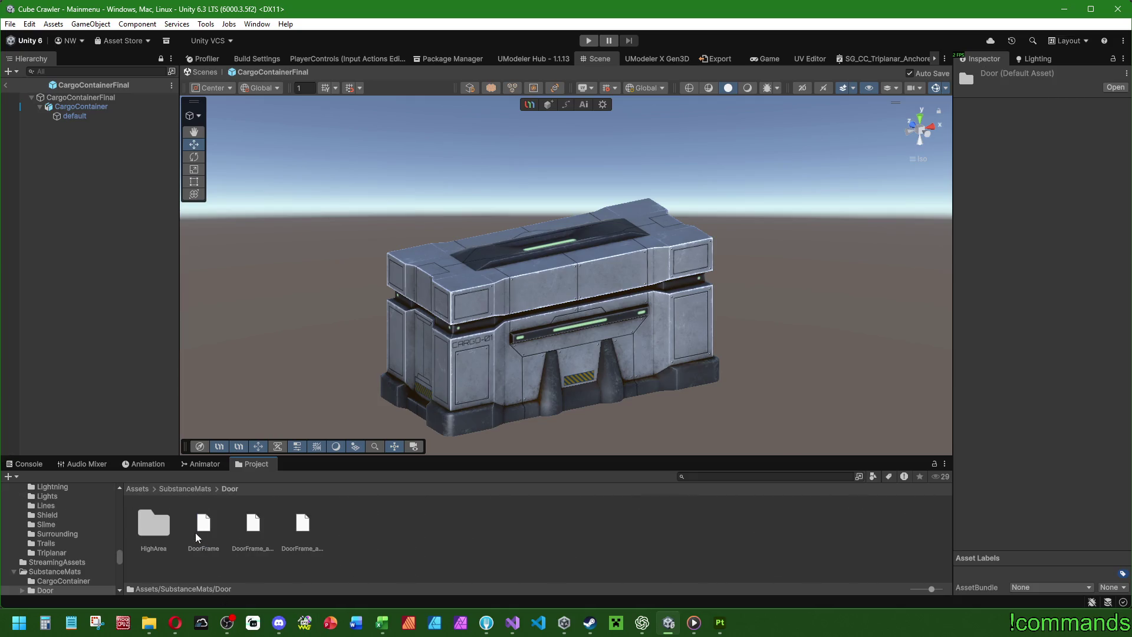
double_click(169, 538)
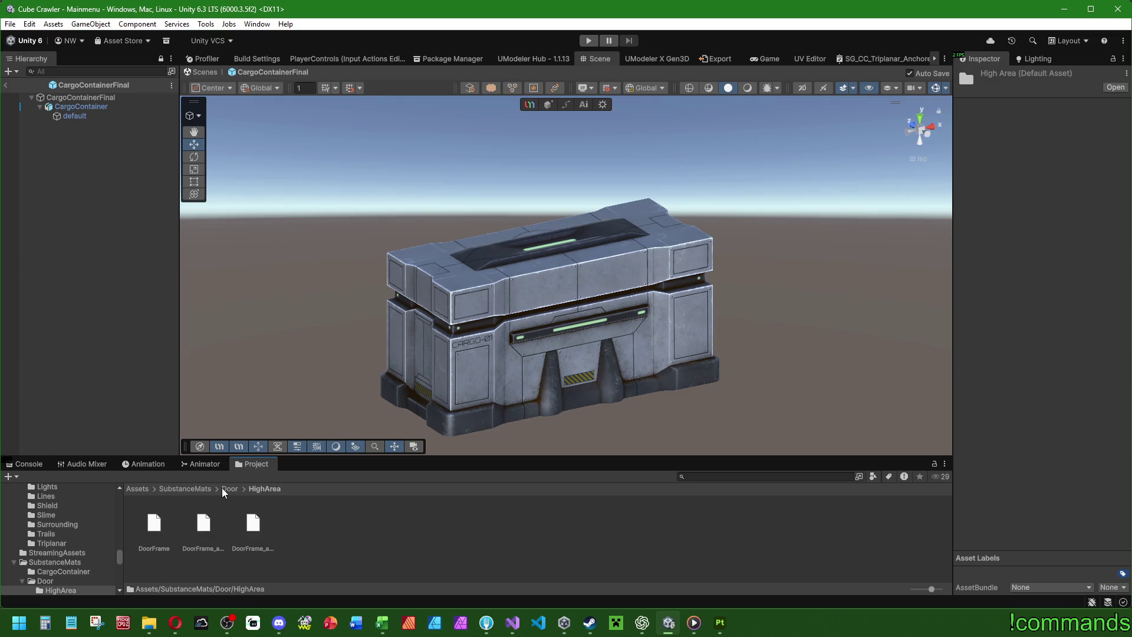
left_click(203, 489)
double_click(159, 524)
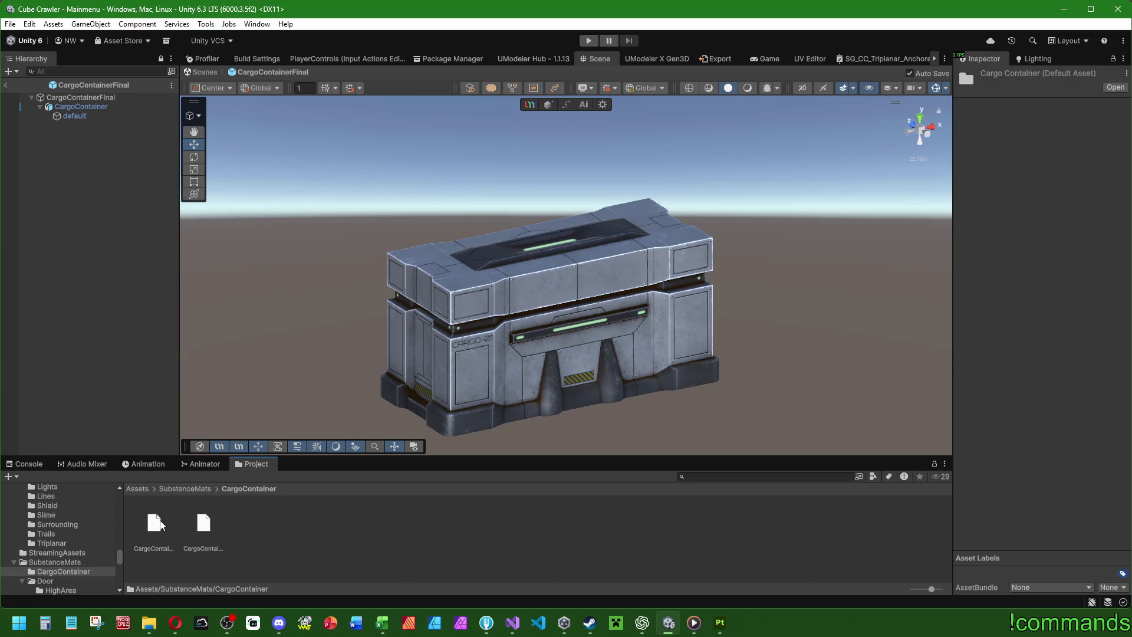
right_click(399, 533)
Create a new folder named 0_HighArea inside SubstanceMats/CargoContainer.
mouse_move(465, 196)
left_click(603, 195)
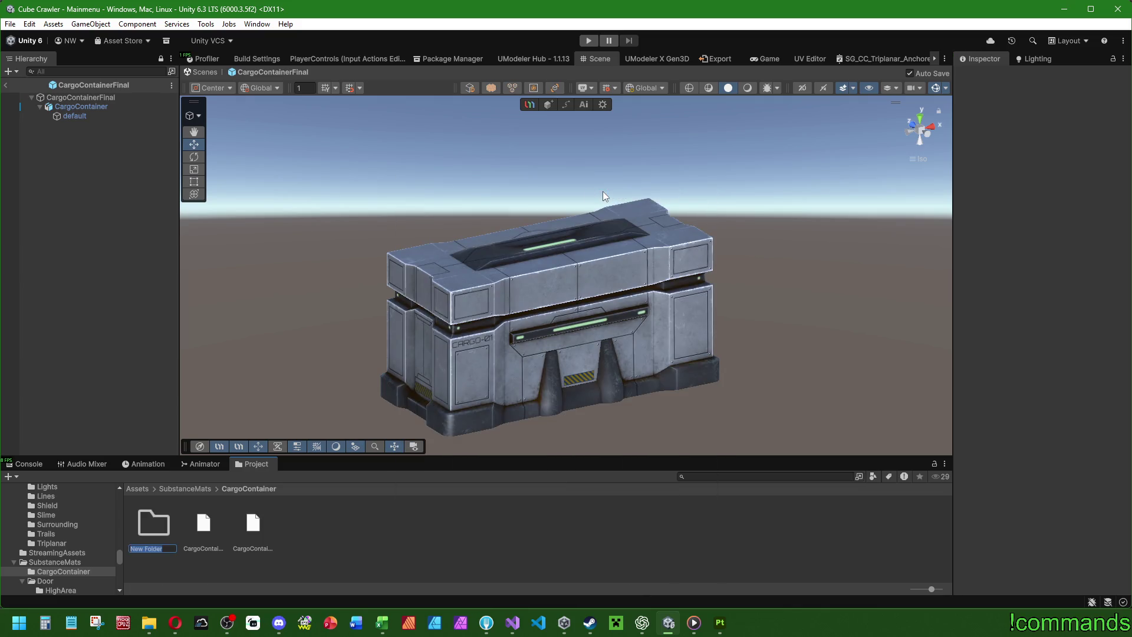
type("O")
type("ighArea")
key("Return")
left_click(198, 489)
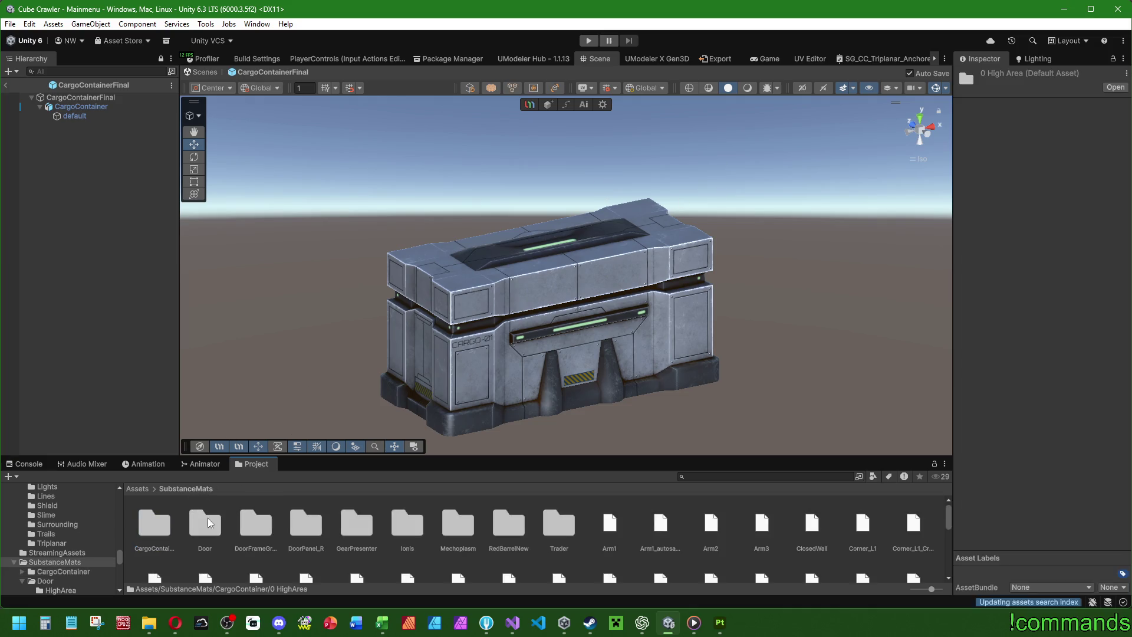
double_click(203, 524)
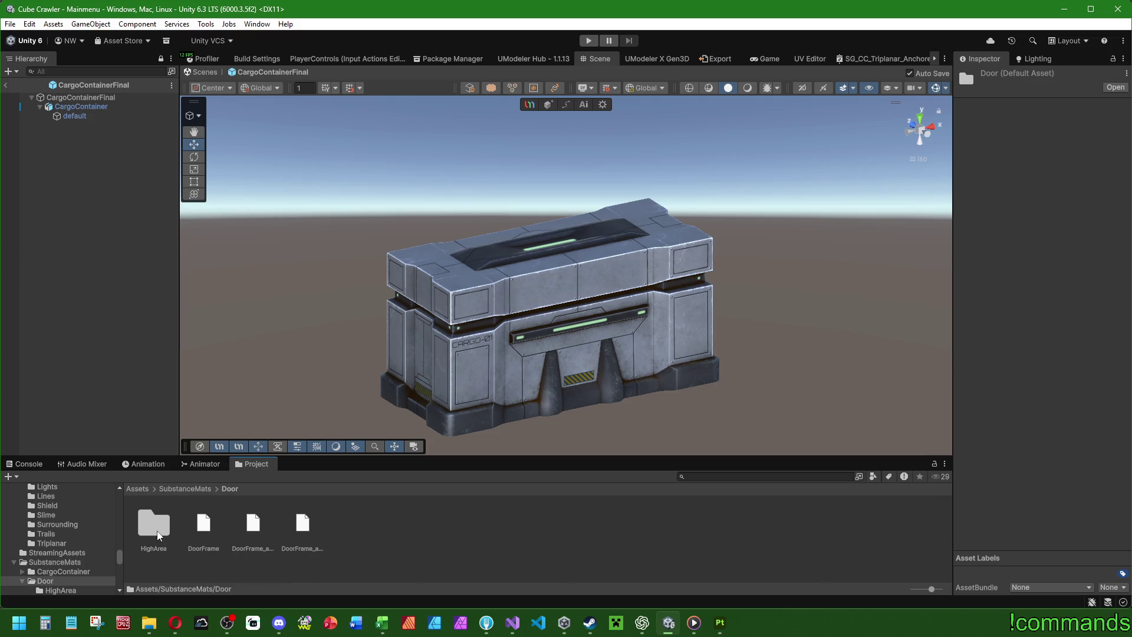
left_click(185, 488)
double_click(156, 533)
left_click(157, 533)
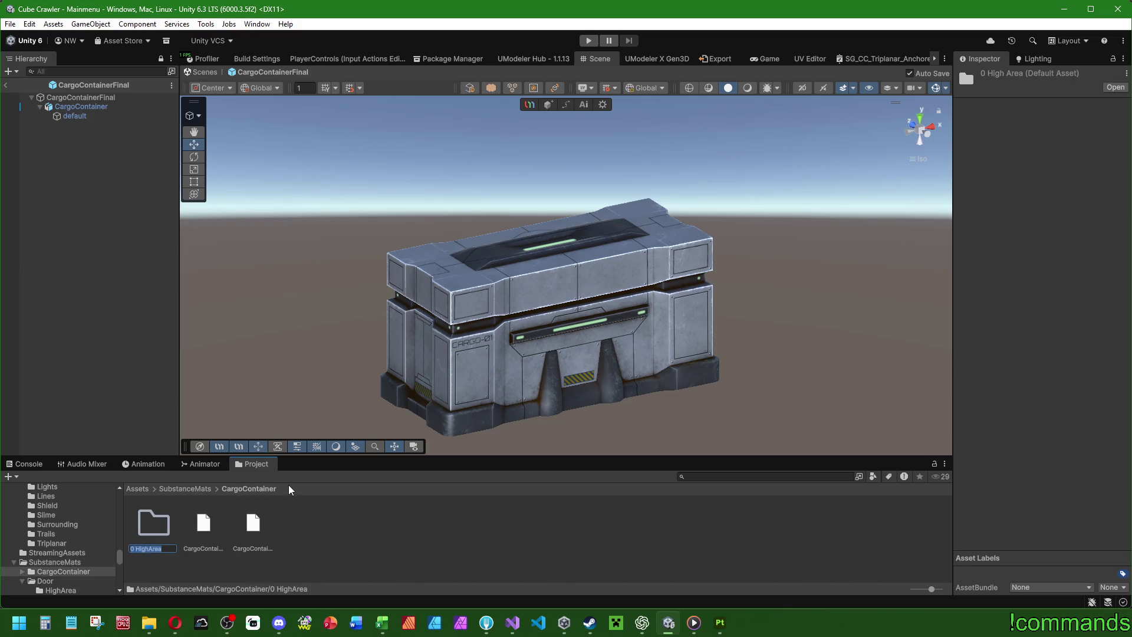
type("_")
key("Return")
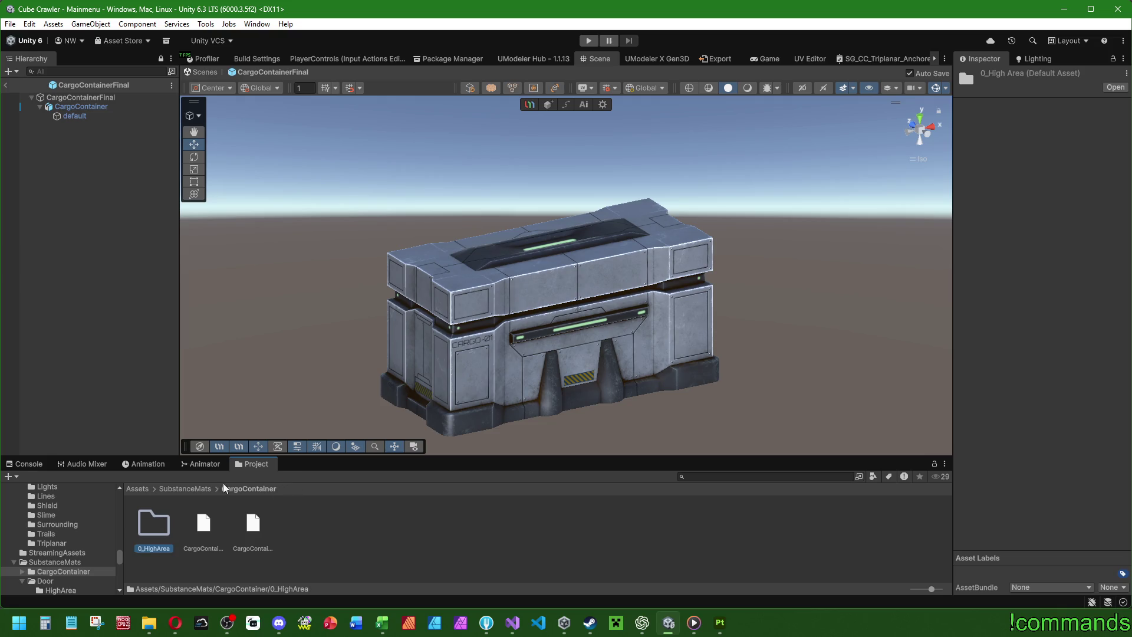
Rename the Door folder's HighArea subfolder to 0_HighArea.
left_click(184, 489)
double_click(203, 523)
left_click(166, 531)
key("F2")
key("Home")
type("0_")
key("Return")
left_click(177, 504)
left_click(180, 489)
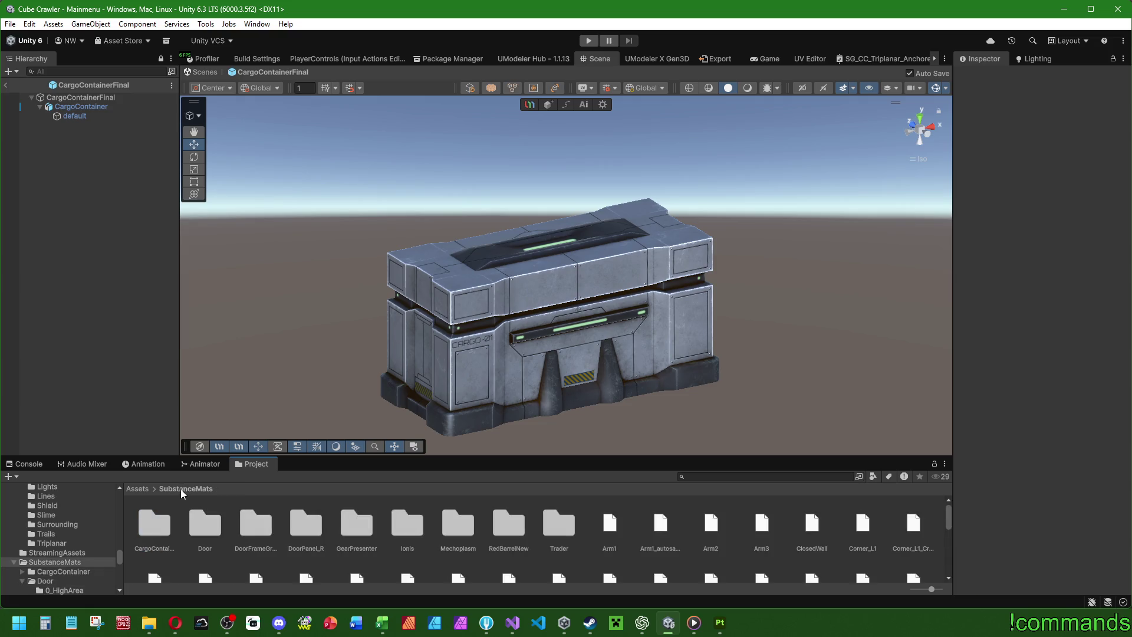
double_click(204, 523)
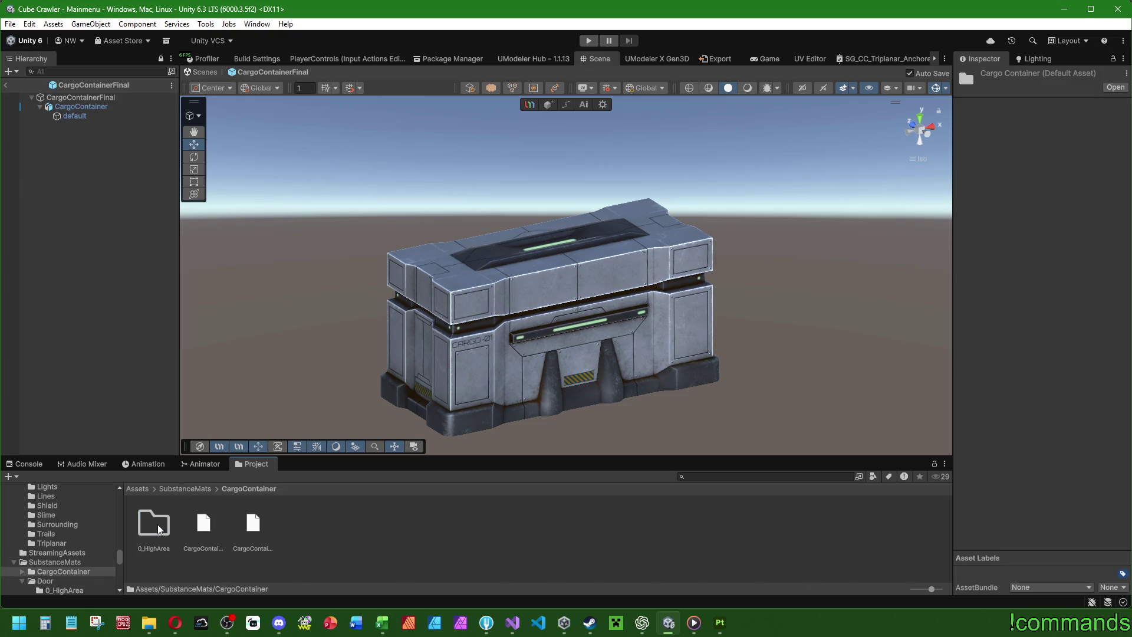
Open CargoContainer.spp from the CargoContainer folder in Substance 3D Painter.
left_click(720, 623)
left_click(14, 26)
left_click(24, 67)
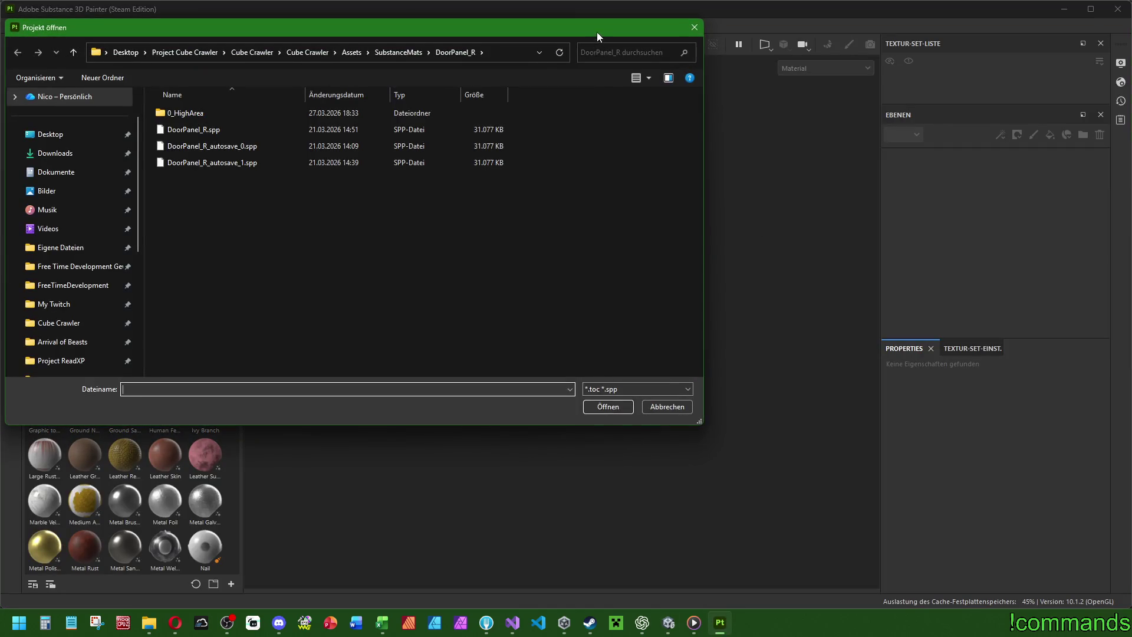
left_click_drag(598, 32, 904, 152)
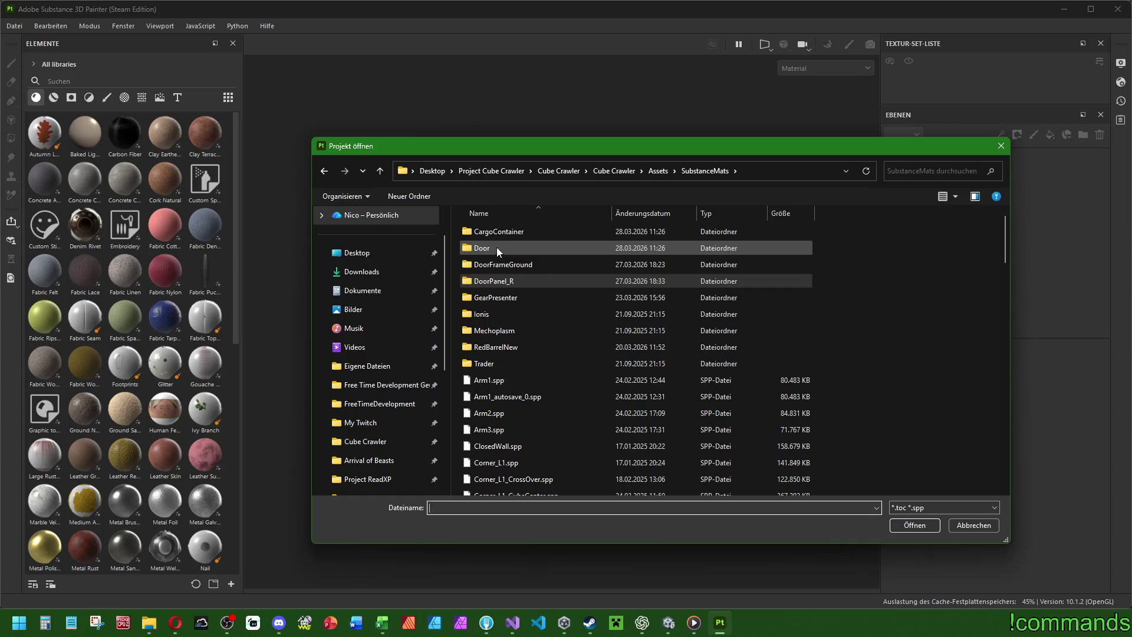
double_click(504, 236)
double_click(513, 249)
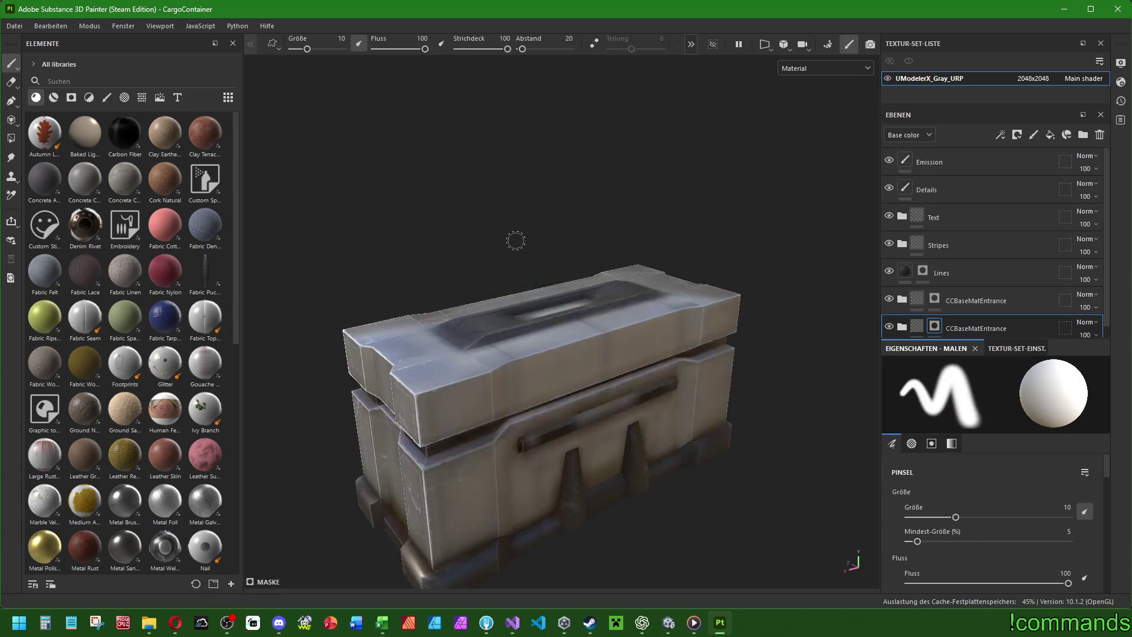
Orbit the loaded crate to a left three-quarter view and show Datei > Zuletzt geöffnet.
mouse_move(601, 464)
left_mouse_down()
mouse_move(610, 407)
mouse_move(324, 379)
mouse_move(649, 390)
mouse_move(531, 384)
mouse_move(643, 404)
left_mouse_up()
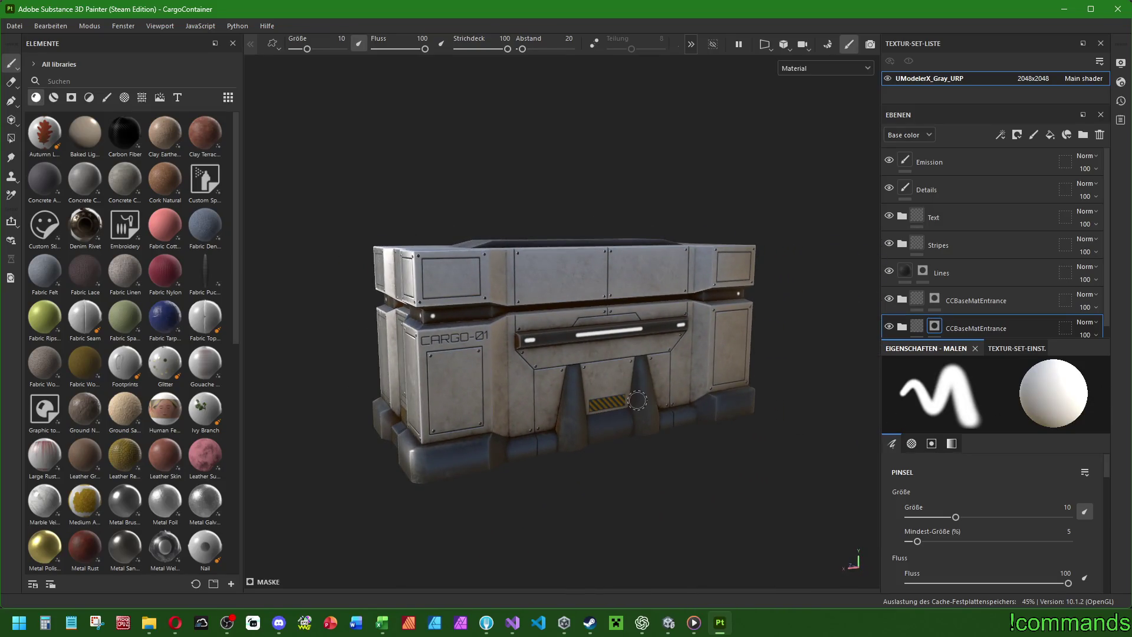
mouse_move(516, 364)
left_mouse_down()
mouse_move(547, 401)
mouse_move(565, 371)
mouse_move(589, 394)
left_mouse_up()
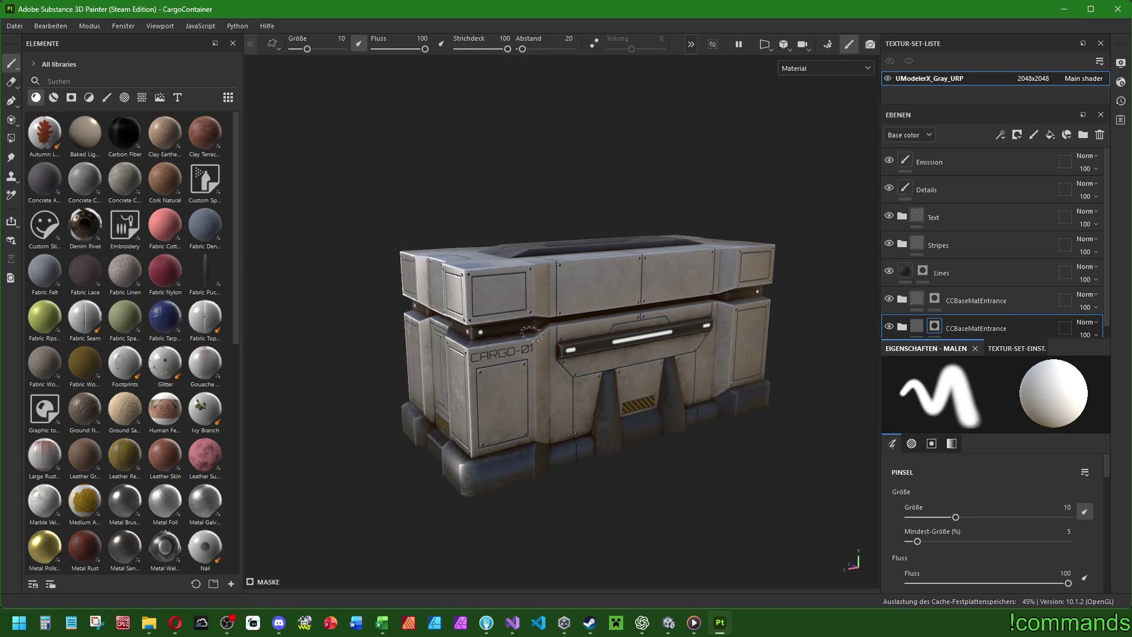
left_click(14, 26)
mouse_move(53, 70)
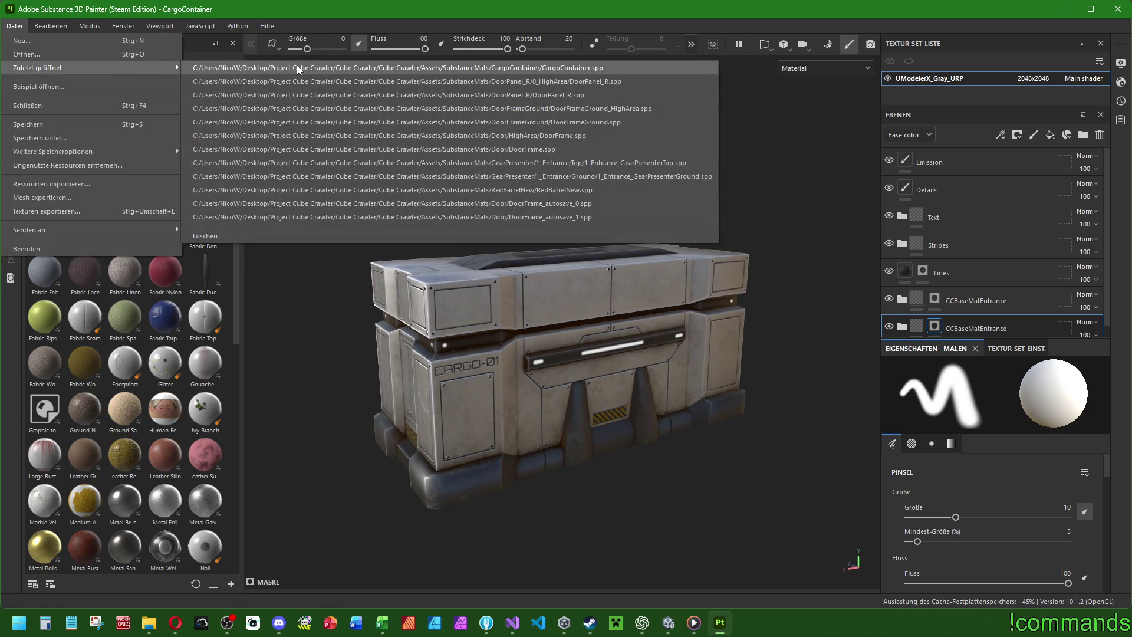
Open DoorFrame.spp from SubstanceMats/Door/0_HighArea and orbit around the door frame.
left_click(298, 95)
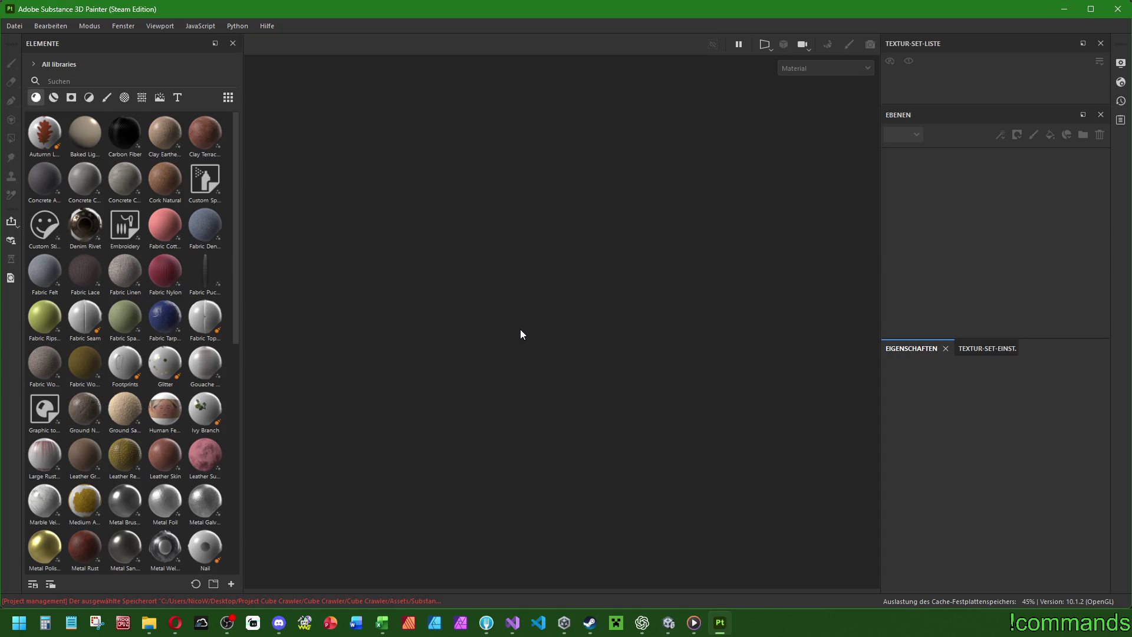
left_click(14, 26)
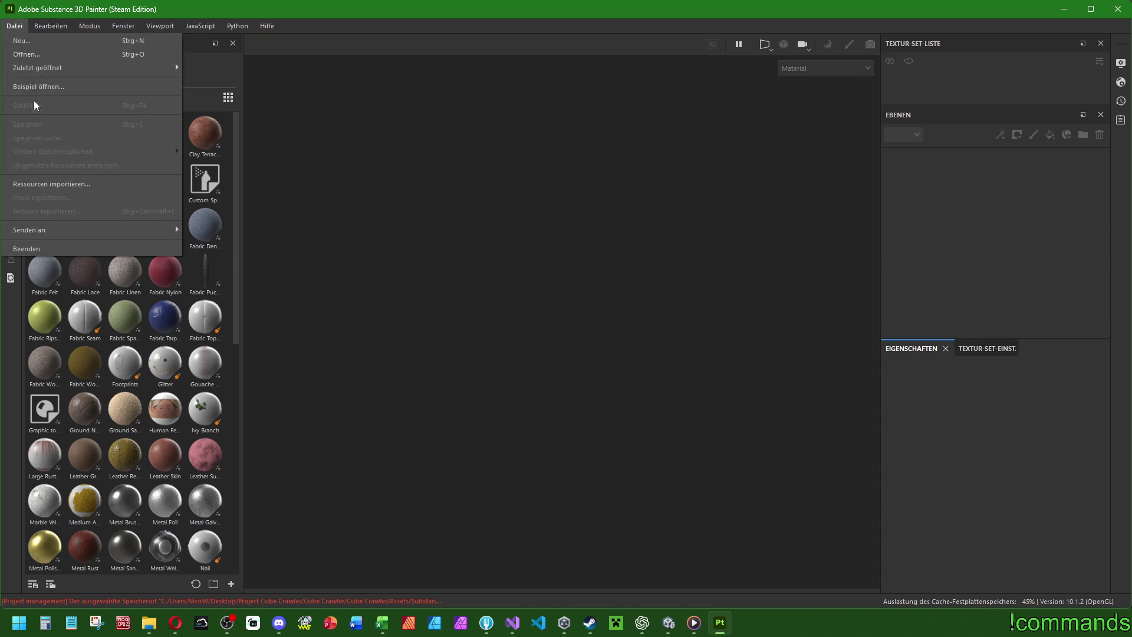
left_click(26, 54)
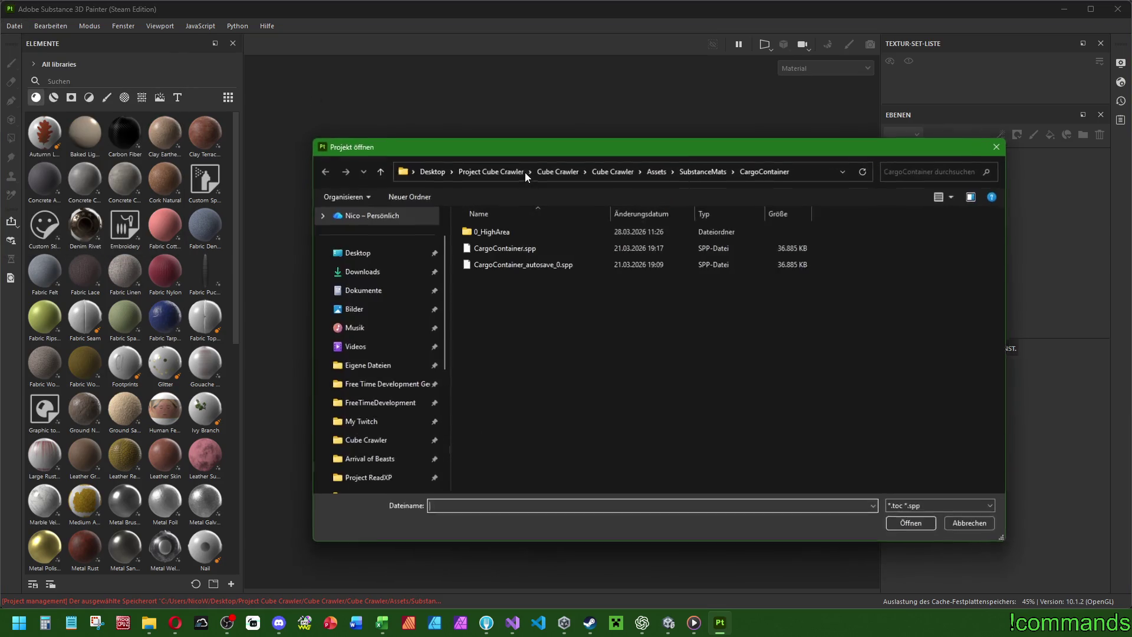
left_click(708, 171)
double_click(482, 246)
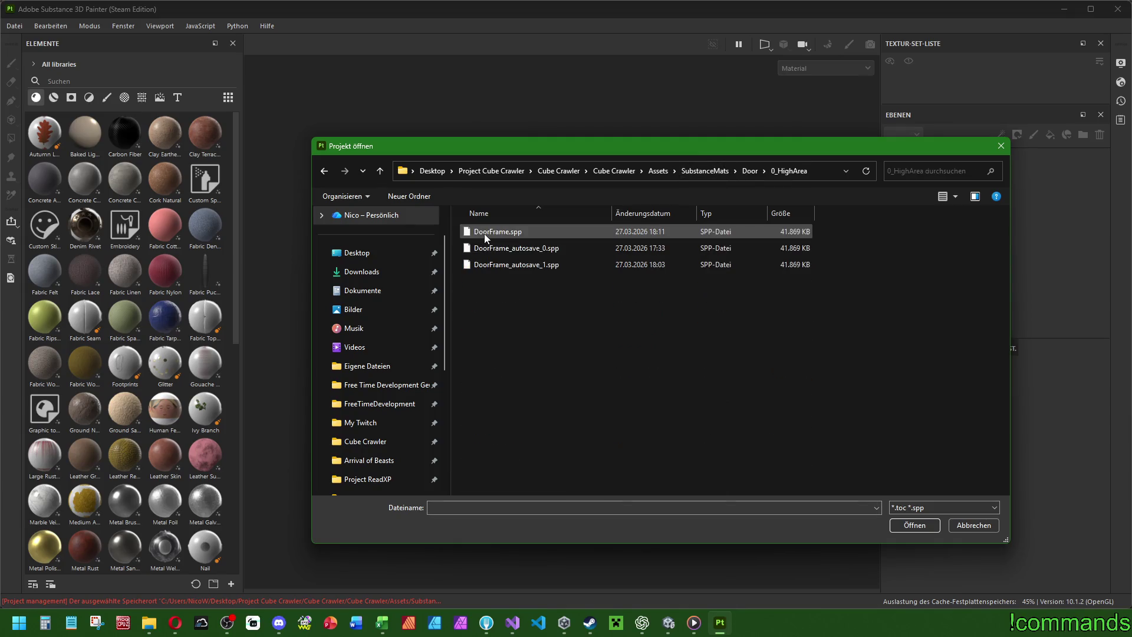
double_click(484, 233)
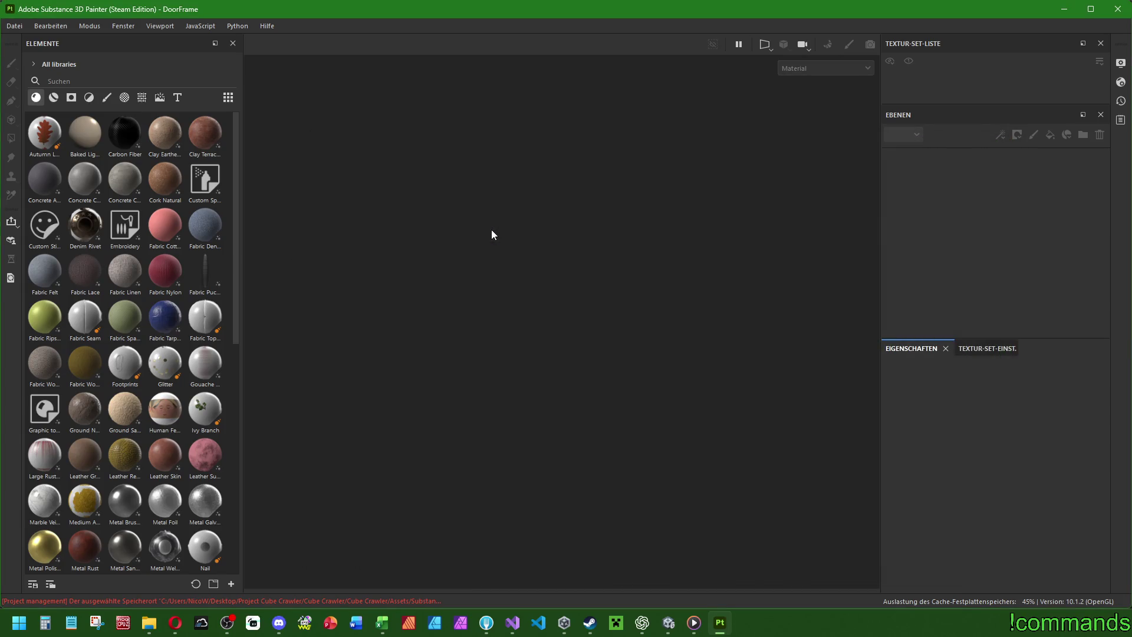
mouse_move(498, 244)
left_mouse_down()
mouse_move(561, 331)
mouse_move(645, 329)
mouse_move(496, 321)
mouse_move(458, 306)
mouse_move(430, 347)
mouse_move(510, 335)
mouse_move(463, 328)
left_mouse_up()
Select the CCBaseMatHighAreaLight layer and find its matching smart material in the shelf.
scroll(1008, 208, "up", 3)
scroll(999, 224, "up", 2)
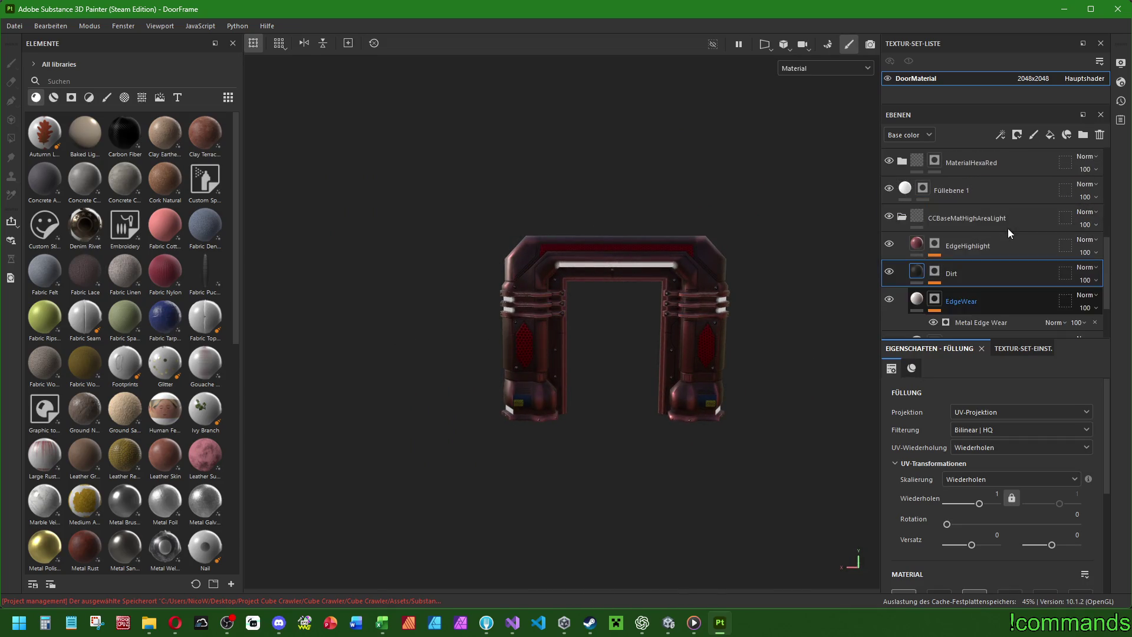
left_click(969, 221)
left_click(54, 97)
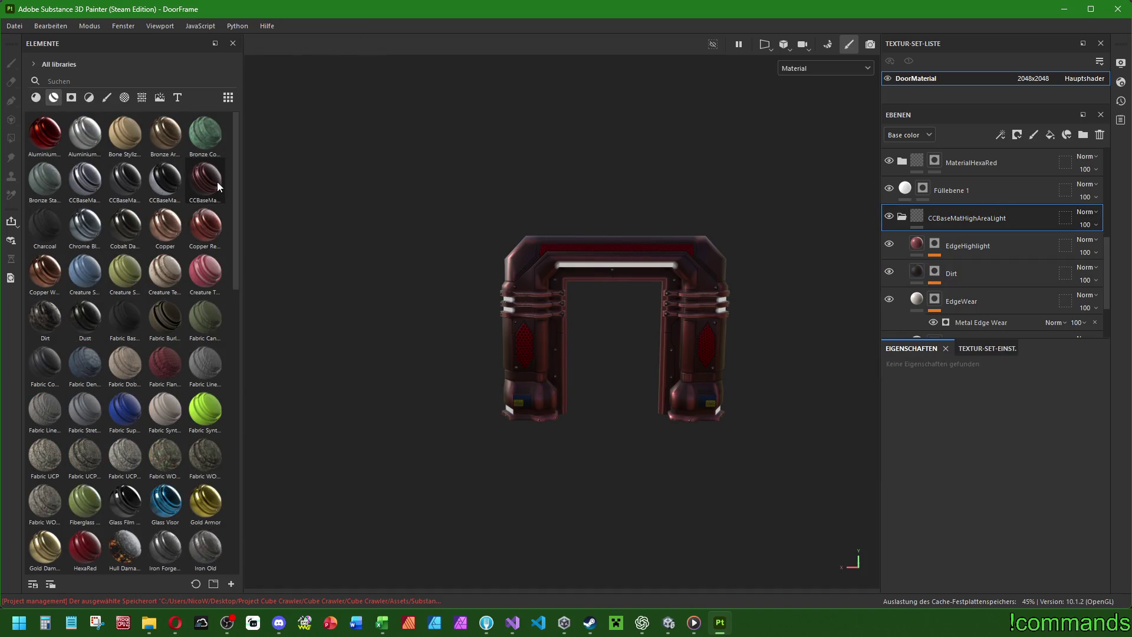
mouse_move(218, 183)
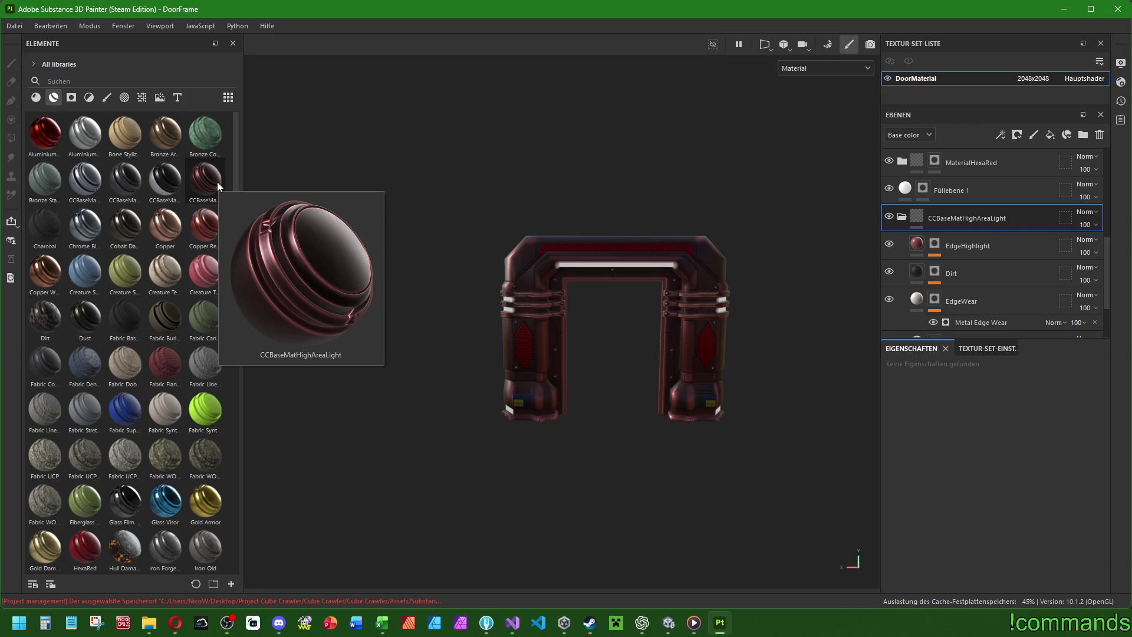
left_click(14, 26)
left_click(41, 54)
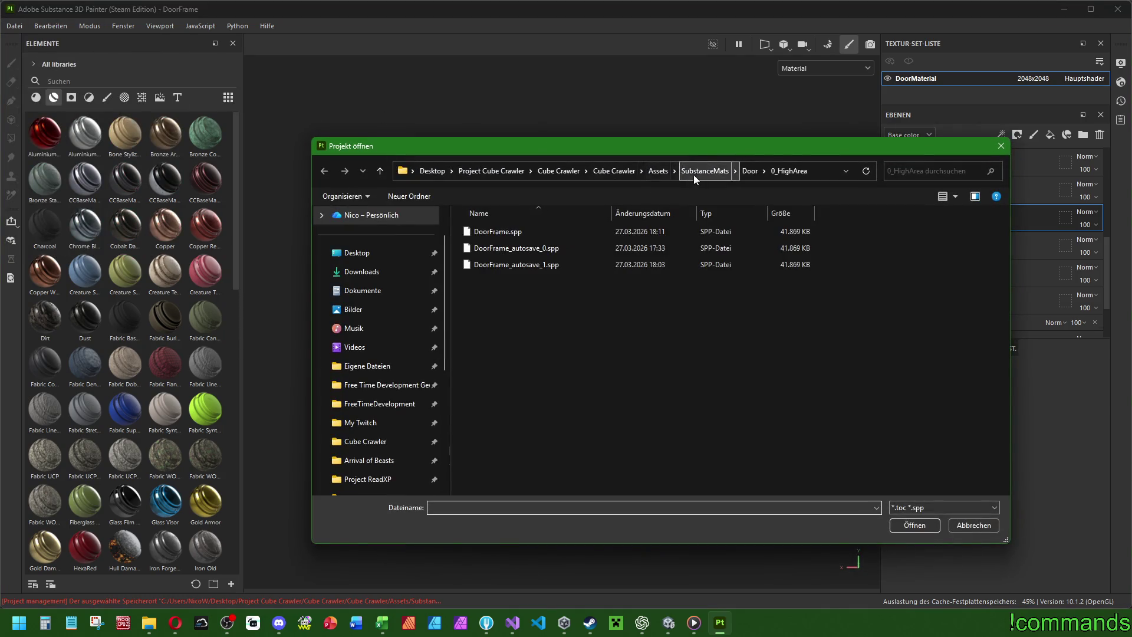
Reopen CargoContainer.spp, discarding the unsaved DoorFrame changes with Verwerfen.
left_click(687, 171)
double_click(498, 232)
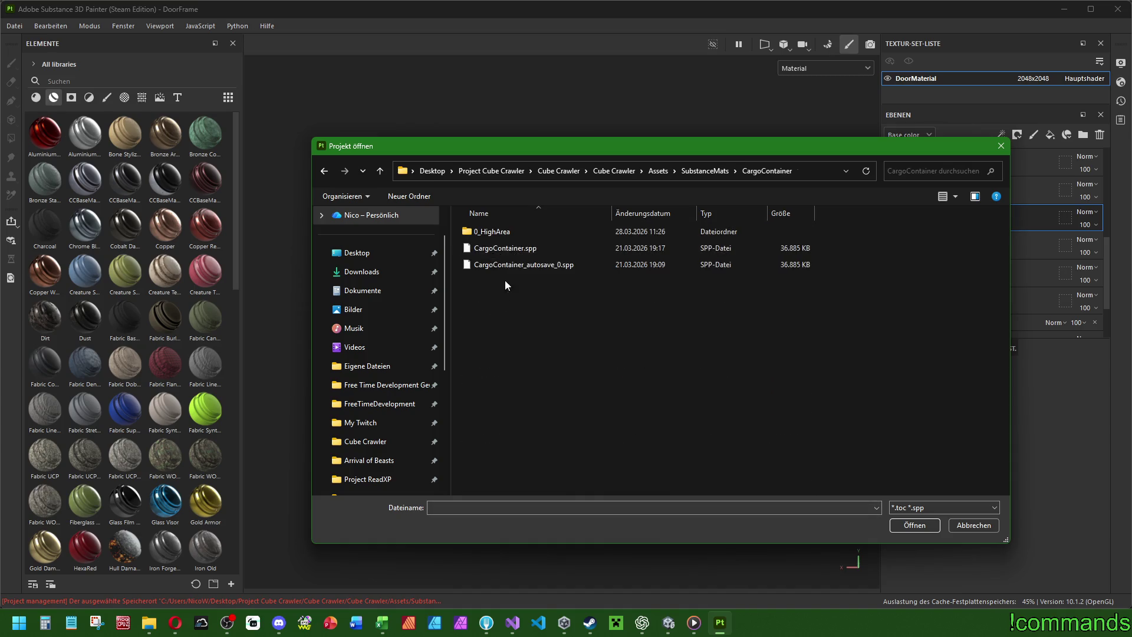
double_click(510, 247)
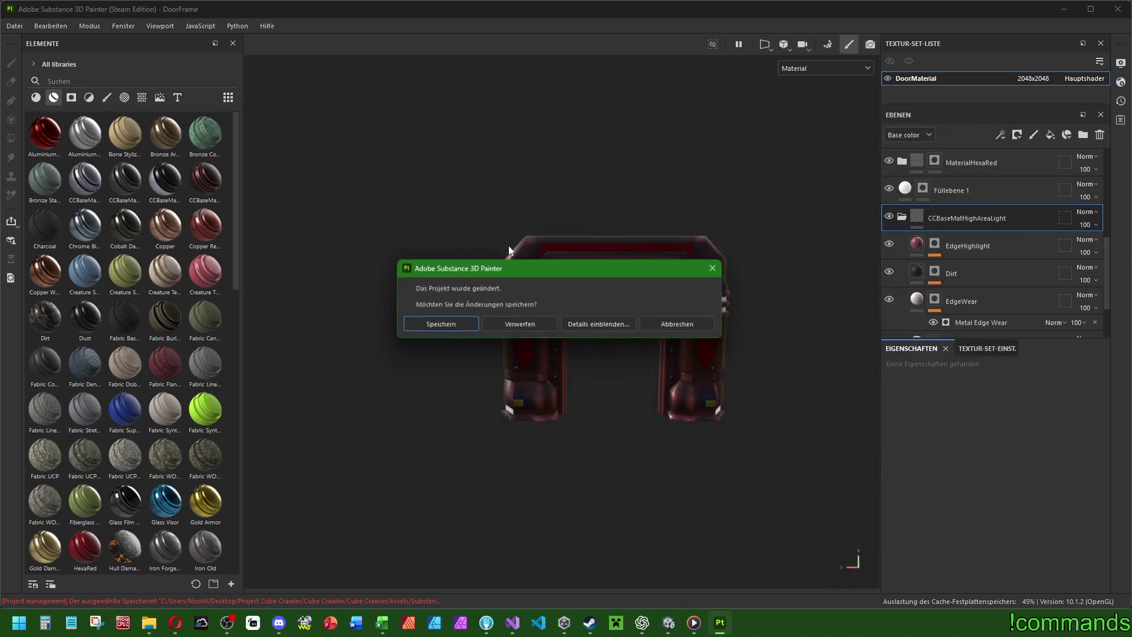
left_click(501, 327)
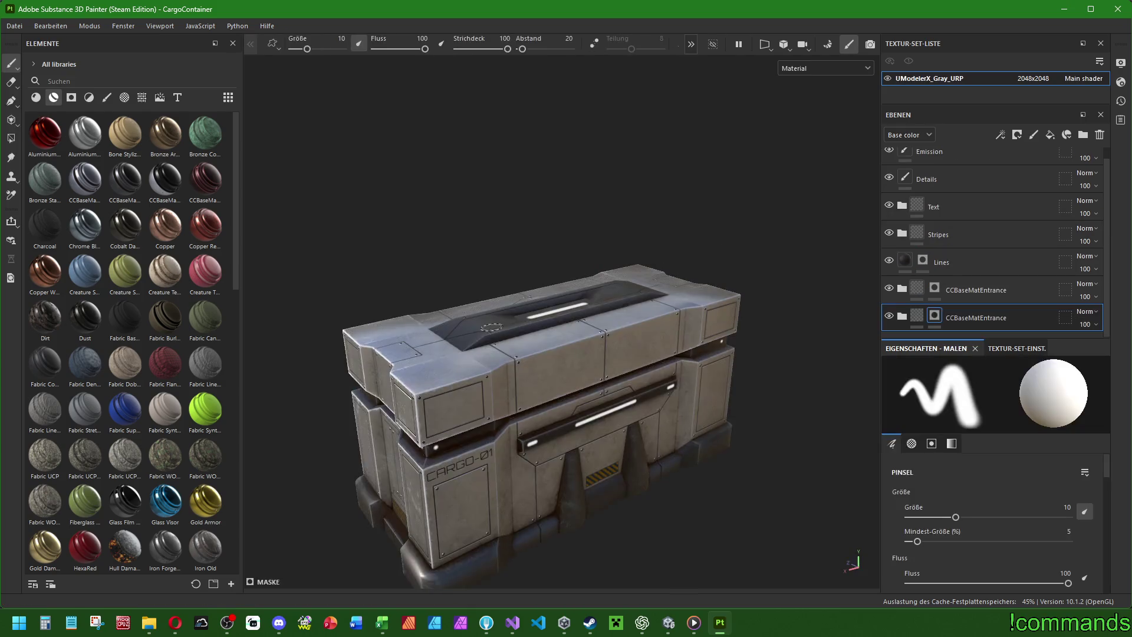
Save the project as CargoContainer inside CargoContainer/0_HighArea.
left_click(14, 26)
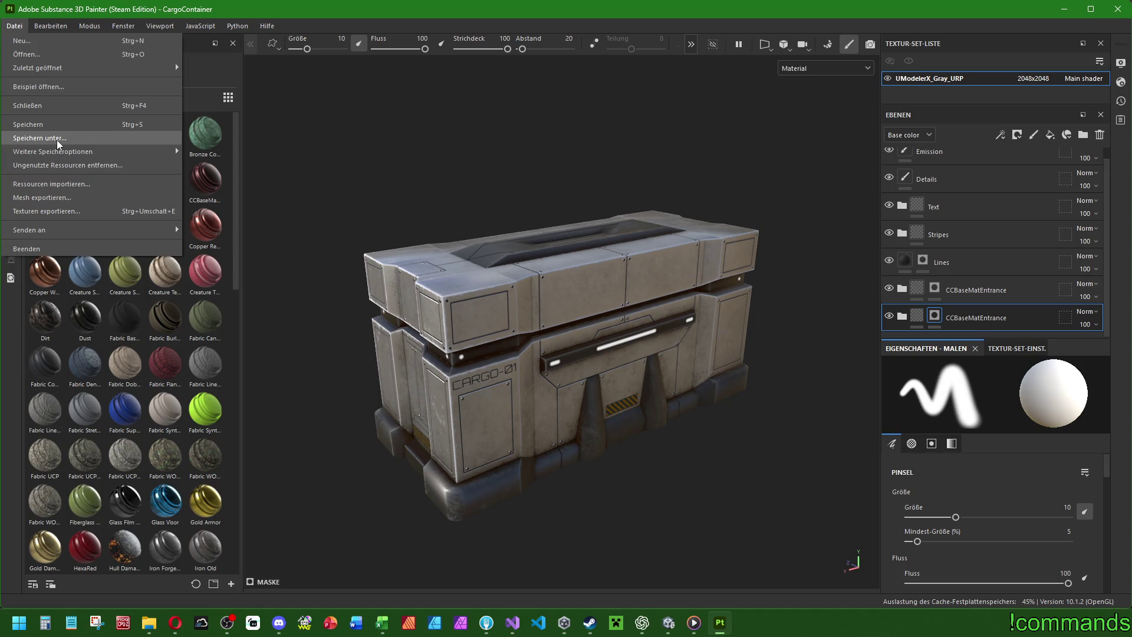
left_click(58, 142)
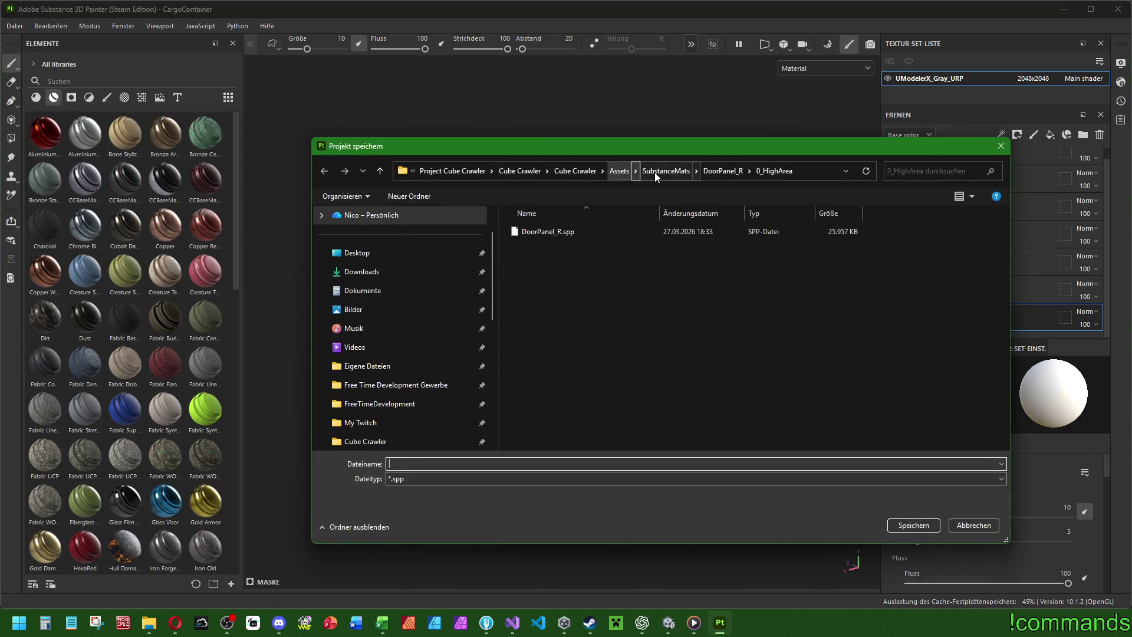
left_click(666, 171)
double_click(533, 231)
double_click(536, 233)
left_click(540, 486)
left_click(722, 174)
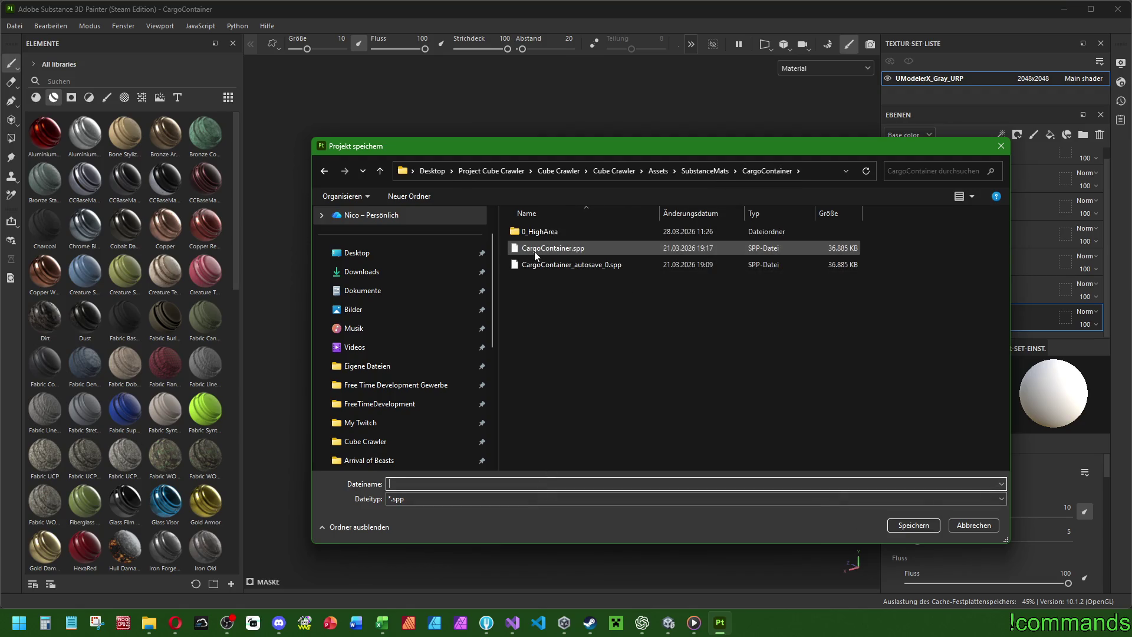
double_click(543, 231)
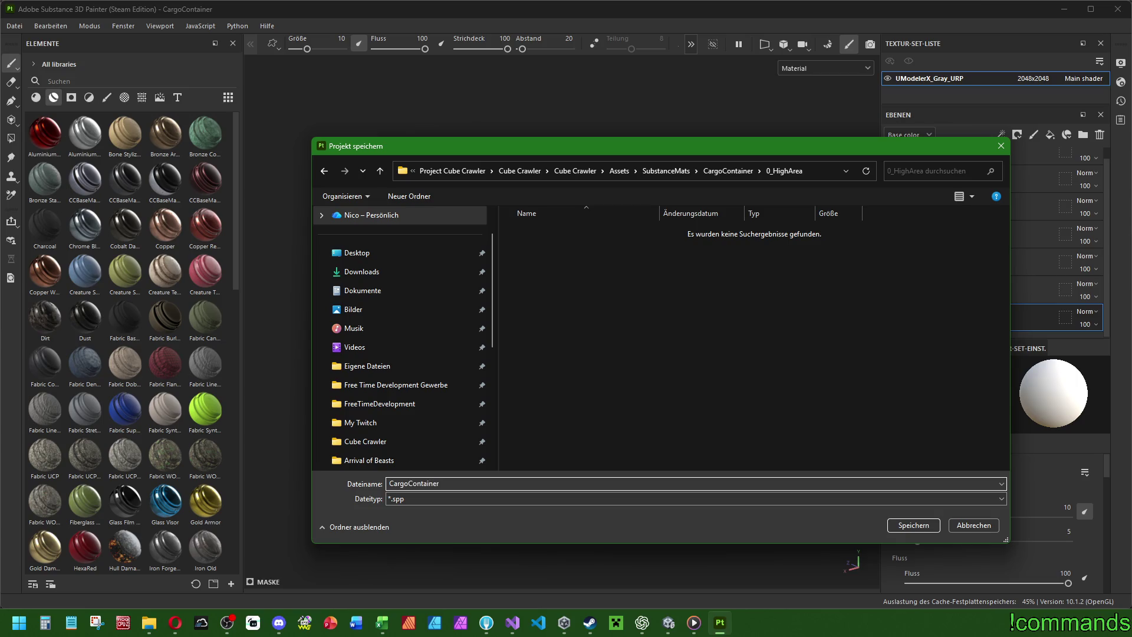
key("Return")
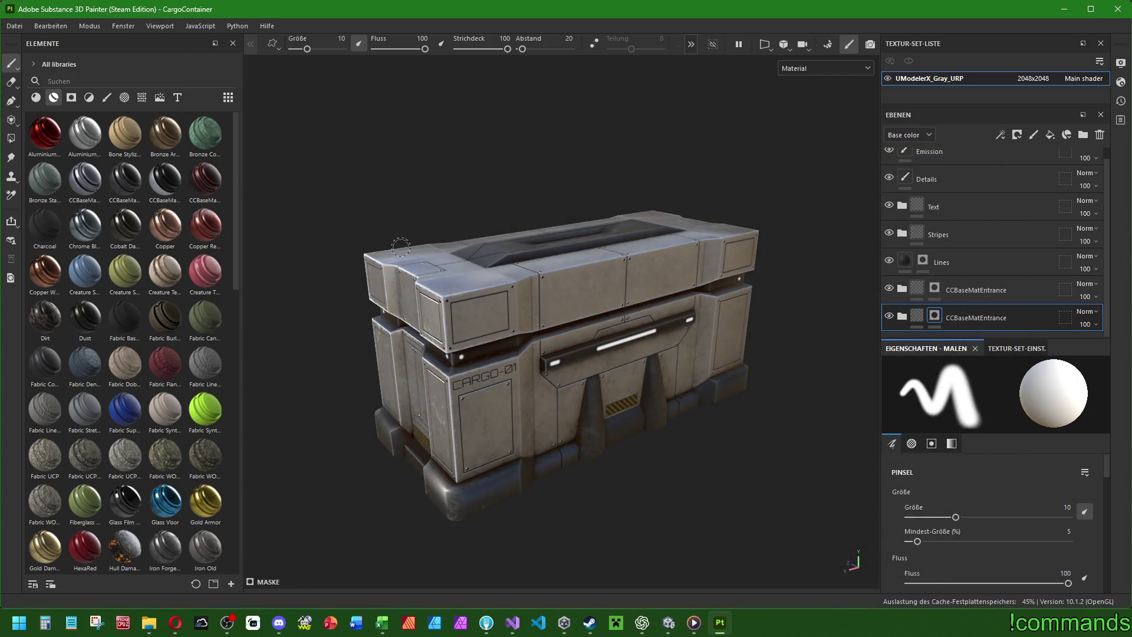
Toggle visibility of the two CCBaseMatEntrance layers to compare them on the crate.
left_click_drag(542, 304, 548, 283)
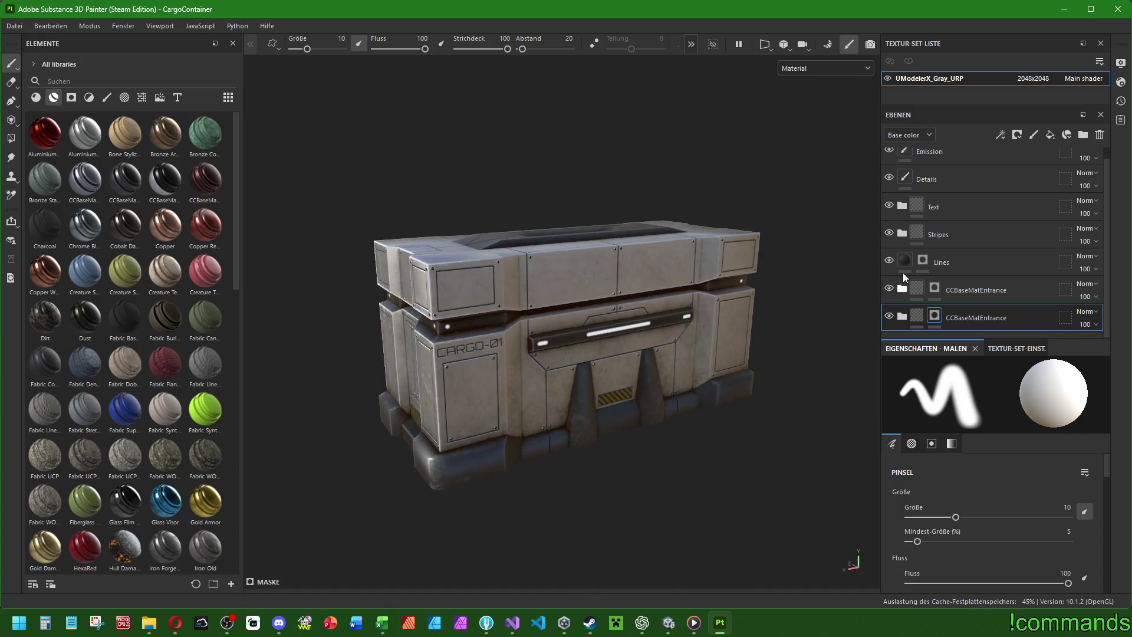
left_click(982, 315)
left_click(889, 316)
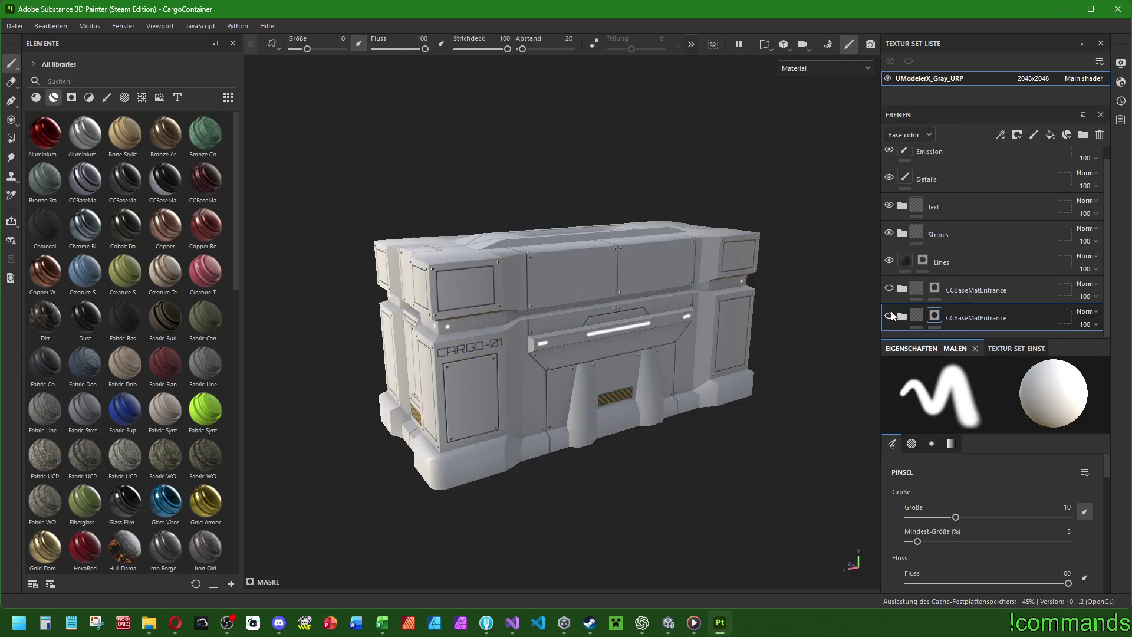
left_click(889, 289)
left_click(889, 316)
left_click(888, 316)
left_click(888, 316)
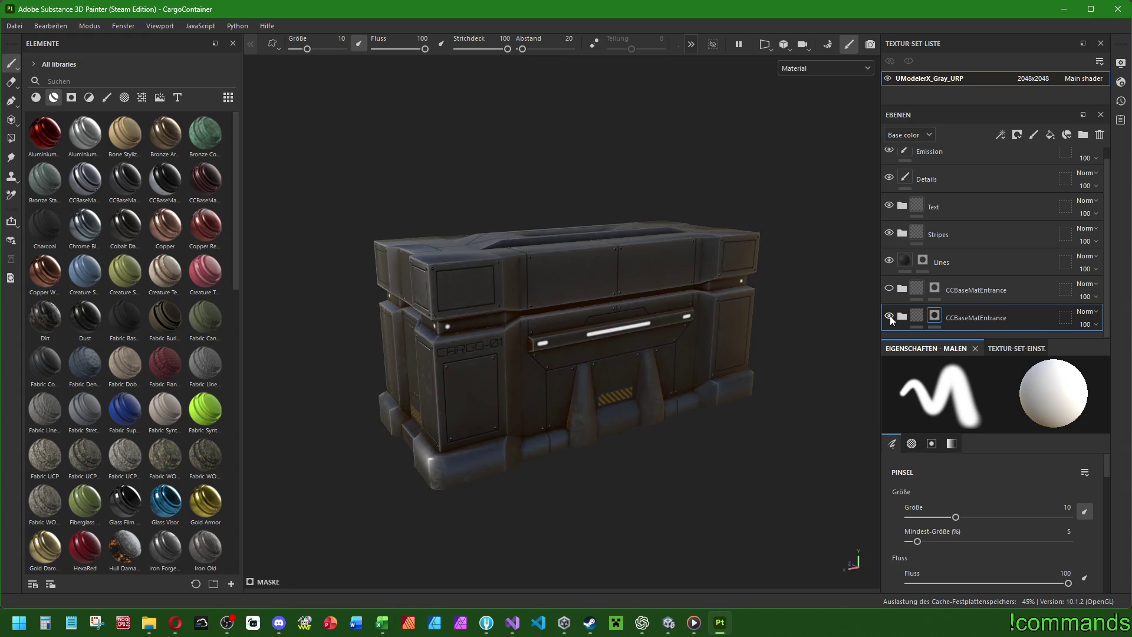
Show the upper layer again and delete the duplicate CCBaseMatEntrance layer.
left_click(889, 288)
left_click(889, 287)
left_click(889, 288)
left_click(958, 292)
key("Delete")
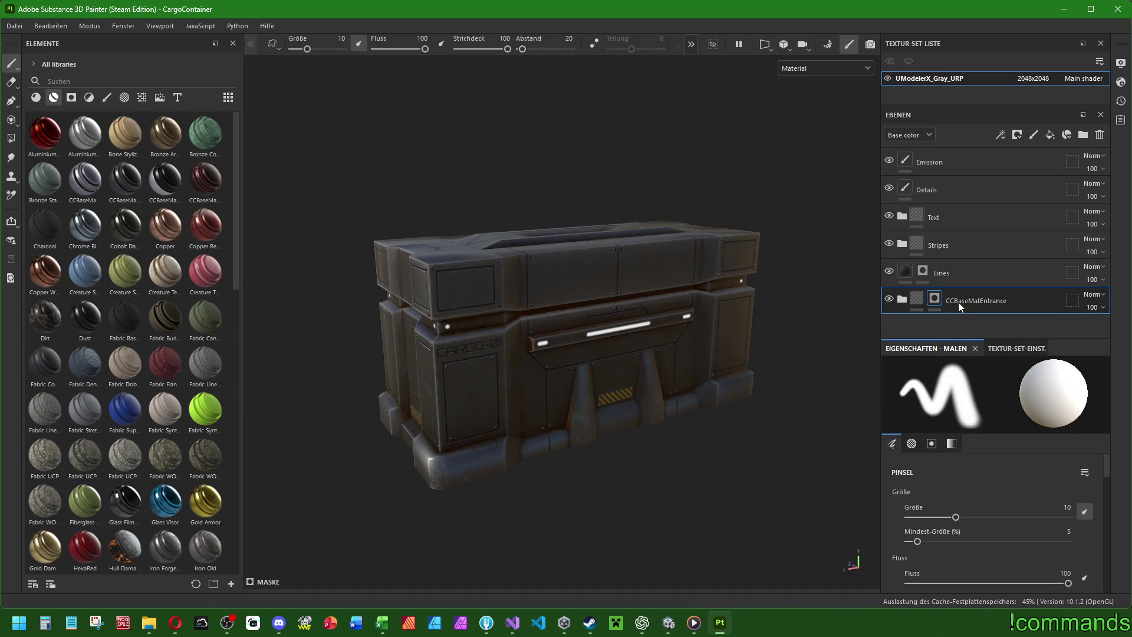
mouse_move(654, 299)
left_mouse_down()
mouse_move(577, 398)
mouse_move(684, 384)
left_mouse_up()
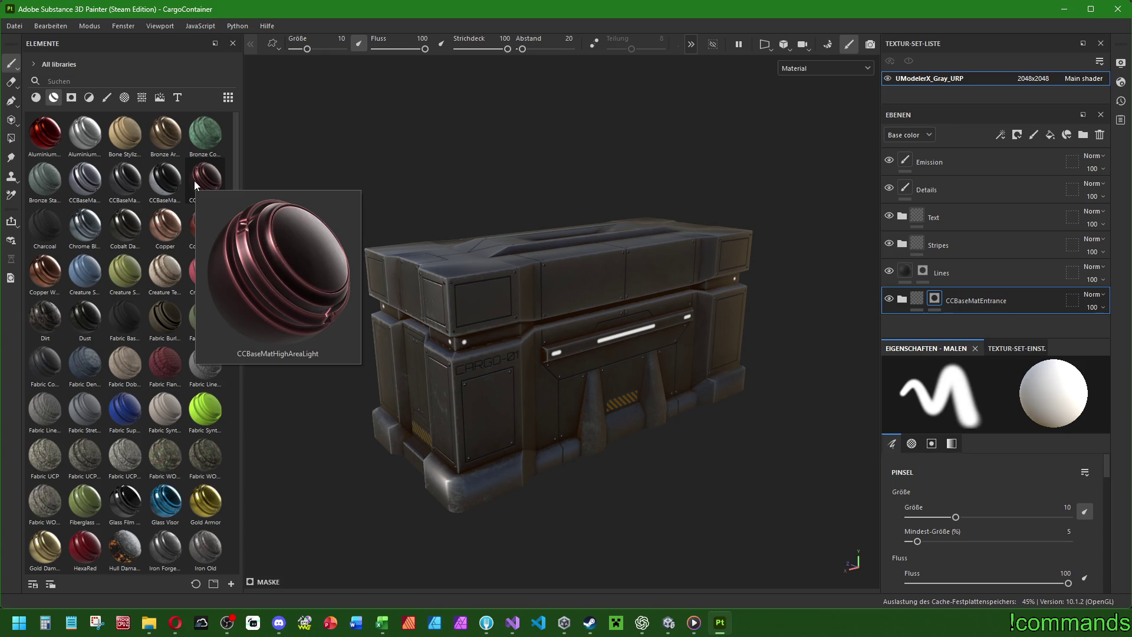
Try the CCBaseMatHighAreaLight smart material on the crate, then remove it and restore CCBaseMatEntrance.
mouse_move(204, 180)
left_mouse_down()
mouse_move(903, 257)
mouse_move(961, 297)
left_mouse_up()
mouse_move(726, 324)
left_mouse_down()
mouse_move(748, 356)
mouse_move(696, 326)
mouse_move(751, 364)
left_mouse_up()
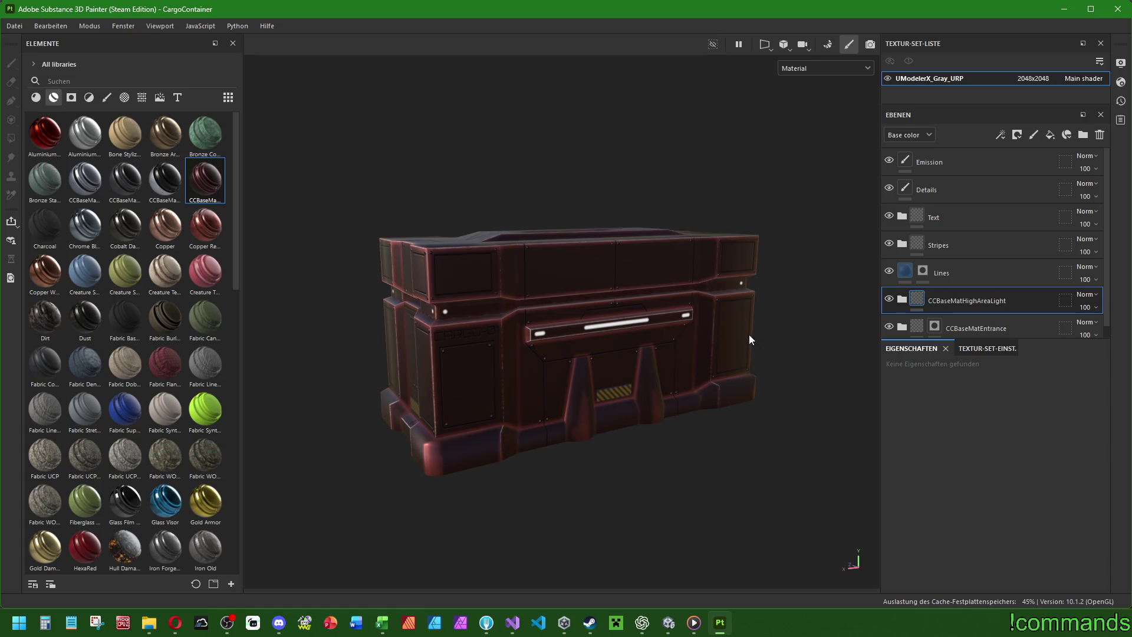
key("Delete")
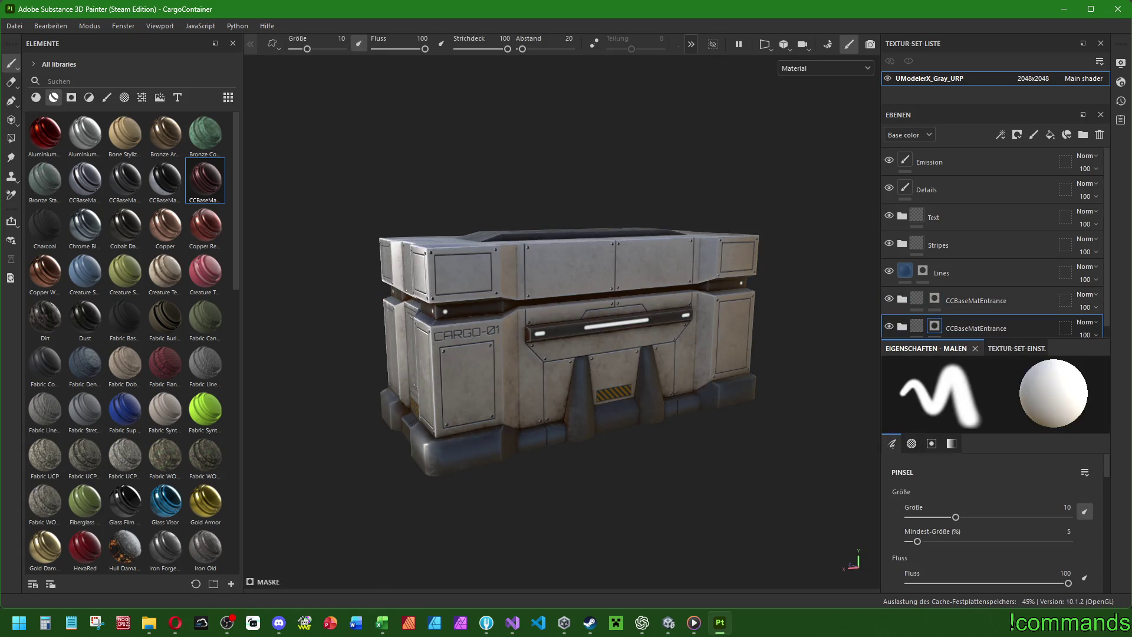
key("ctrl+d")
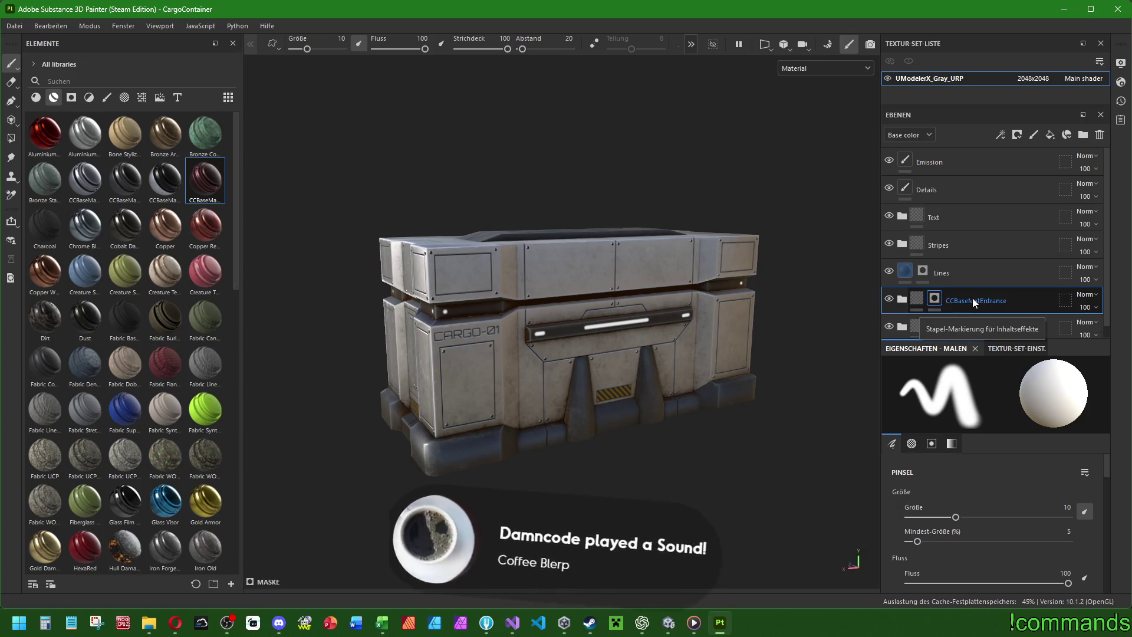
Expand CCBaseMatEntrance and delete its EdgeHighlight, Dirt, EdgeWear, Roughness and BaseMetal layers.
left_click(902, 299)
scroll(960, 275, "down", 2)
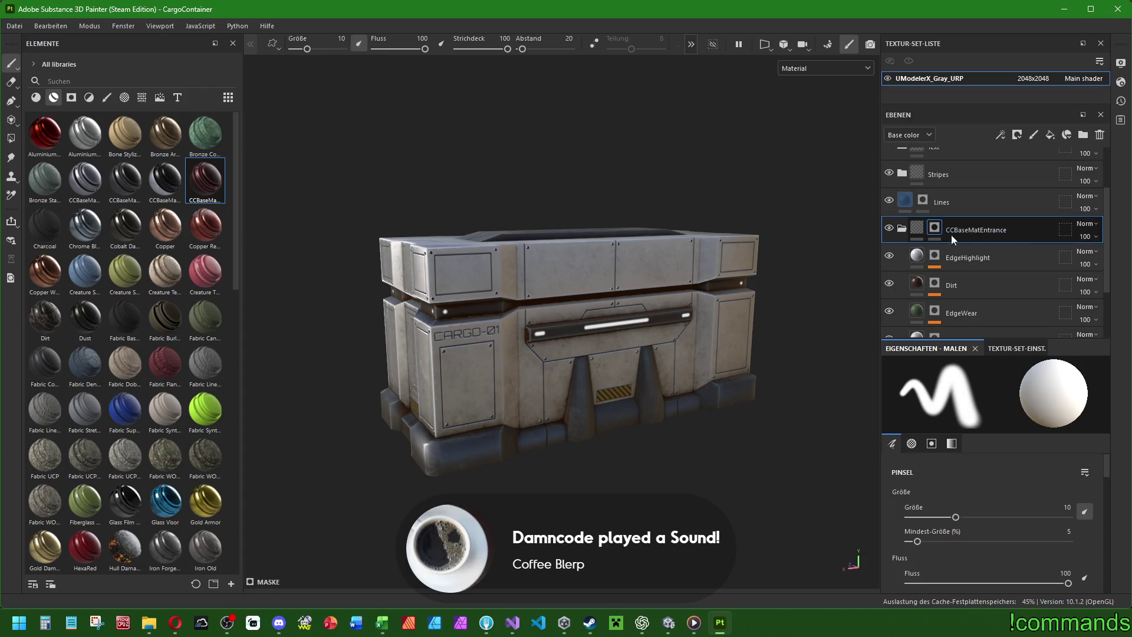
left_click(982, 260)
scroll(982, 259, "down", 3)
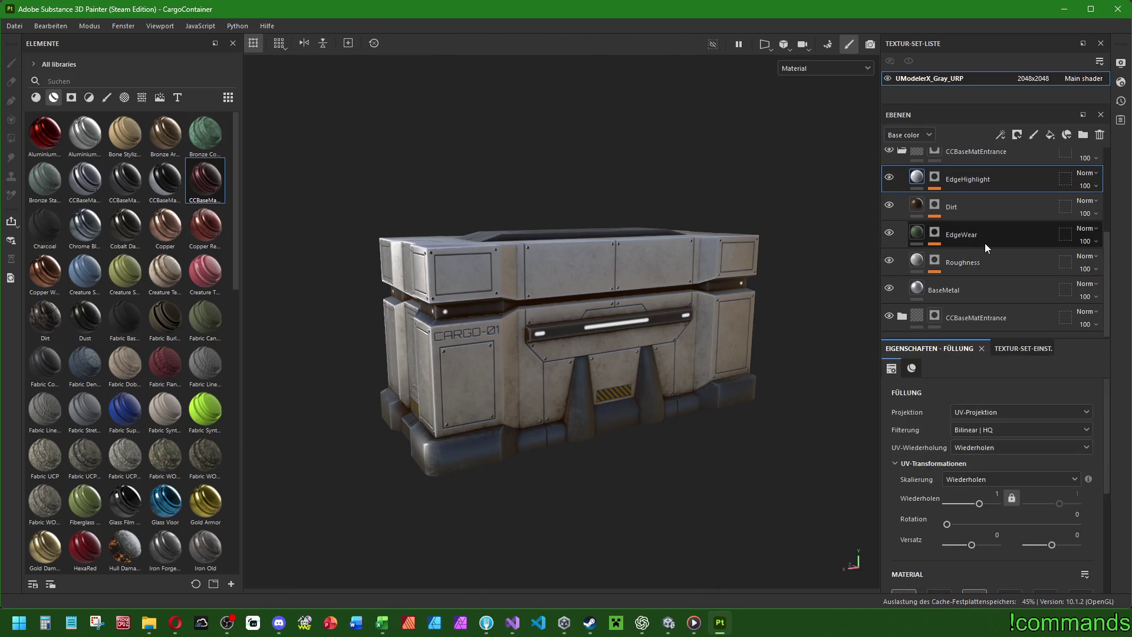
scroll(985, 239, "up", 3)
scroll(976, 246, "down", 3)
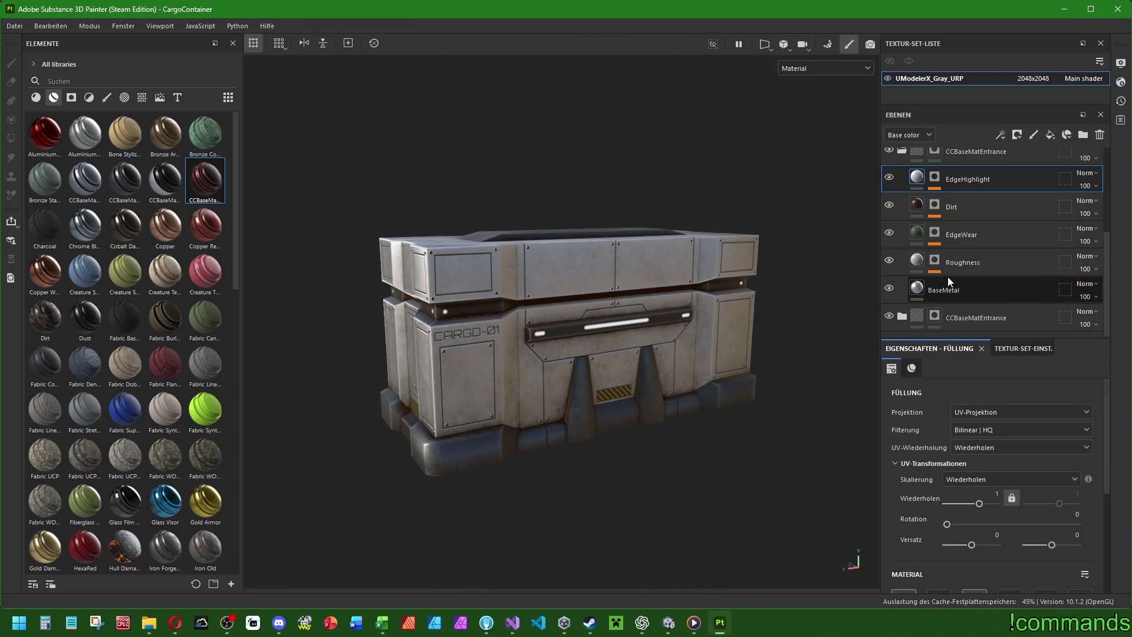
key("Delete")
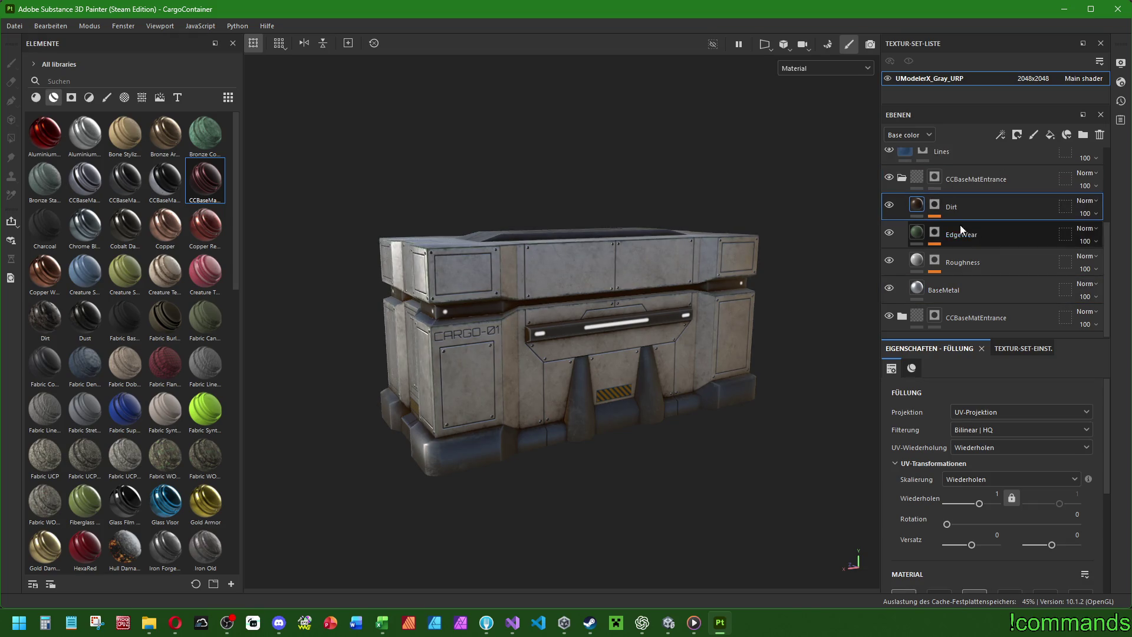
key("Delete")
key("Delete")
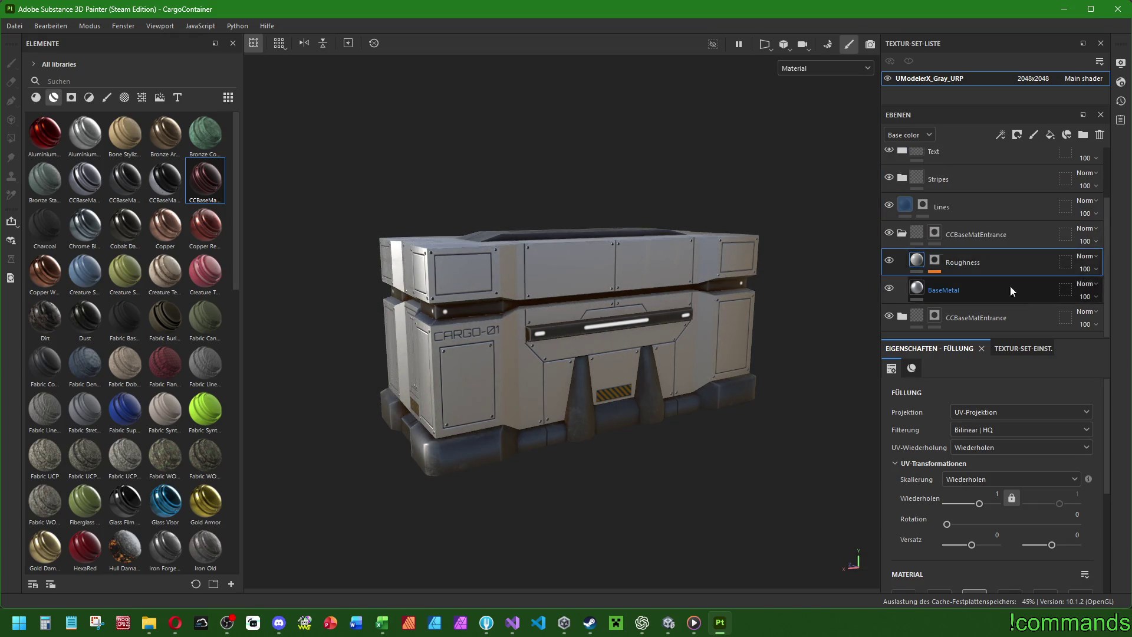
key("Delete")
key("Delete")
left_click(985, 290)
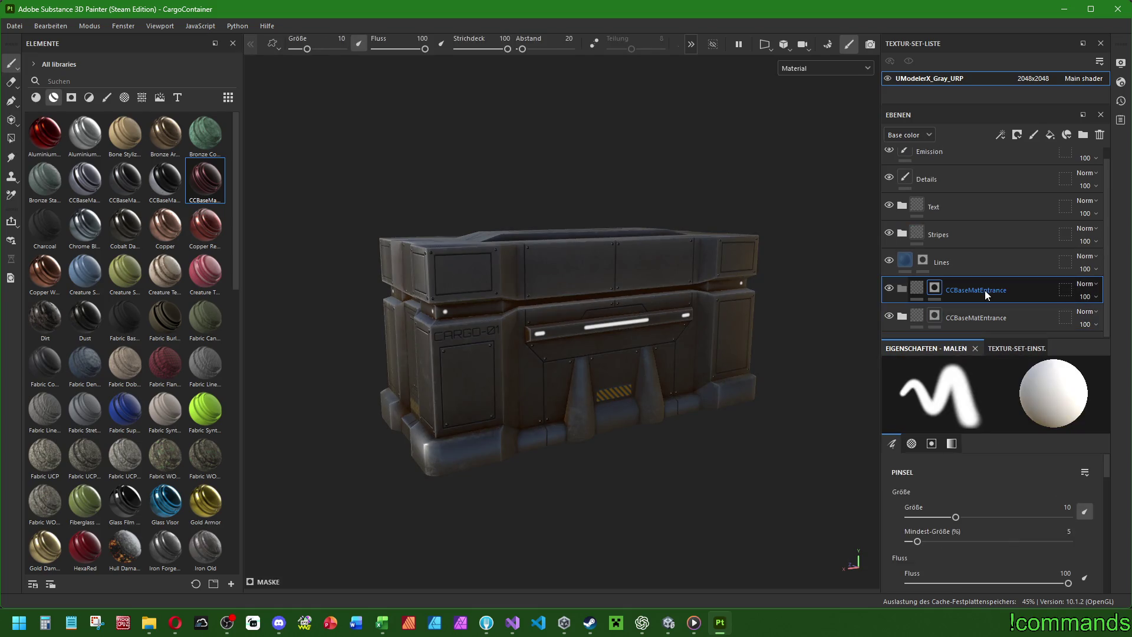
Drop the CCBaseMatHighAreaLight smart material into the CCBaseMatEntrance folder and inspect the red finish.
left_click(937, 291)
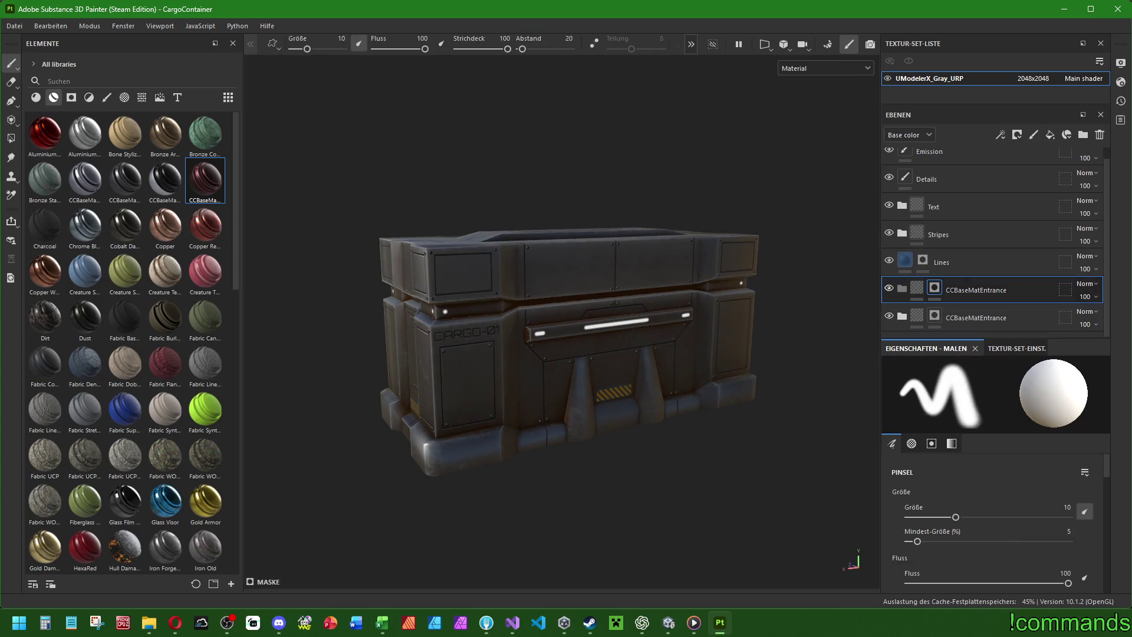
mouse_move(206, 188)
left_mouse_down()
mouse_move(943, 318)
mouse_move(902, 295)
left_mouse_up()
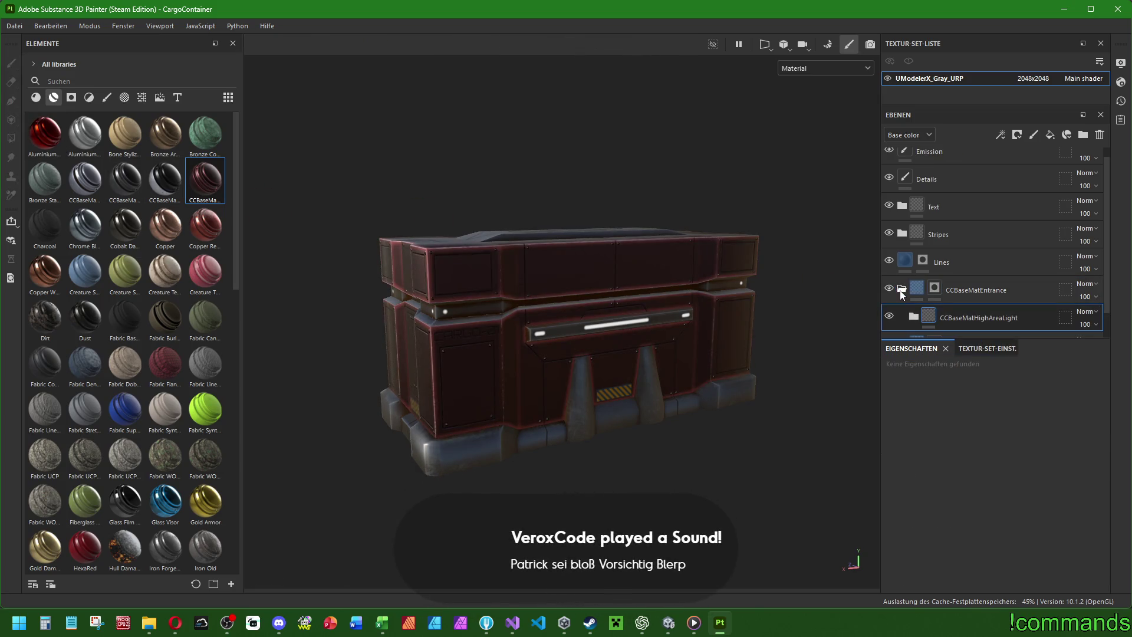
left_click(901, 290)
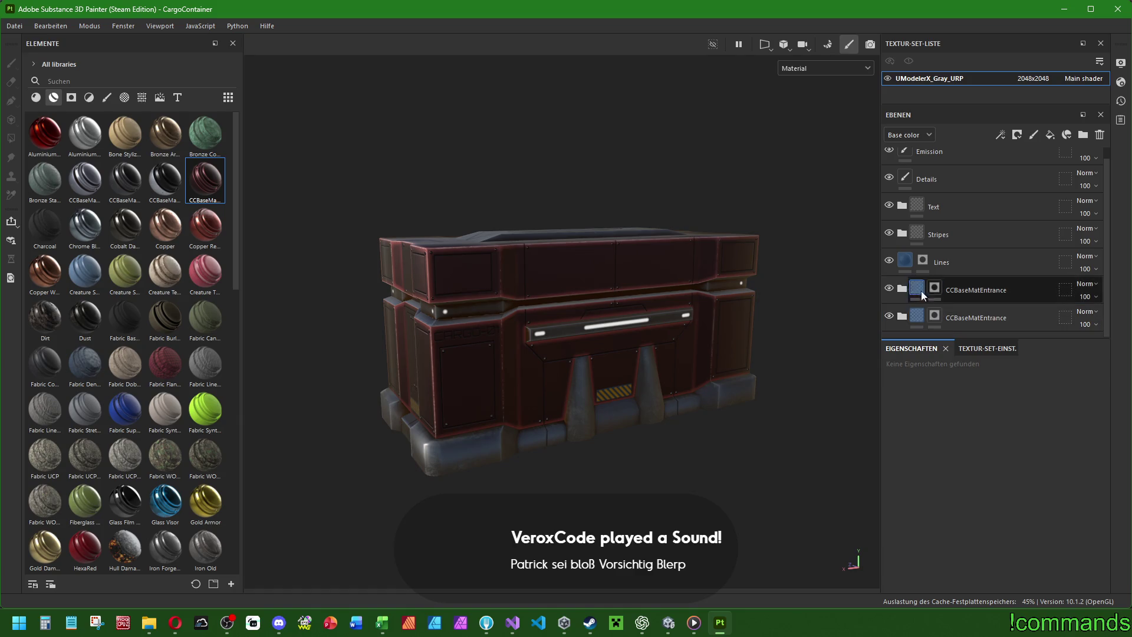
mouse_move(643, 360)
left_mouse_down()
mouse_move(701, 340)
mouse_move(967, 319)
mouse_move(702, 352)
mouse_move(688, 330)
mouse_move(601, 331)
mouse_move(718, 364)
left_mouse_up()
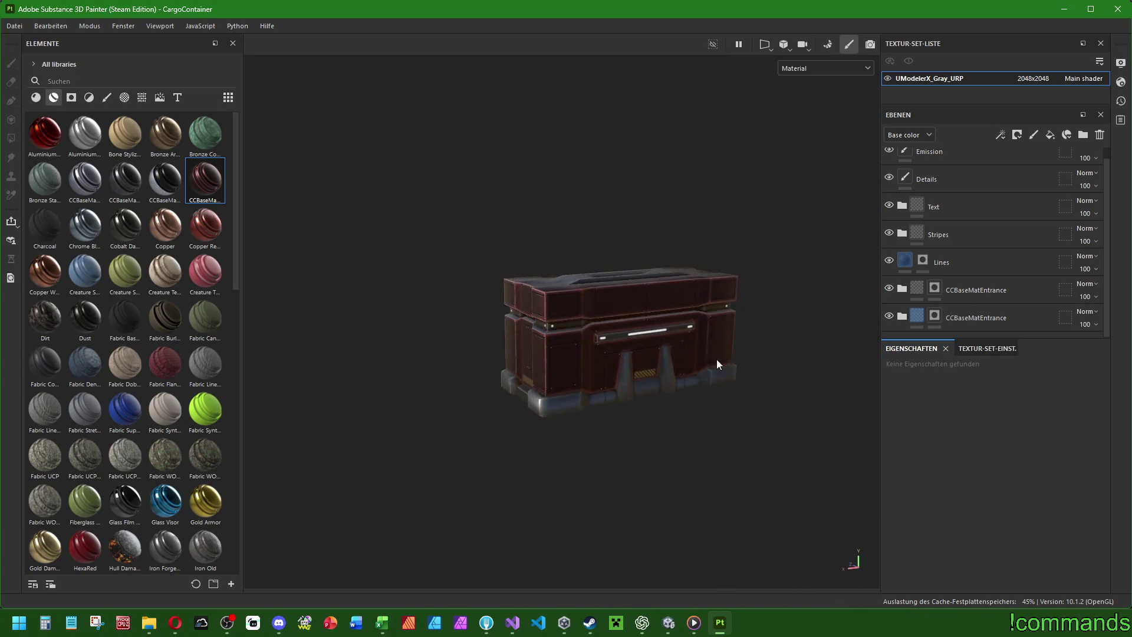
scroll(584, 356, "up", 5)
left_click_drag(588, 358, 642, 377)
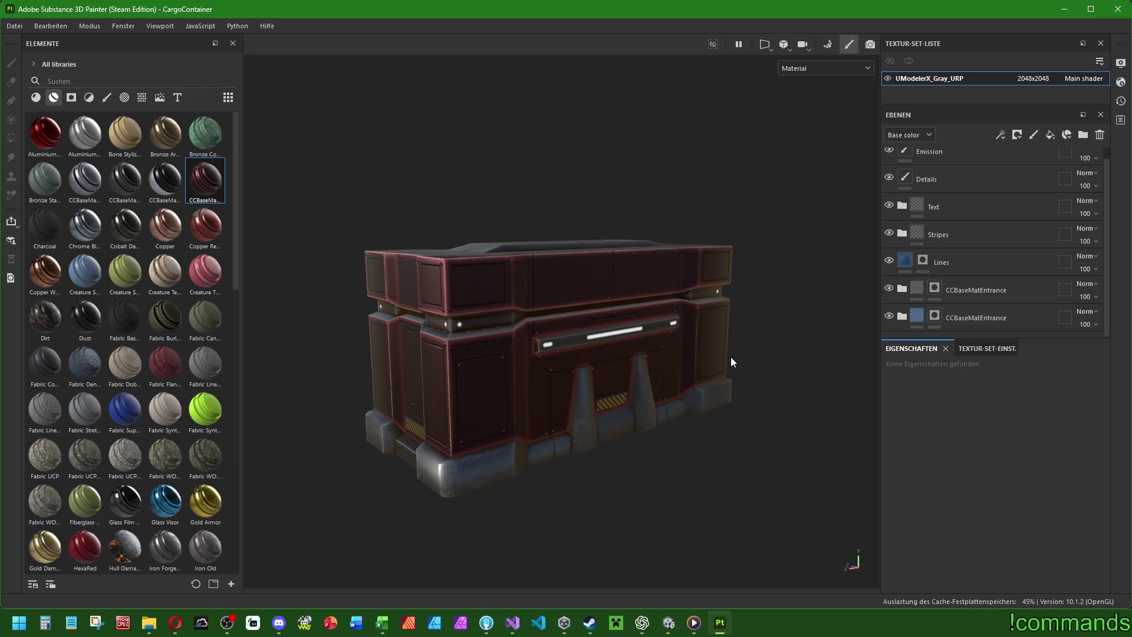
Expand both CCBaseMatEntrance folders to review their layers around the HighAreaLight group, orbiting the crate.
left_click(903, 289)
left_click(913, 308)
scroll(913, 308, "down", 1)
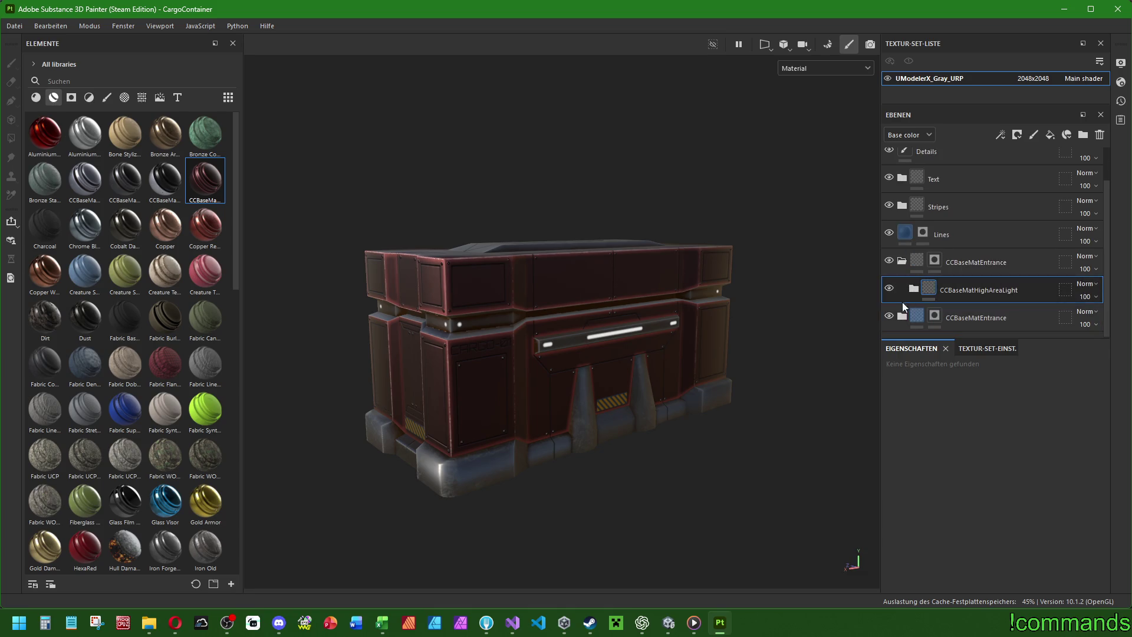
left_click(903, 317)
scroll(919, 303, "down", 5)
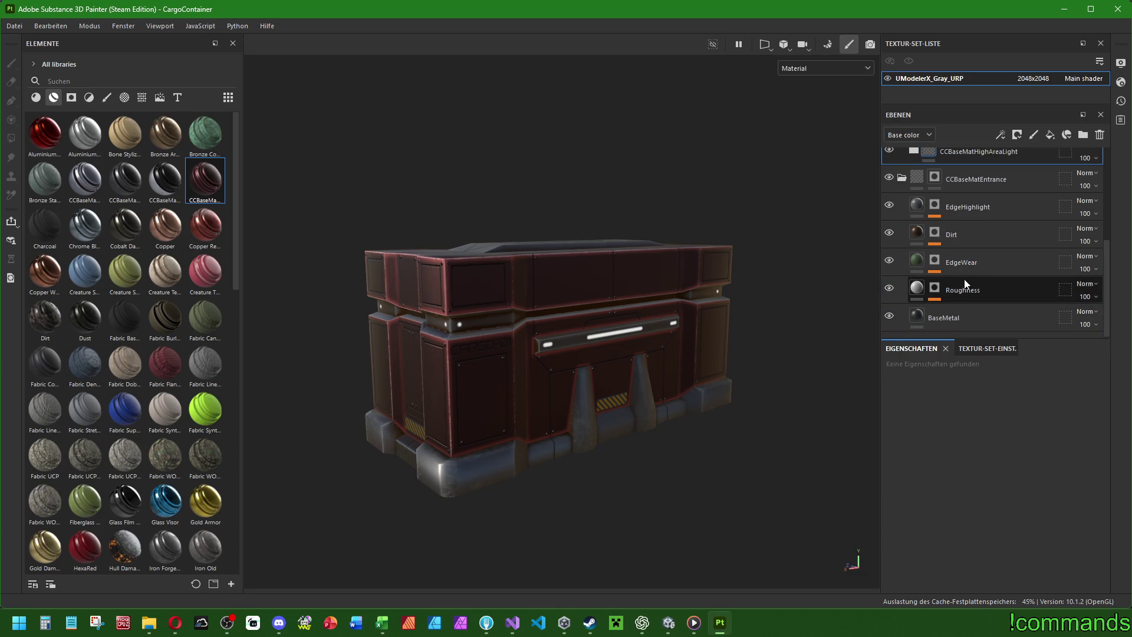
scroll(965, 281, "up", 3)
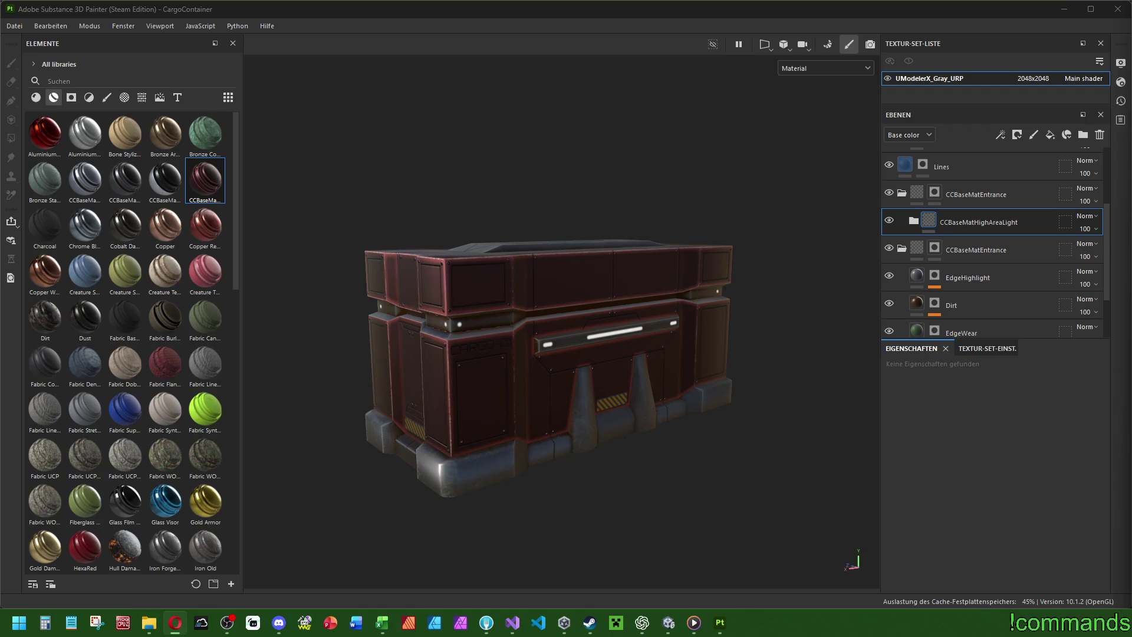
mouse_move(537, 400)
left_mouse_down()
mouse_move(652, 361)
mouse_move(645, 379)
mouse_move(502, 389)
mouse_move(513, 384)
mouse_move(425, 354)
mouse_move(519, 379)
mouse_move(525, 391)
mouse_move(484, 383)
left_mouse_up()
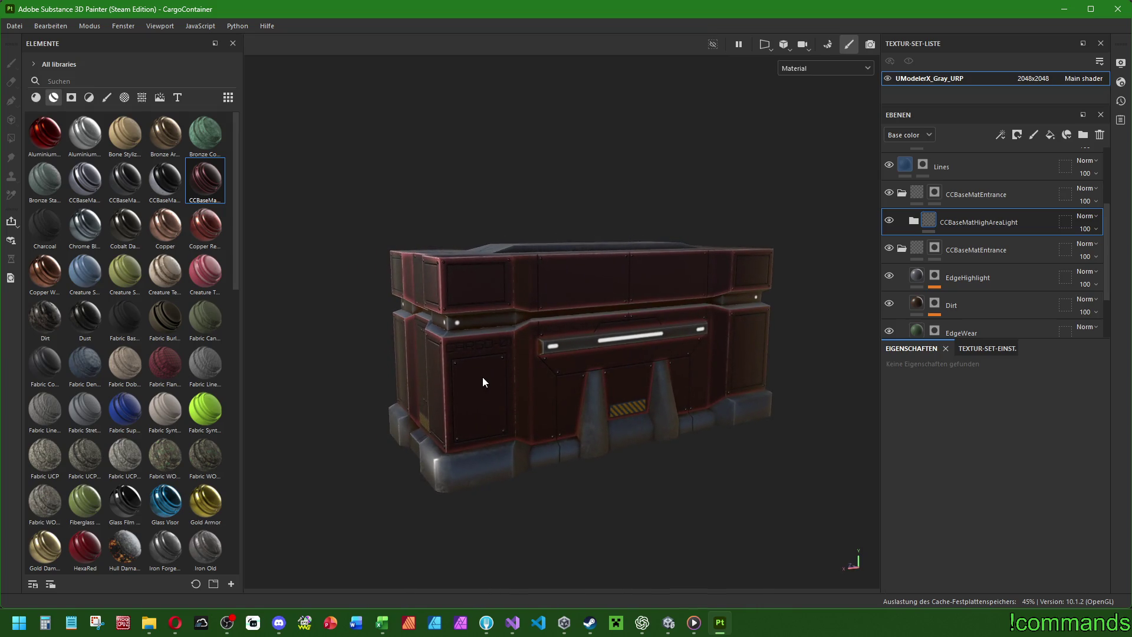
Clear the layers, including BaseMetal, from the second CCBaseMatEntrance folder.
left_click(986, 254)
scroll(968, 284, "down", 2)
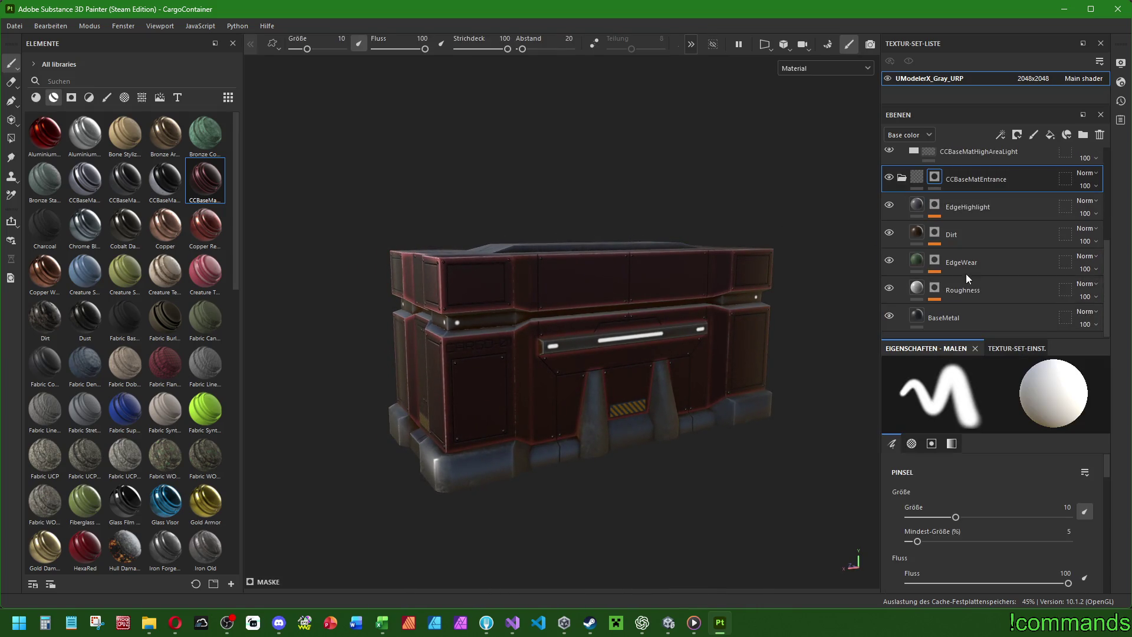
left_click(973, 210)
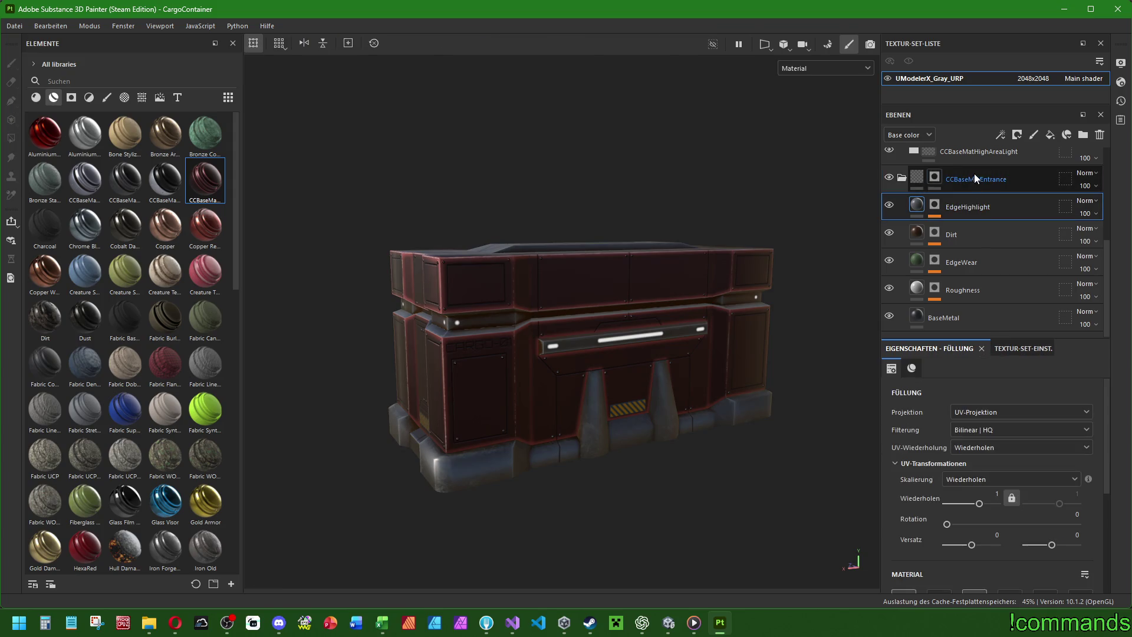
left_click(979, 154)
scroll(992, 231, "up", 2)
left_click(976, 196)
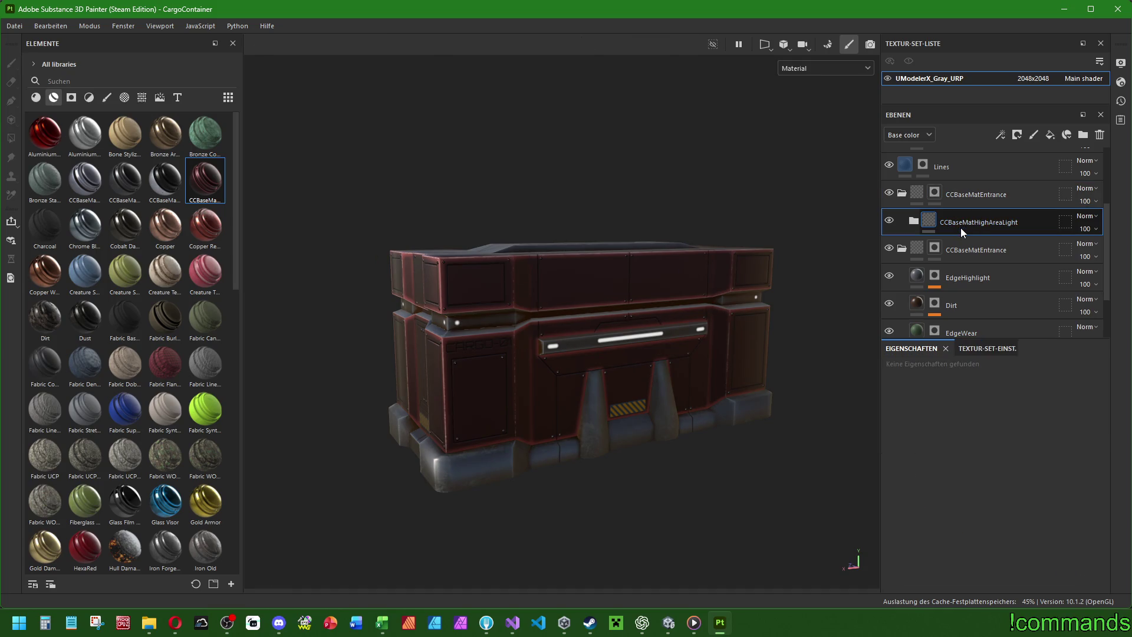
left_click(984, 273)
scroll(992, 274, "down", 2)
left_click(975, 310)
mouse_move(975, 240)
left_mouse_down()
mouse_move(982, 299)
mouse_move(967, 260)
left_mouse_up()
key("Delete")
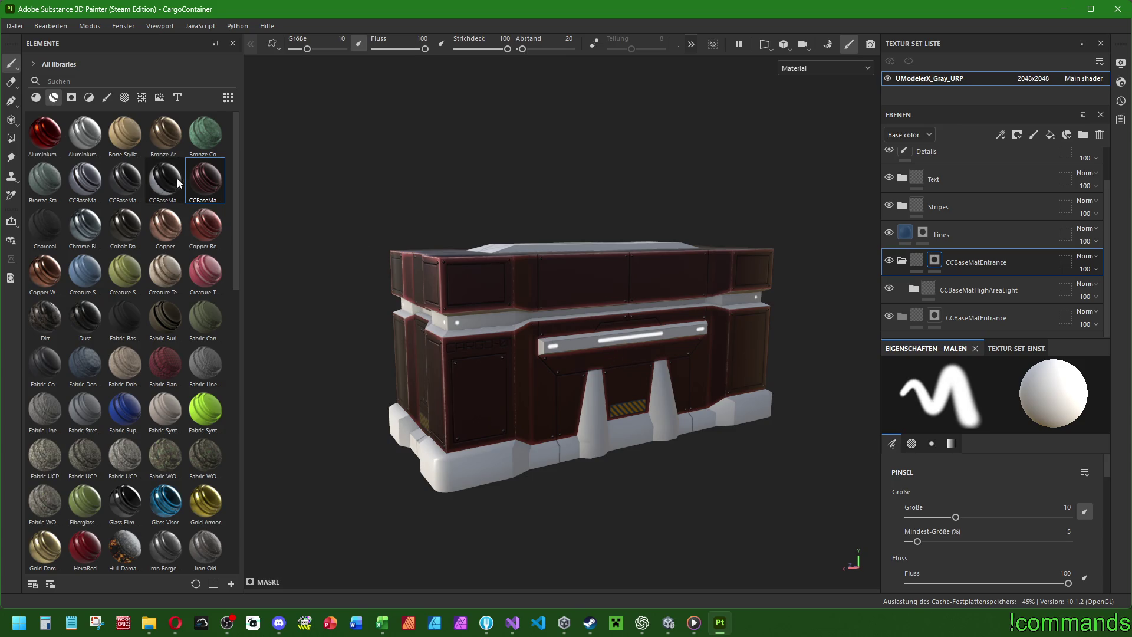
Apply CCBaseMatHighAreaLight to the second folder and select the group's BaseMetal layer.
mouse_move(205, 180)
left_mouse_down()
mouse_move(944, 295)
mouse_move(906, 323)
left_mouse_up()
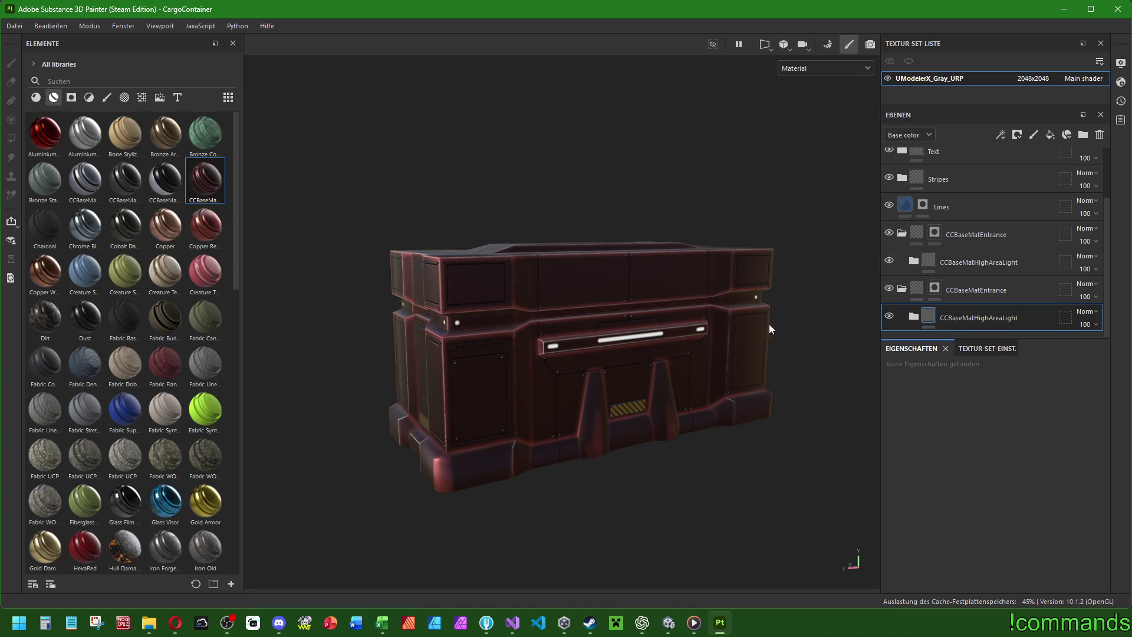
left_click(914, 264)
left_click(914, 263)
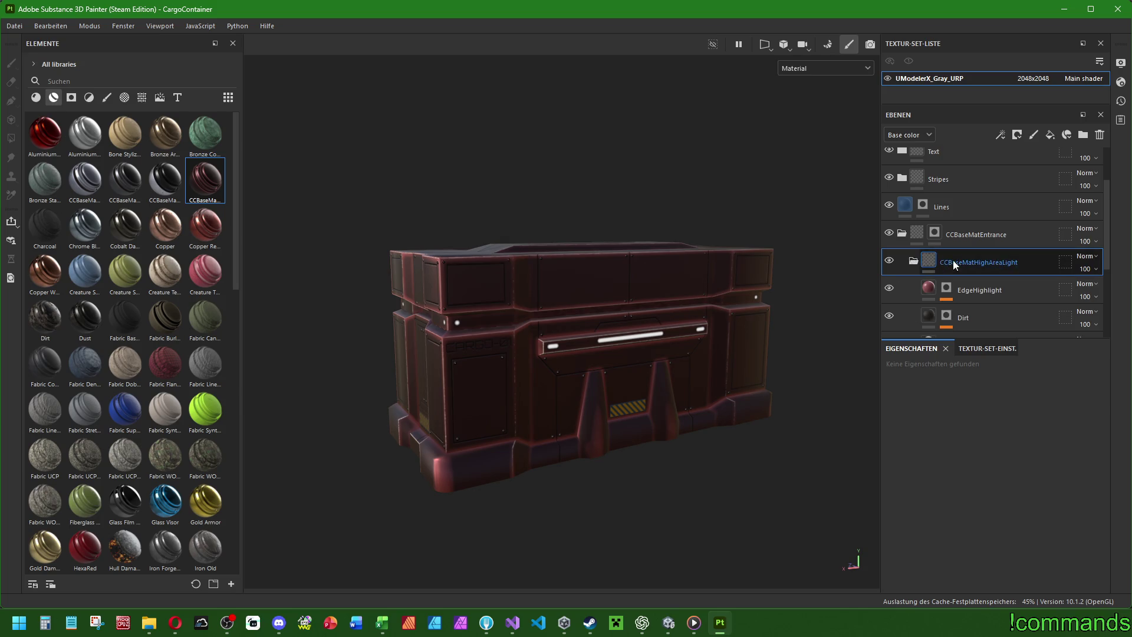
left_click(956, 260)
scroll(908, 483, "down", 5)
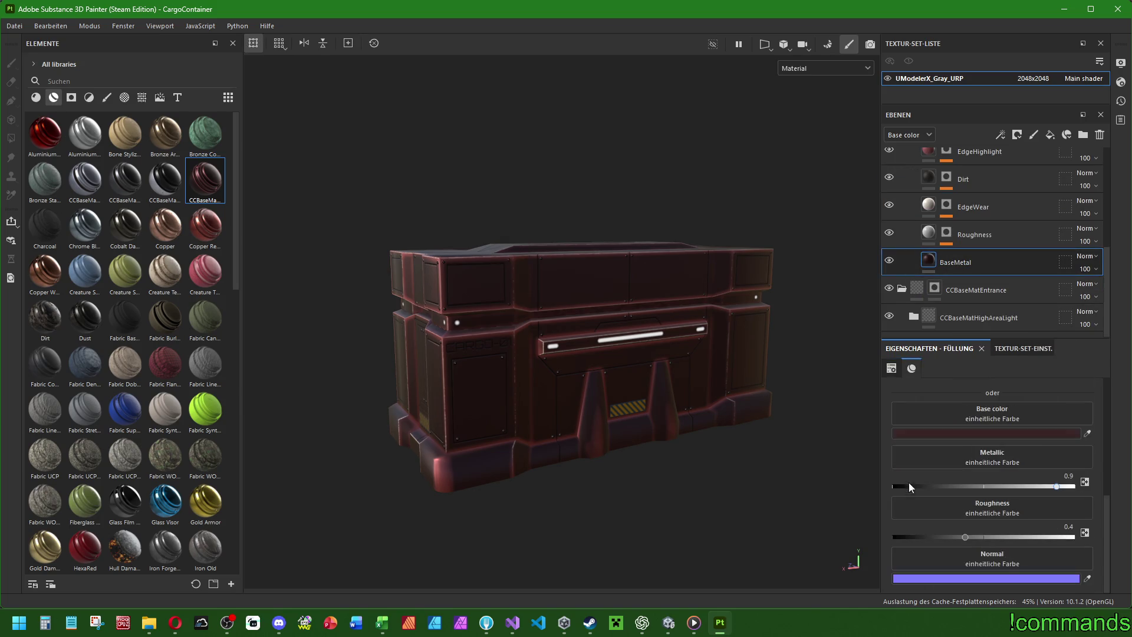
Change BaseMetal's base colour from 382626 to light pink D28F8F.
left_click_drag(597, 292, 654, 296)
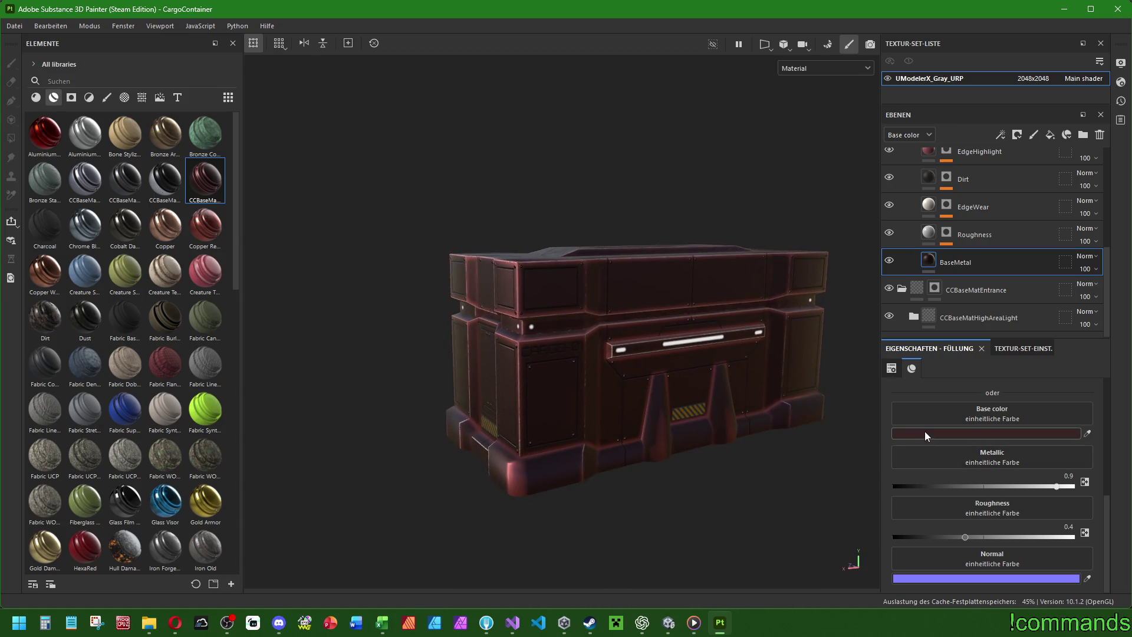
left_click(924, 430)
mouse_move(976, 378)
left_mouse_down()
mouse_move(214, 307)
mouse_move(220, 260)
left_mouse_up()
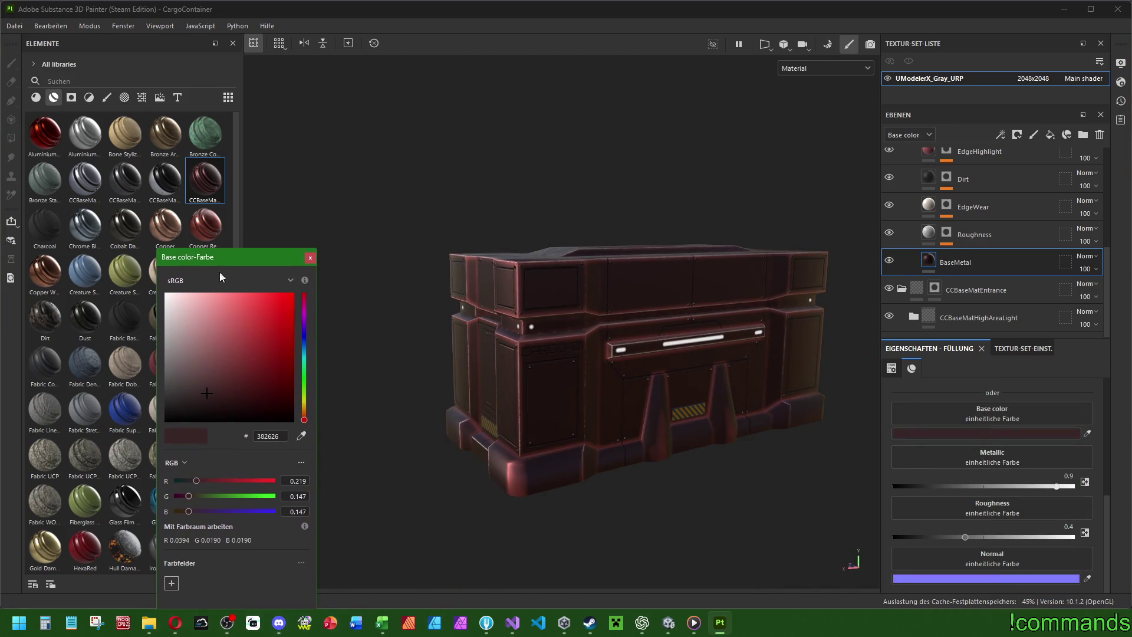
left_click(206, 316)
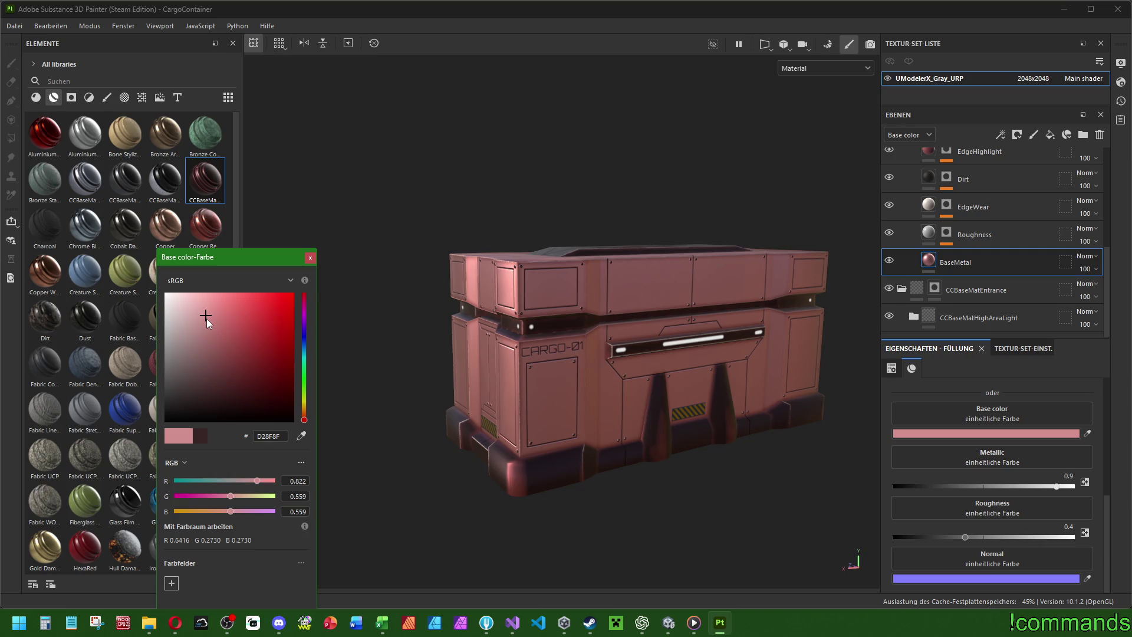
key("alt+Tab")
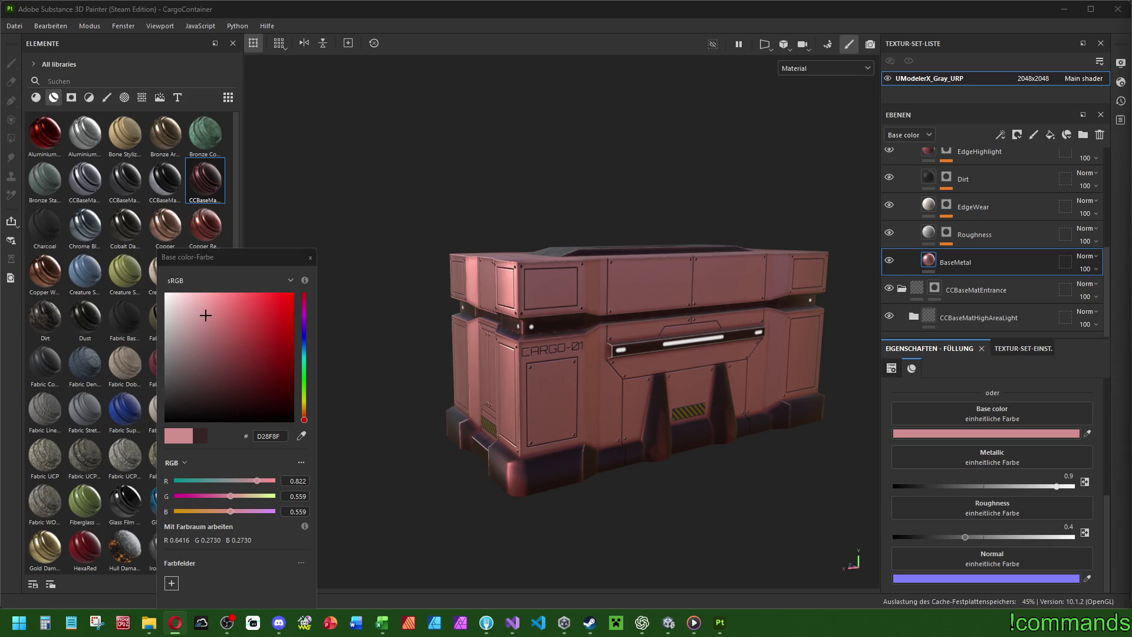
Switch from Substance Painter to the browser showing the Streamlabs Cloudbot page.
key("alt+Tab")
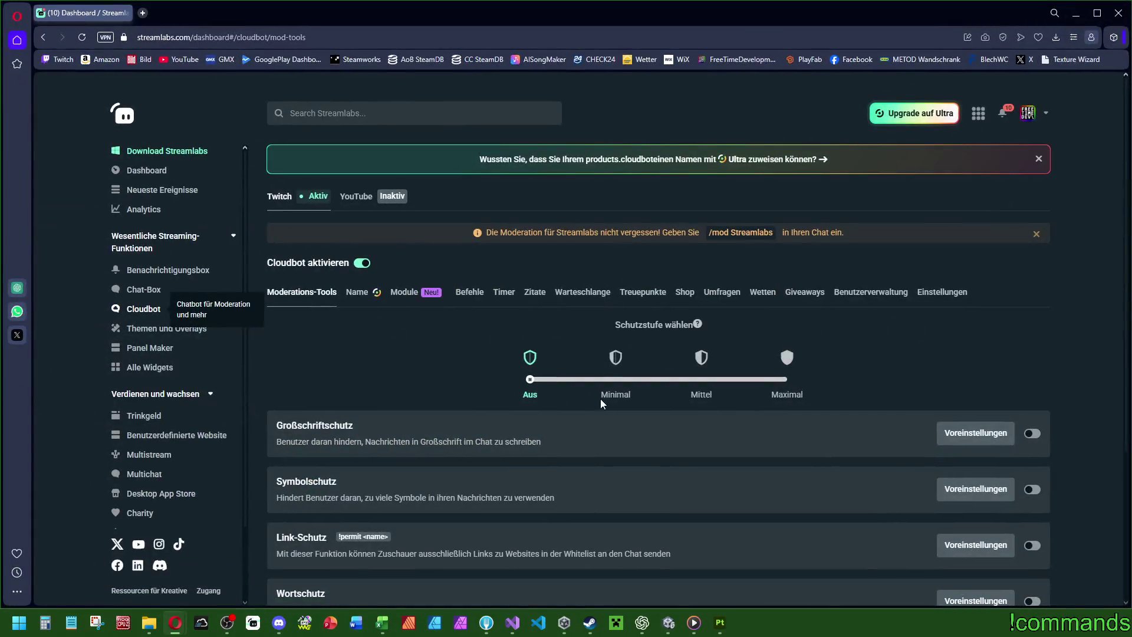
Go to page 2 of the custom commands and open !freeti6Coffee for editing.
left_click(466, 292)
scroll(596, 329, "down", 2)
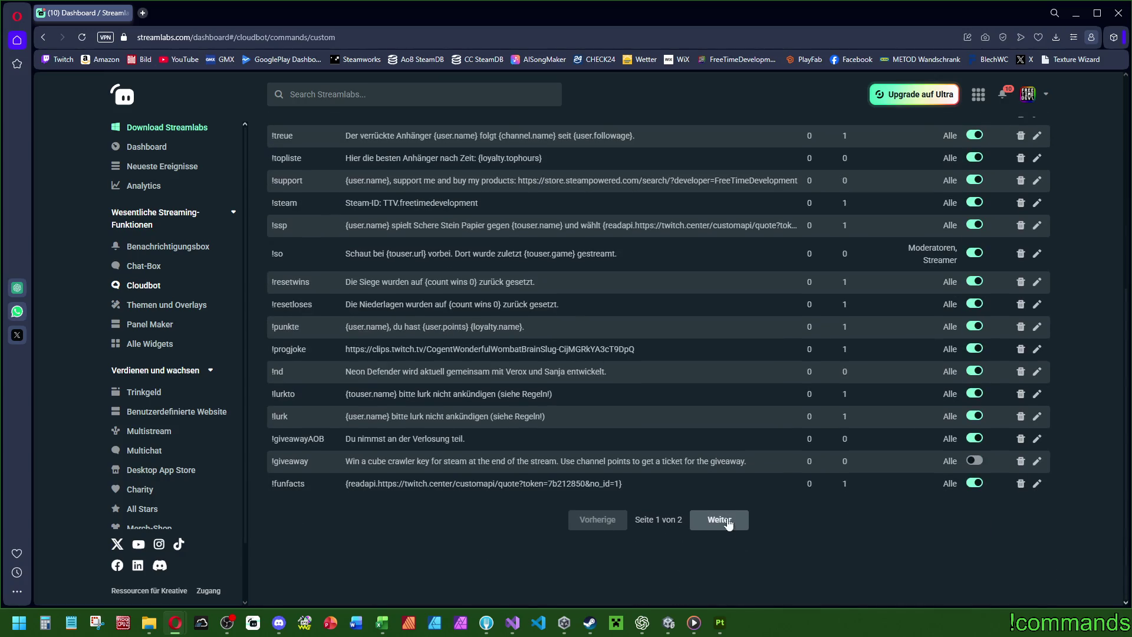
left_click(729, 523)
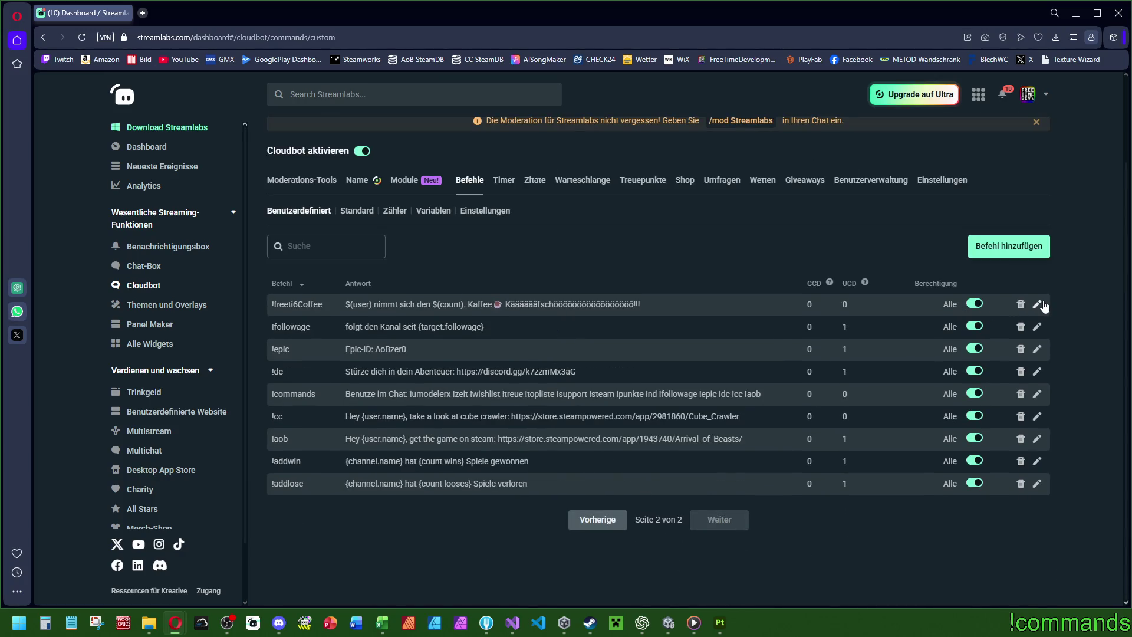
left_click(1041, 304)
left_click(674, 482)
double_click(419, 326)
left_click(632, 349)
left_click(1037, 304)
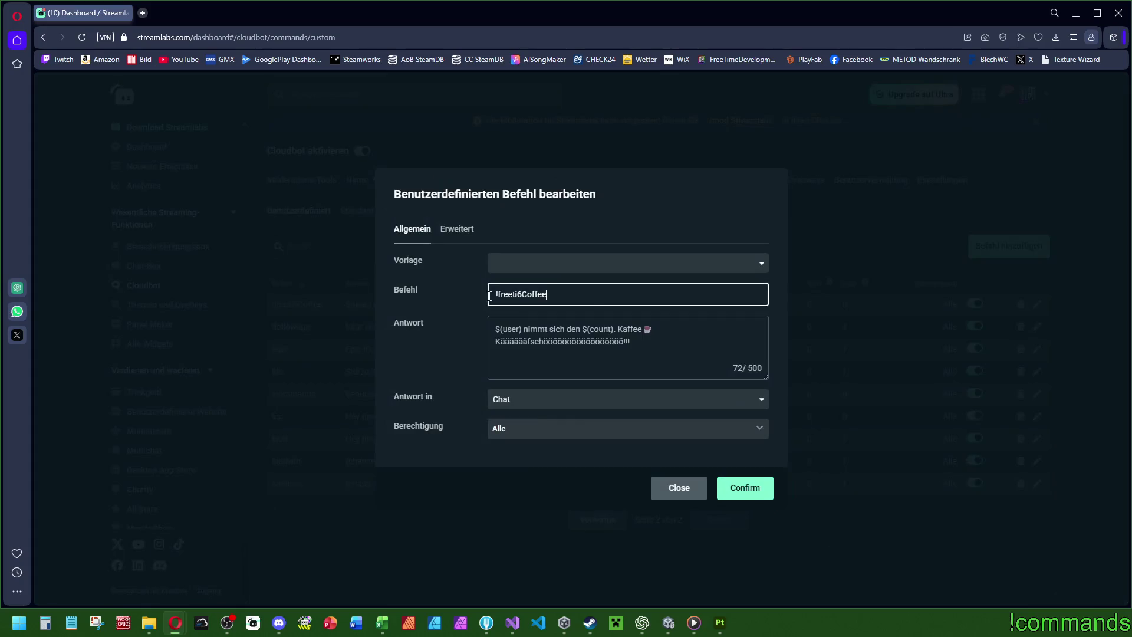
Delete the $(count) variable from the !freeti6Coffee reply.
double_click(603, 330)
left_click_drag(596, 333, 585, 337)
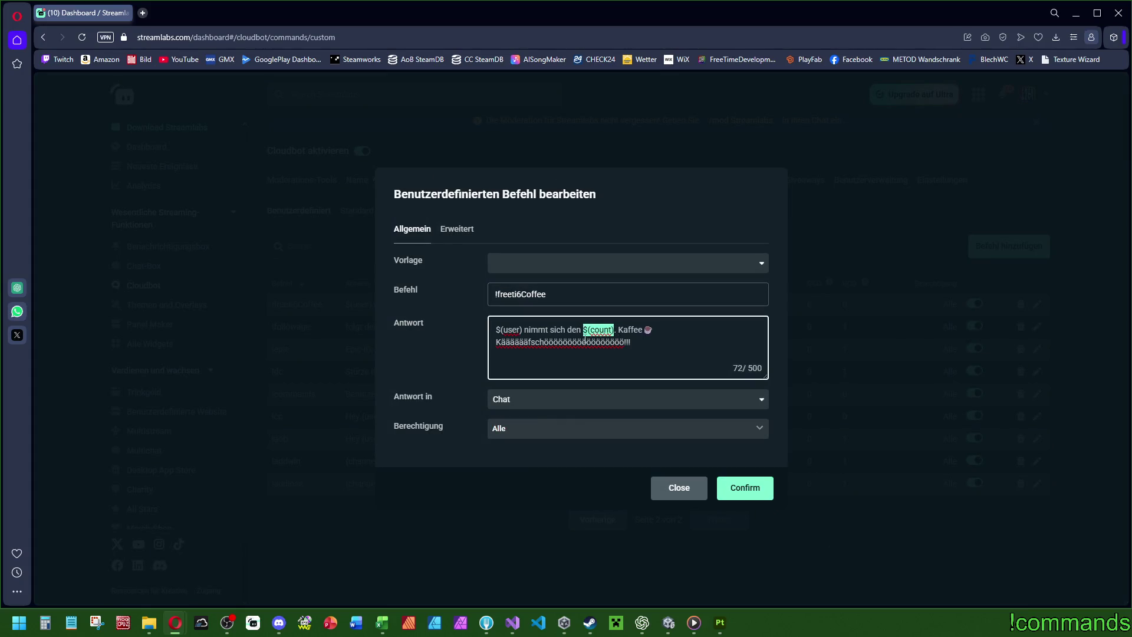
key("BackSpace")
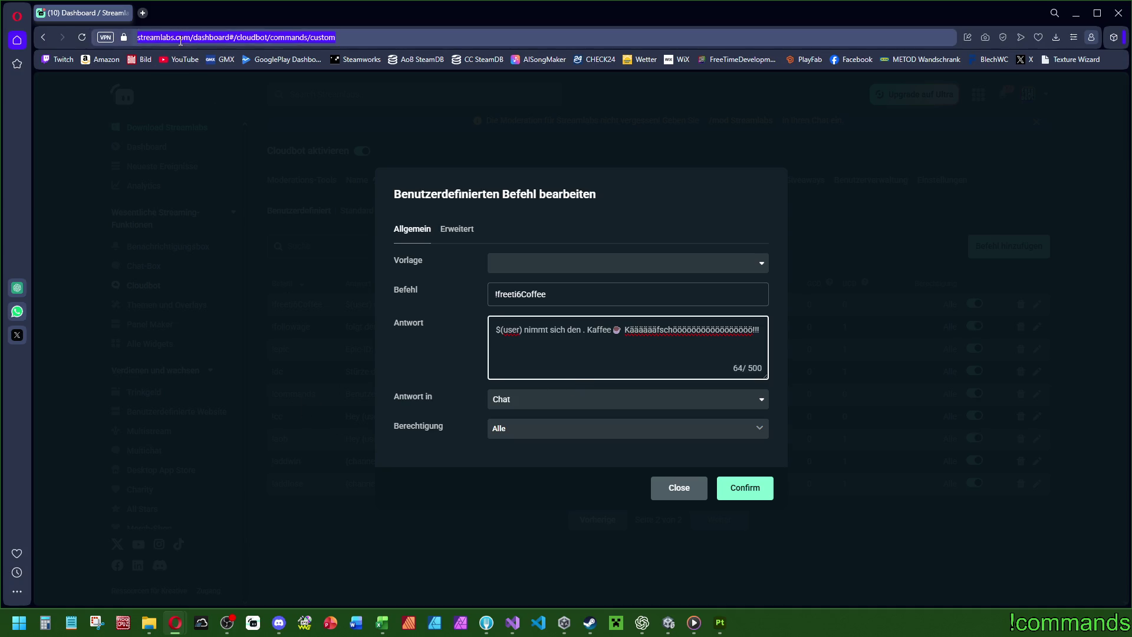
Trim the browser address back to the Cloudbot page and reload it.
left_click(330, 37)
left_click_drag(335, 37, 254, 37)
key("BackSpace")
key("Return")
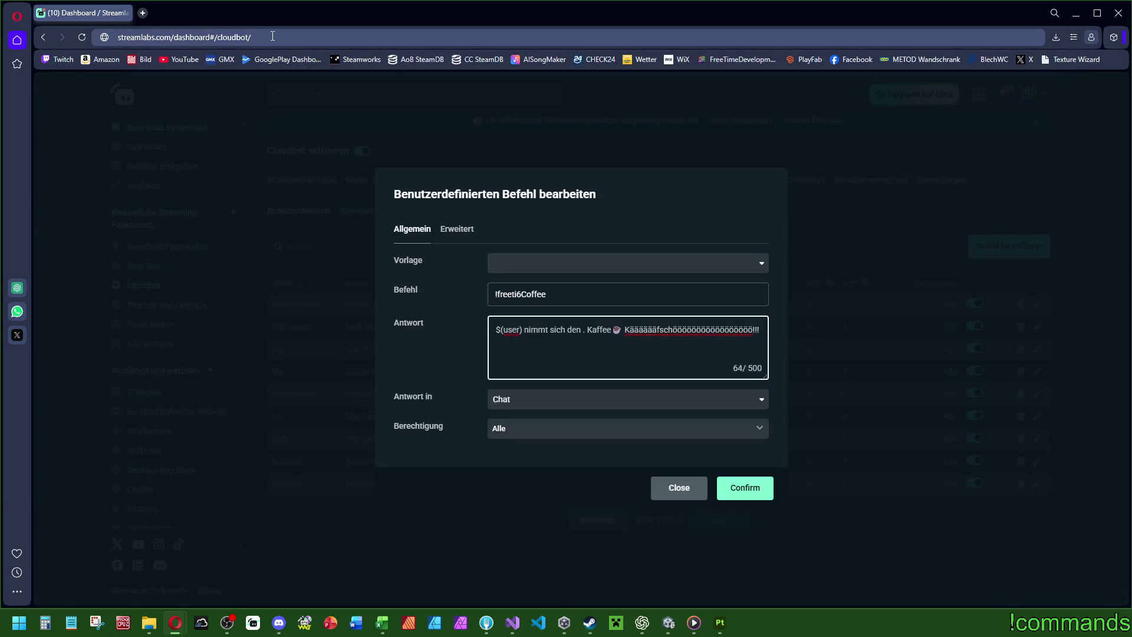
Reopen the Streamlabs dashboard and show the Cloudbot custom commands list.
left_click(142, 12)
type("stream")
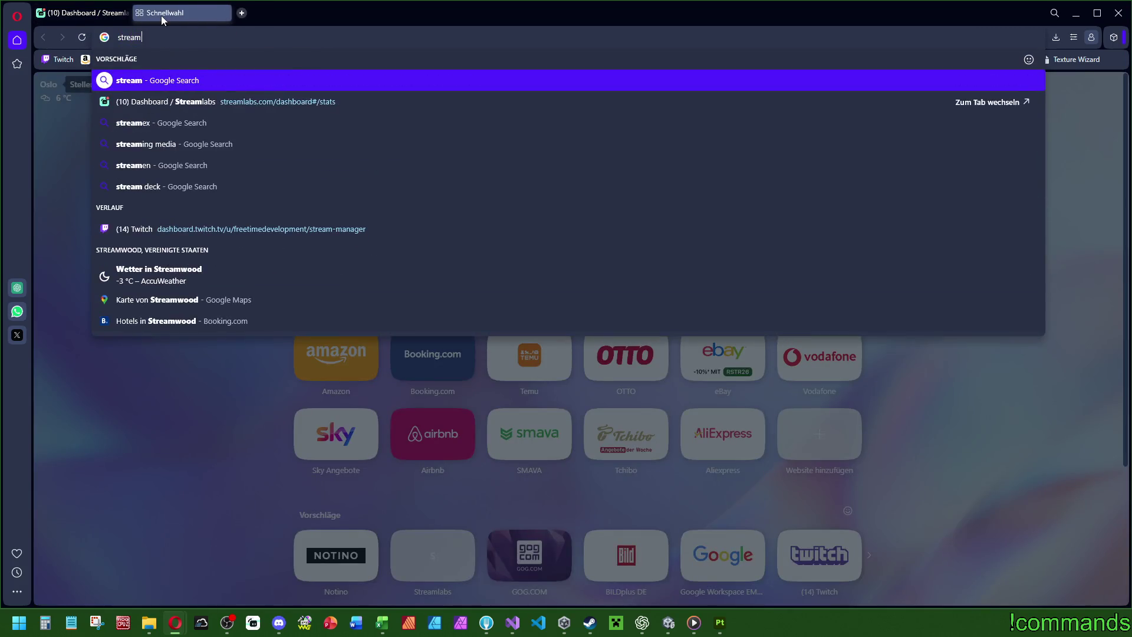
key("Return")
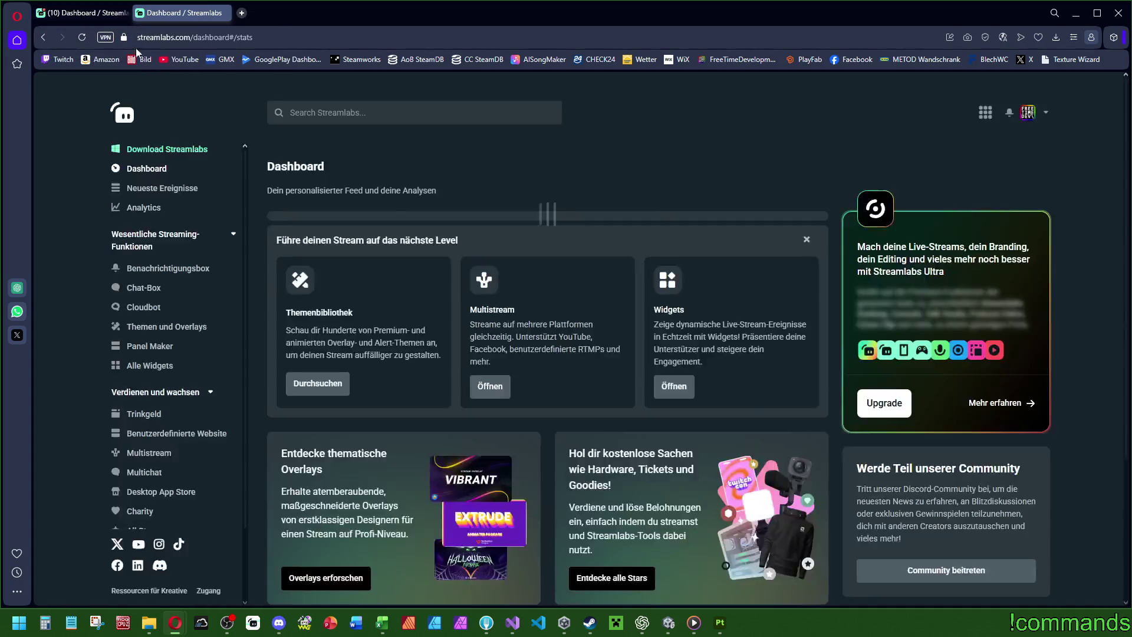
key("ctrl+w")
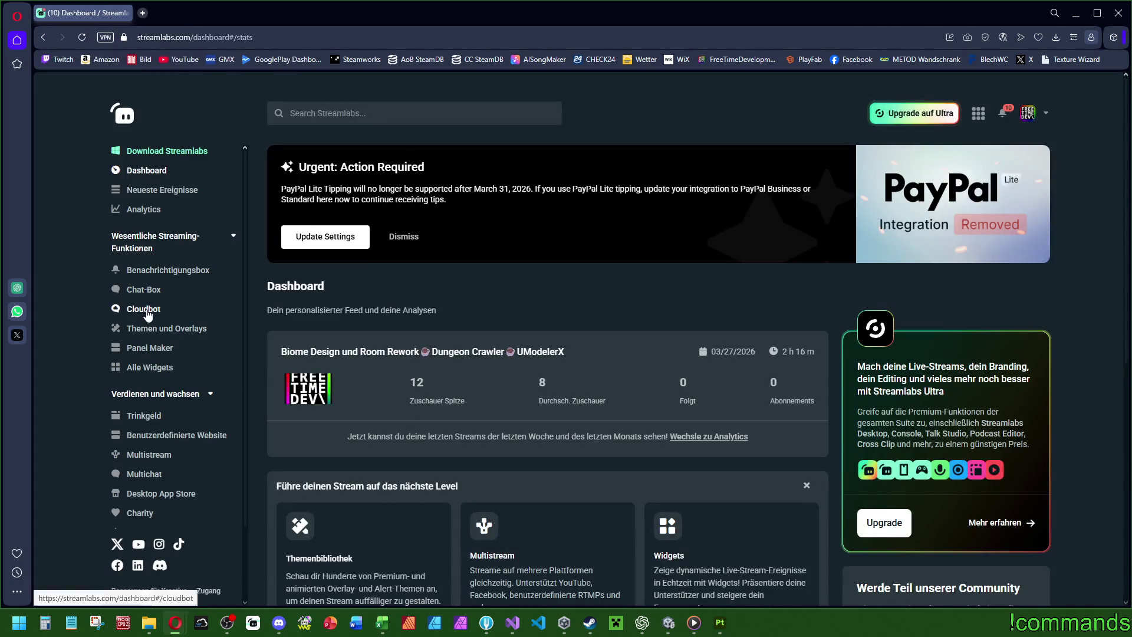
left_click(143, 309)
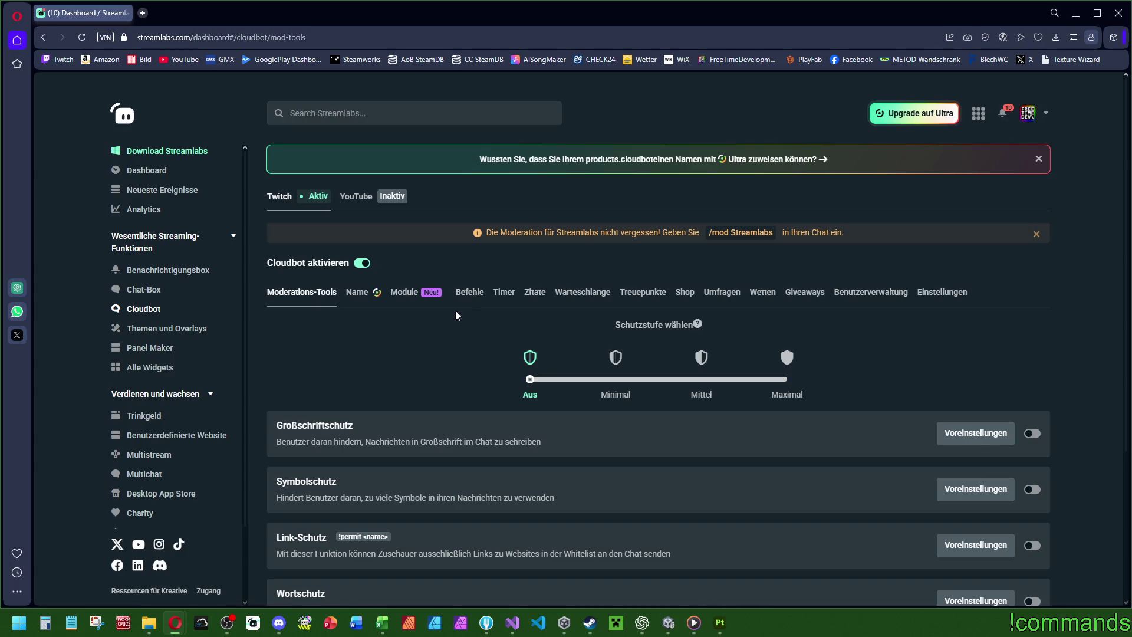
left_click(469, 294)
Go to page 2 of the commands and open !freeti6Coffee for editing.
left_click_drag(362, 441, 392, 444)
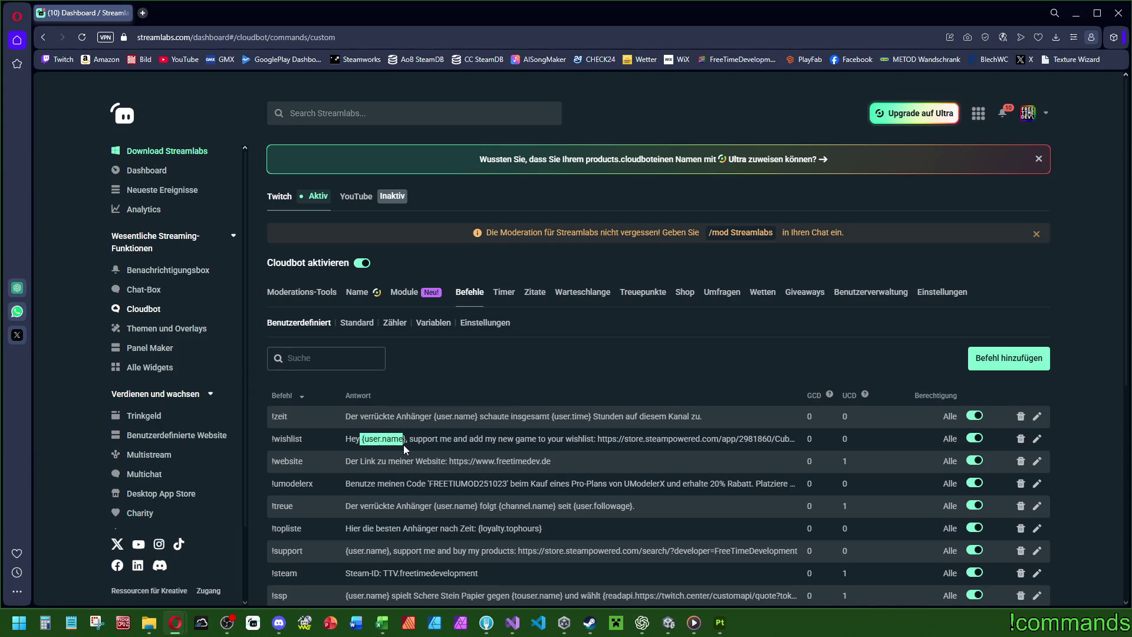
left_click(403, 444)
scroll(779, 428, "down", 5)
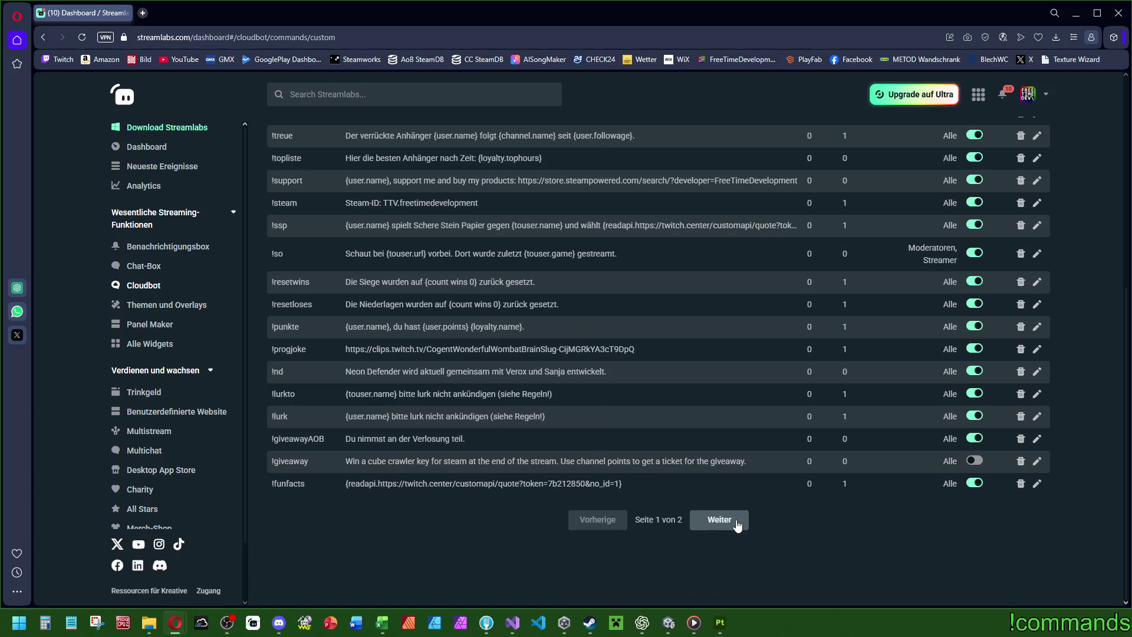
left_click(734, 521)
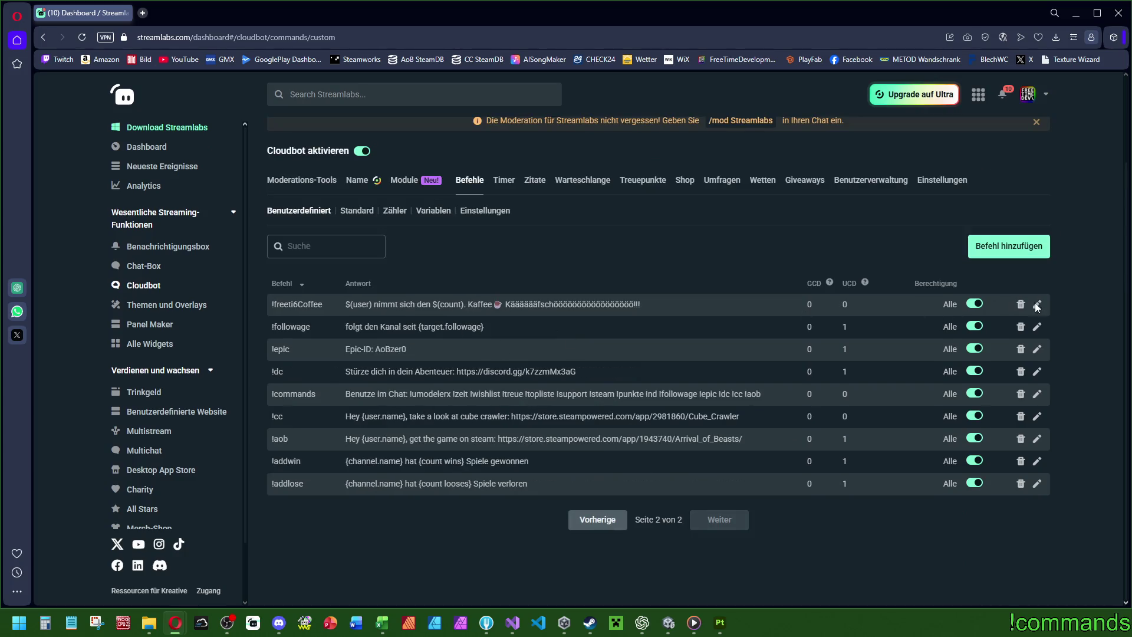
left_click(1037, 305)
Rewrite the reply using {user.name} and {count}, confirm, and reopen the command.
left_click(582, 349)
key("ctrl+a")
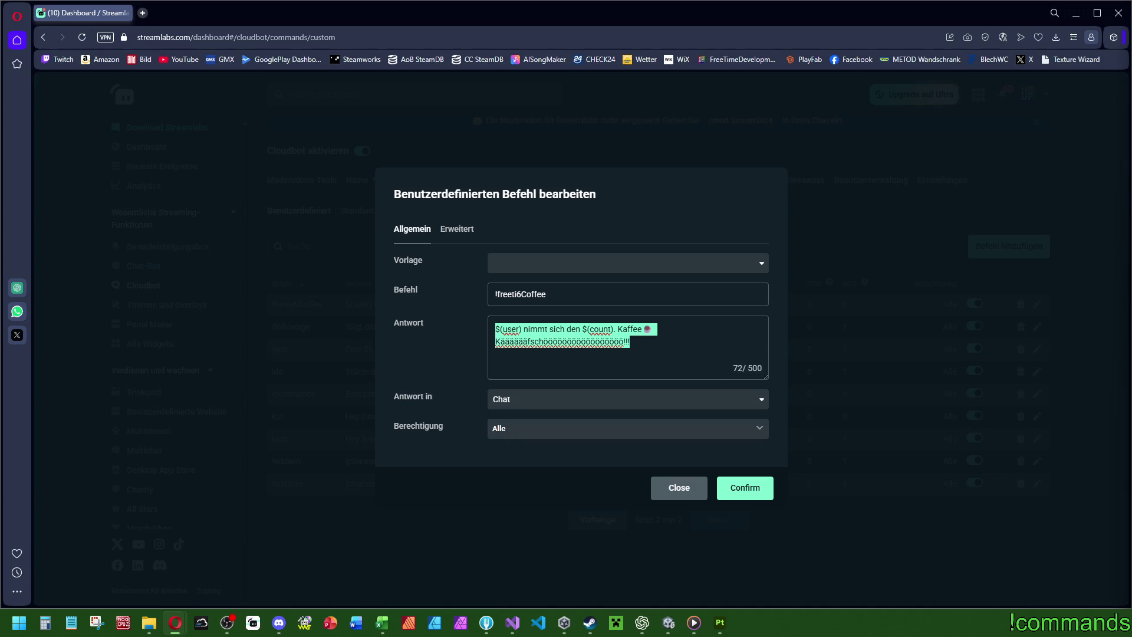
left_click(656, 347)
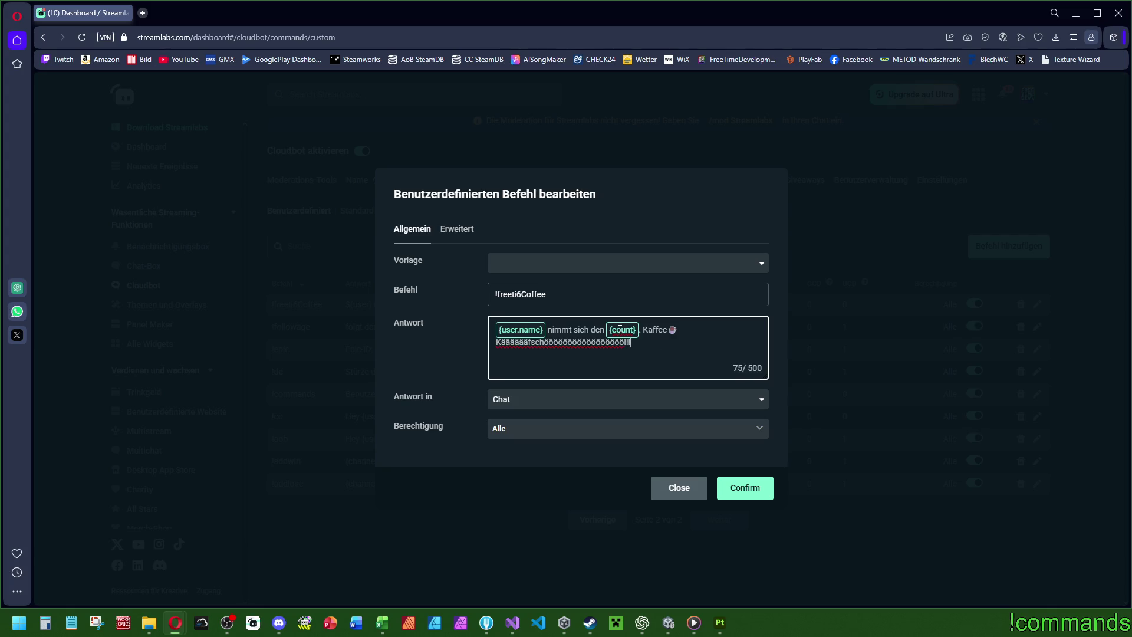
left_click(730, 484)
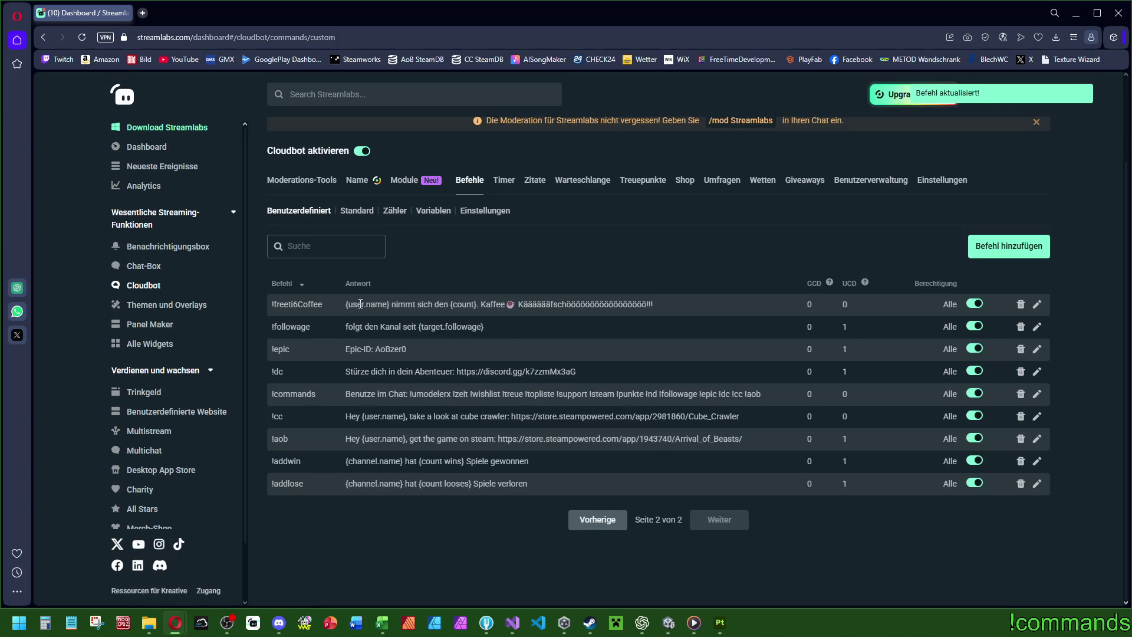
left_click(1037, 305)
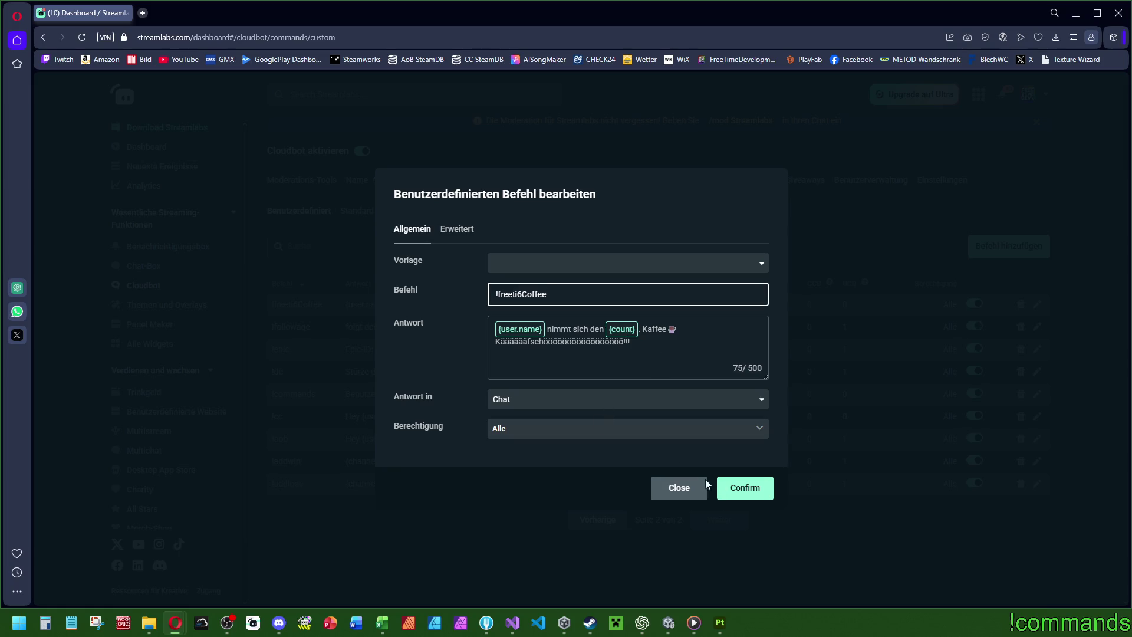
left_click(554, 330)
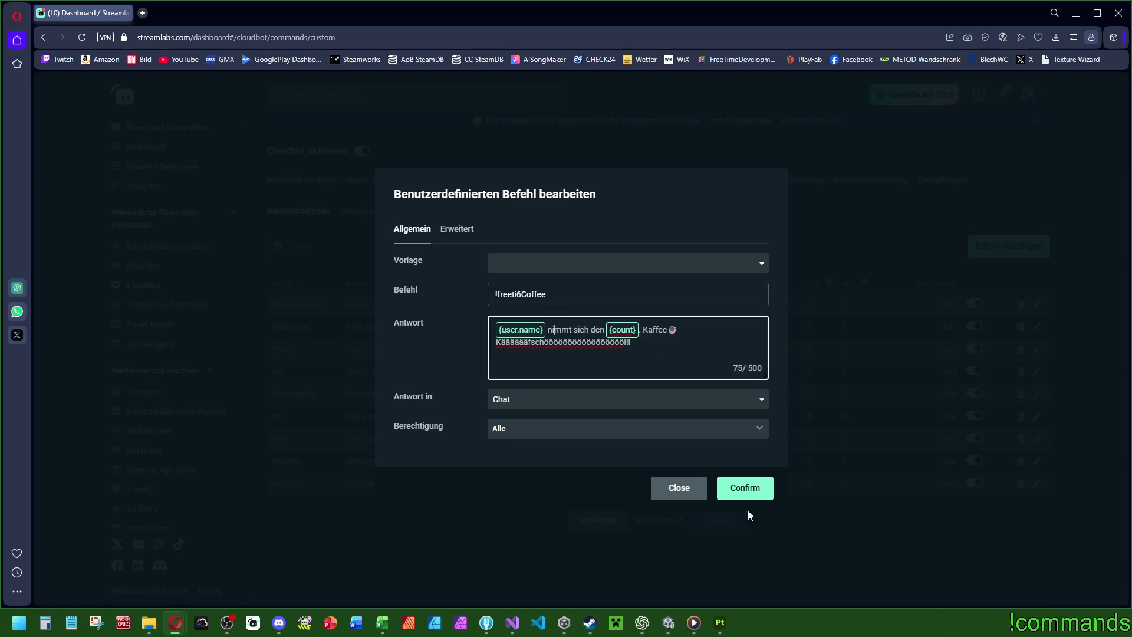
left_click(747, 494)
left_click_drag(325, 308, 272, 307)
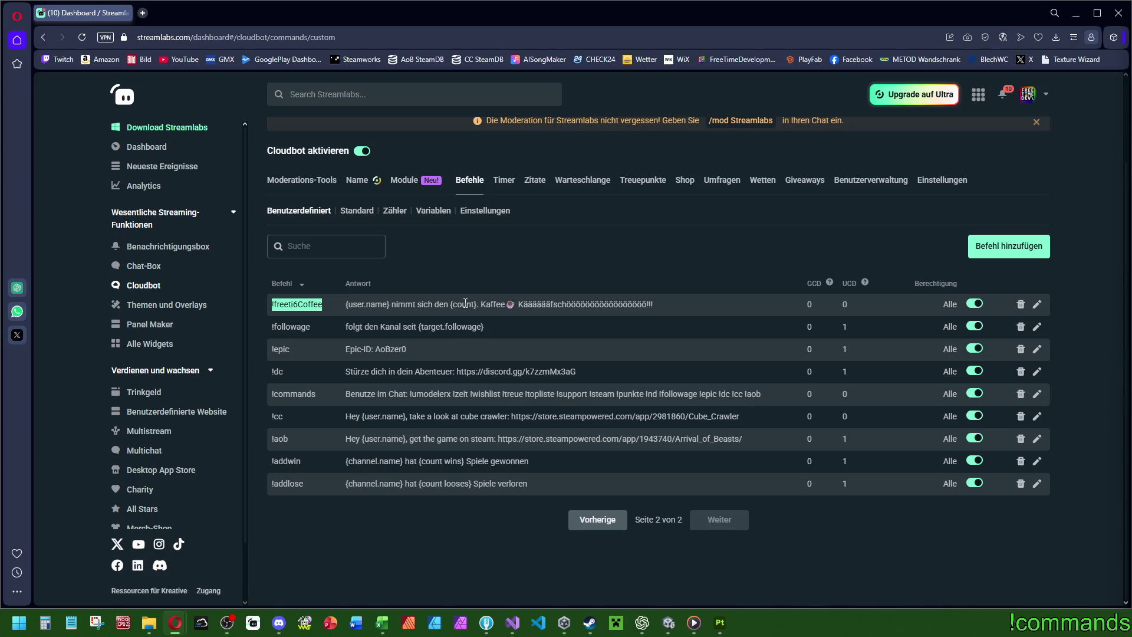
left_click(1037, 304)
triple_click(614, 331)
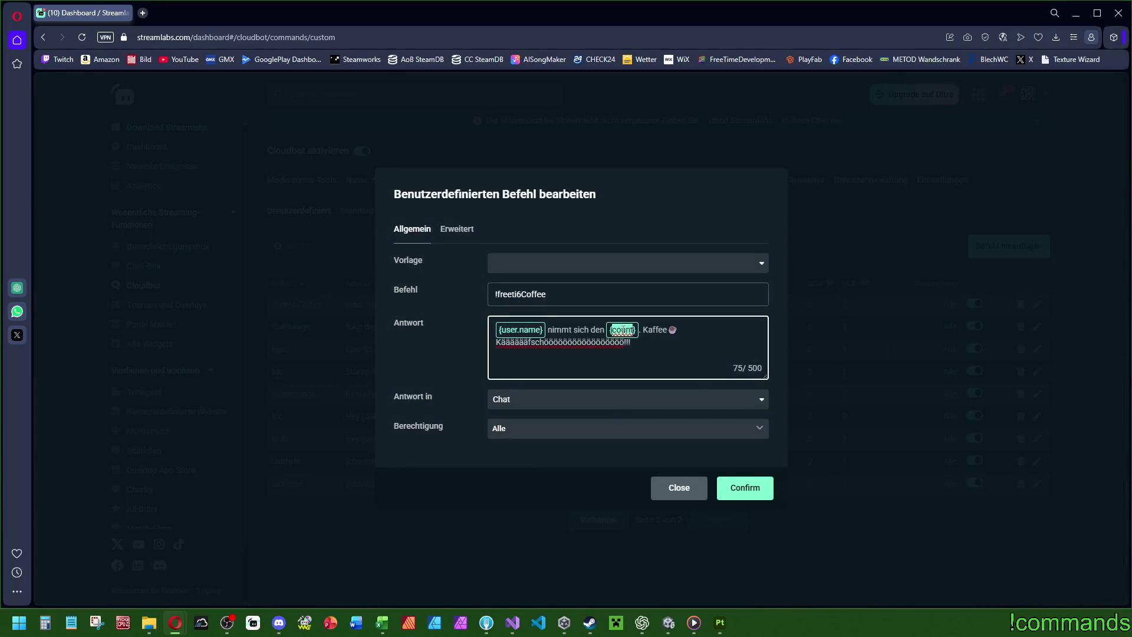
left_click(641, 331)
left_click(523, 430)
left_click(526, 435)
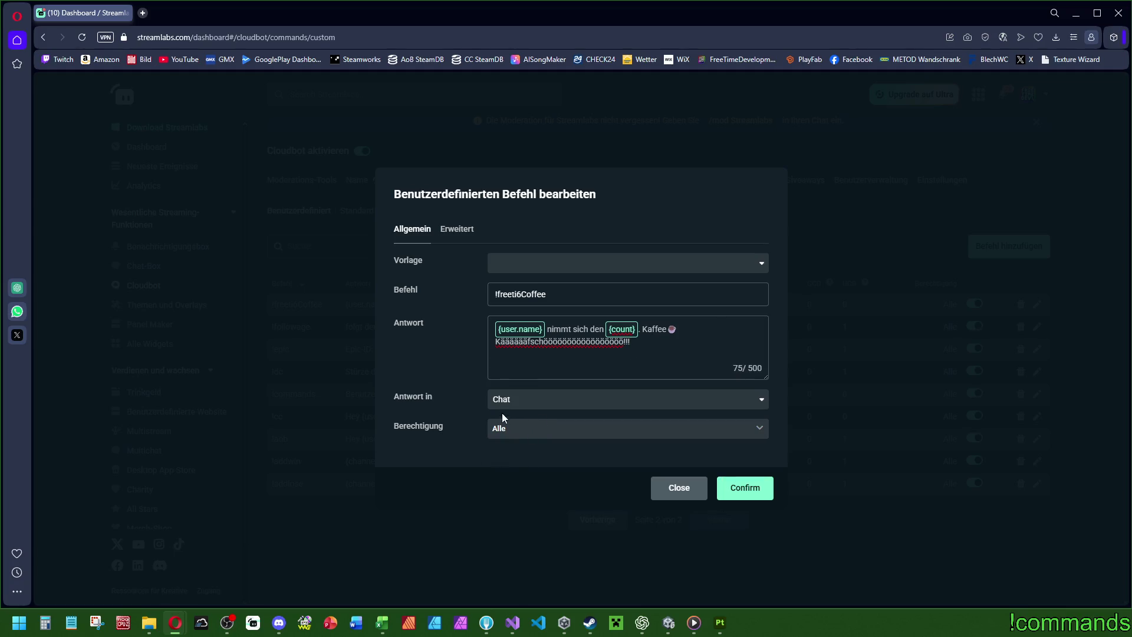
left_click(457, 229)
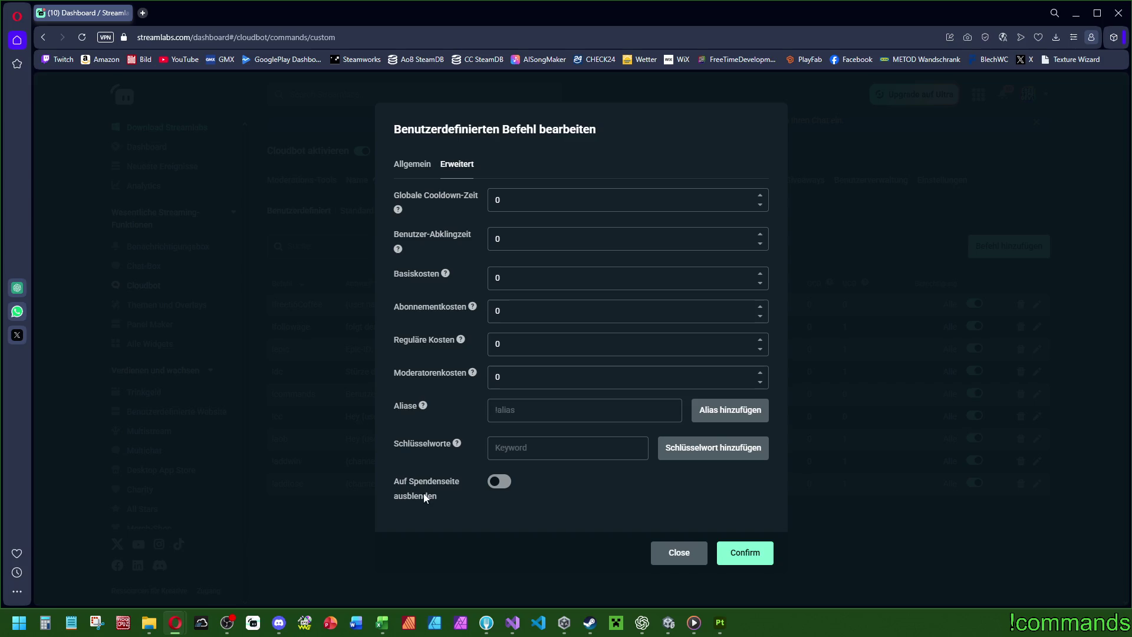
left_click(411, 167)
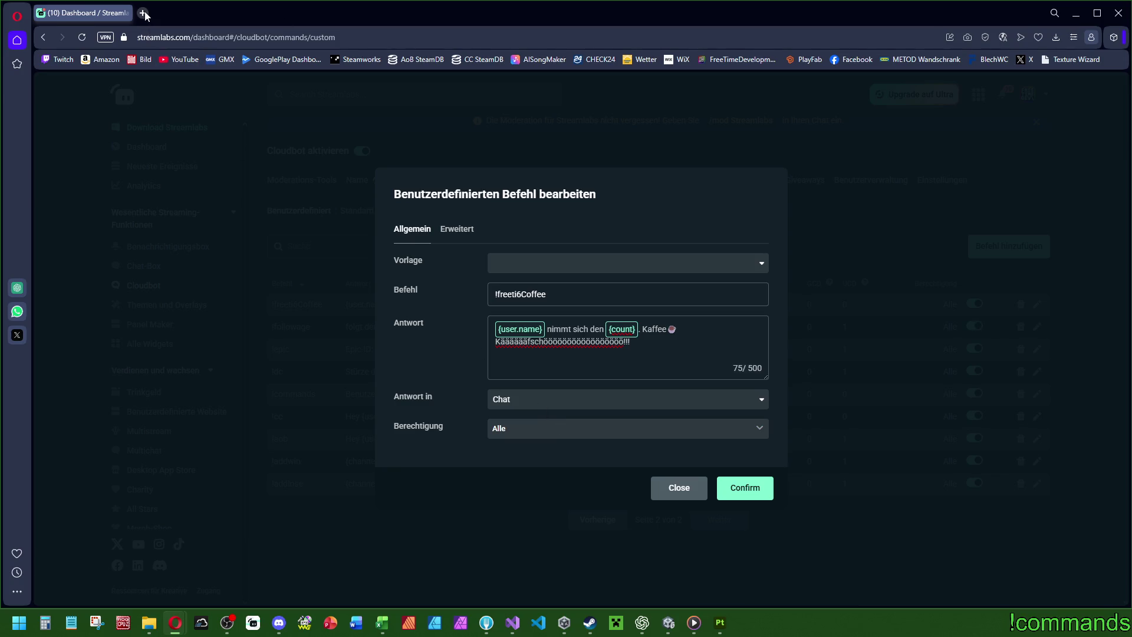
Search the web for using count in Streamlabs commands and read the article.
left_click(143, 13)
type("streamlabsd c")
key("BackSpace")
key("BackSpace")
key("BackSpace")
type("in commands?")
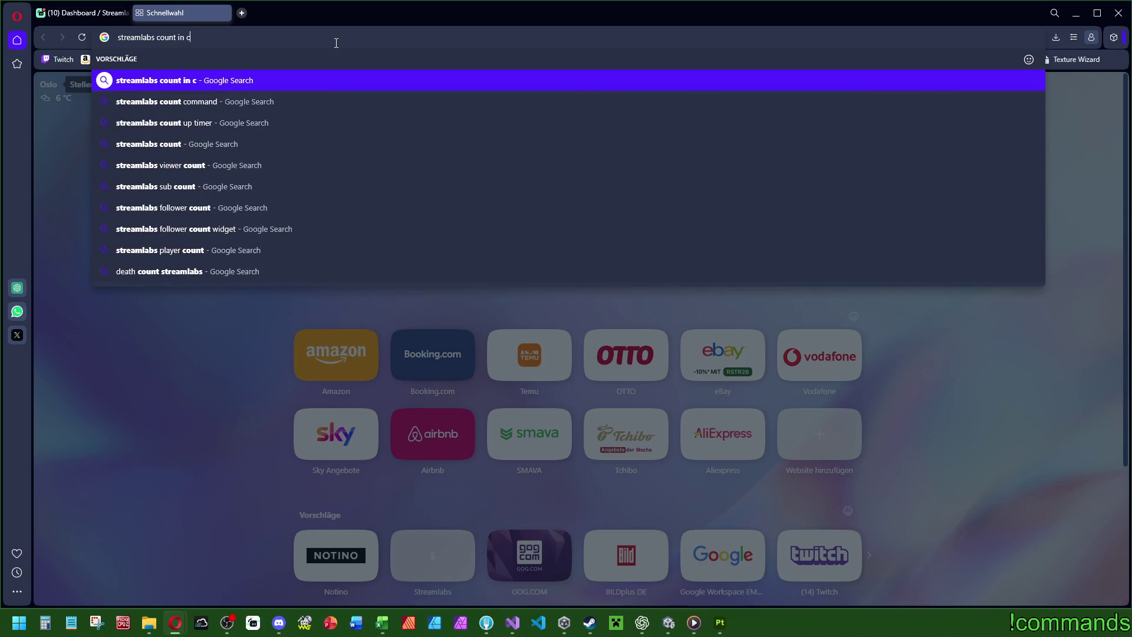
key("Return")
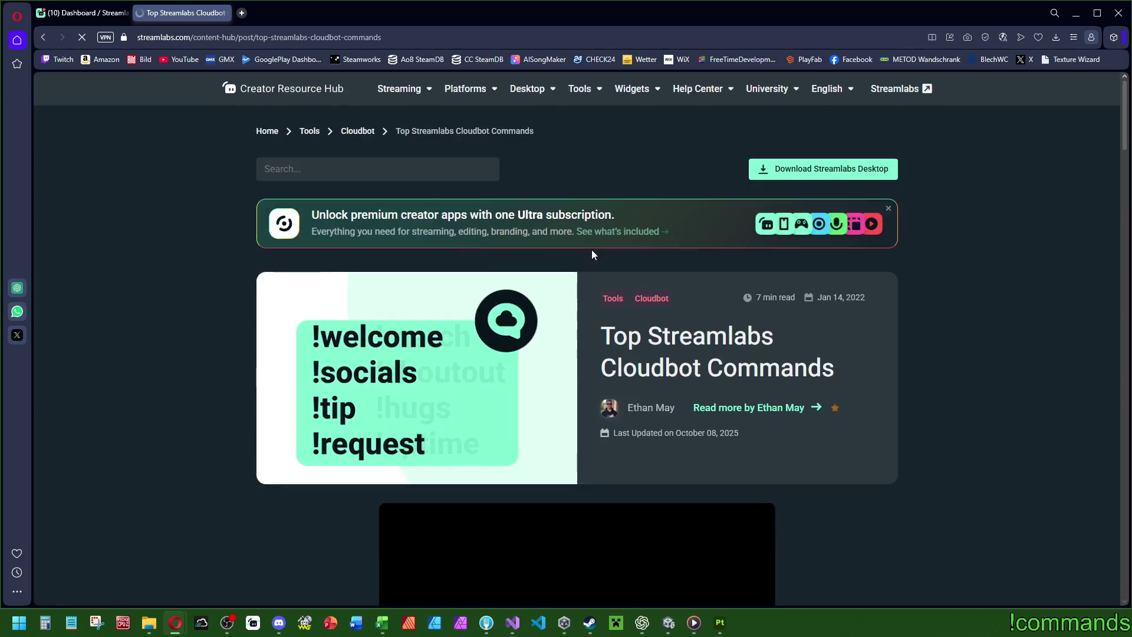
scroll(407, 342, "down", 10)
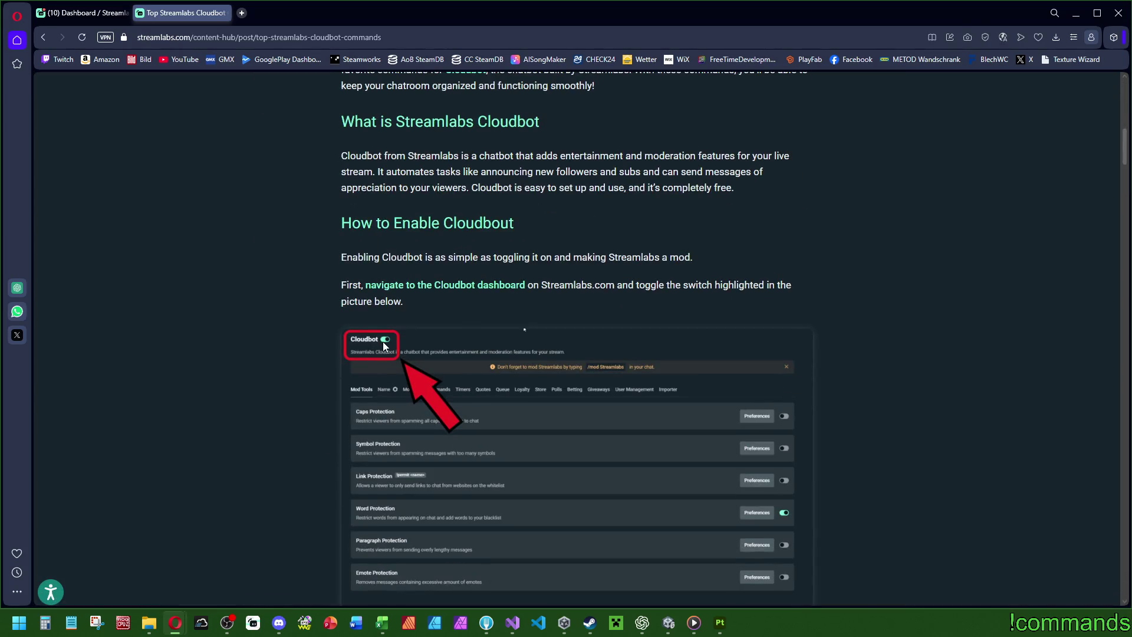
scroll(383, 342, "down", 10)
scroll(379, 346, "down", 15)
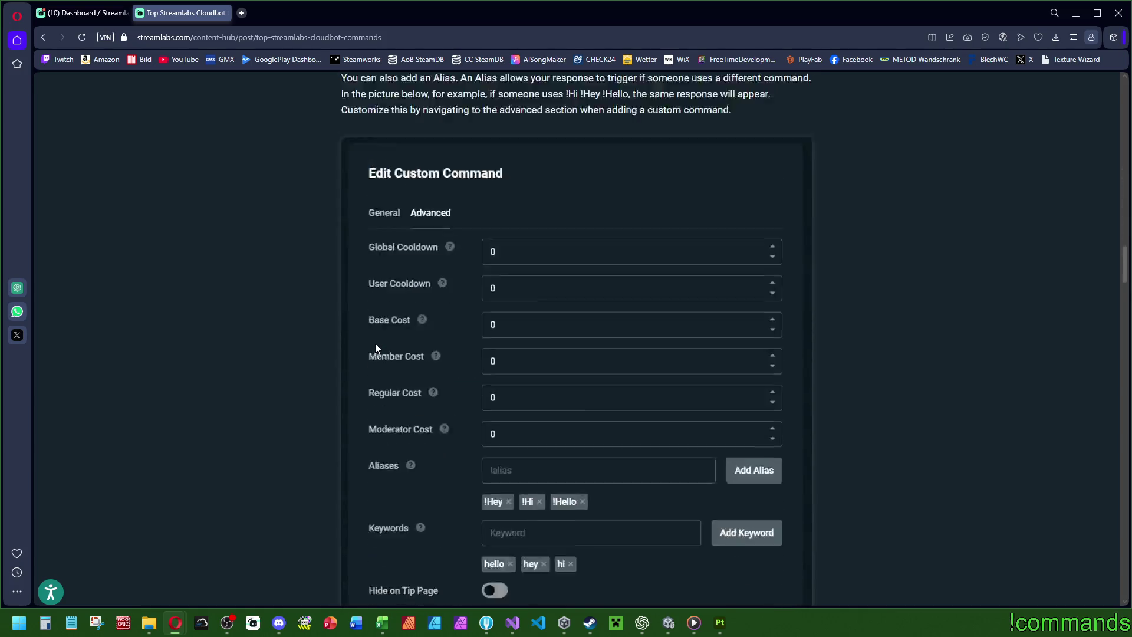
scroll(375, 346, "down", 3)
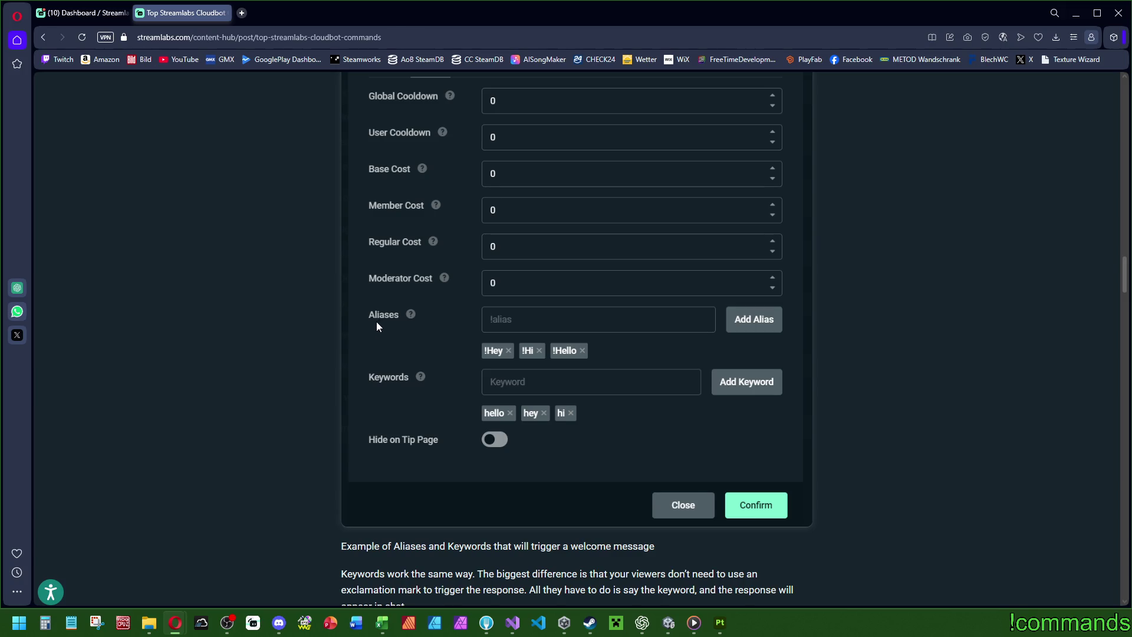
scroll(376, 323, "down", 6)
scroll(374, 334, "down", 8)
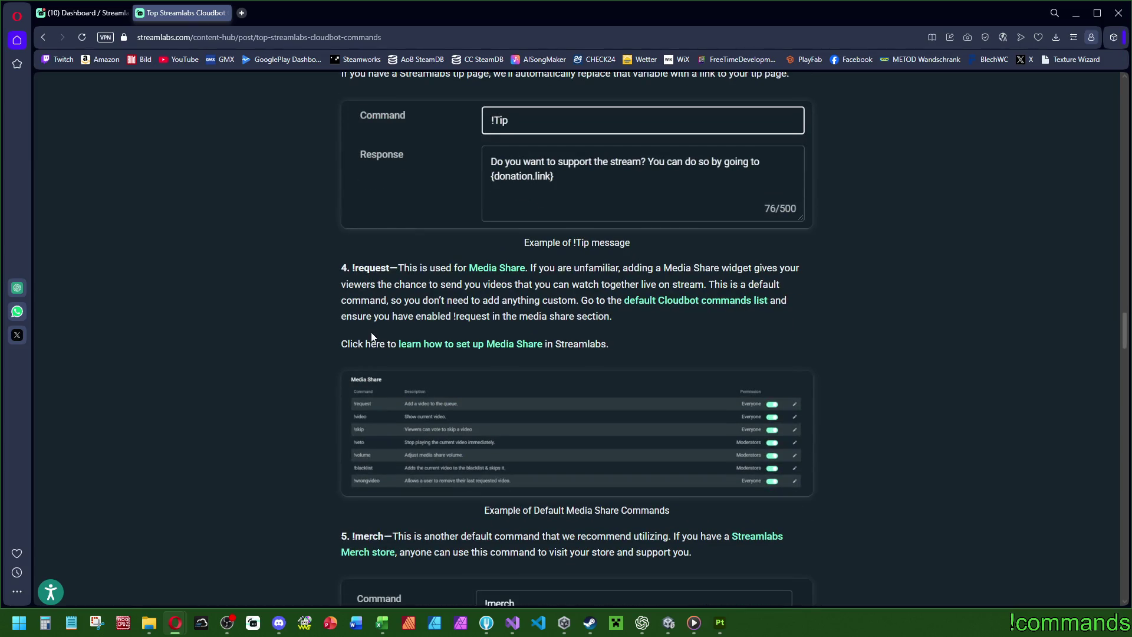
scroll(372, 337, "down", 8)
scroll(372, 337, "down", 4)
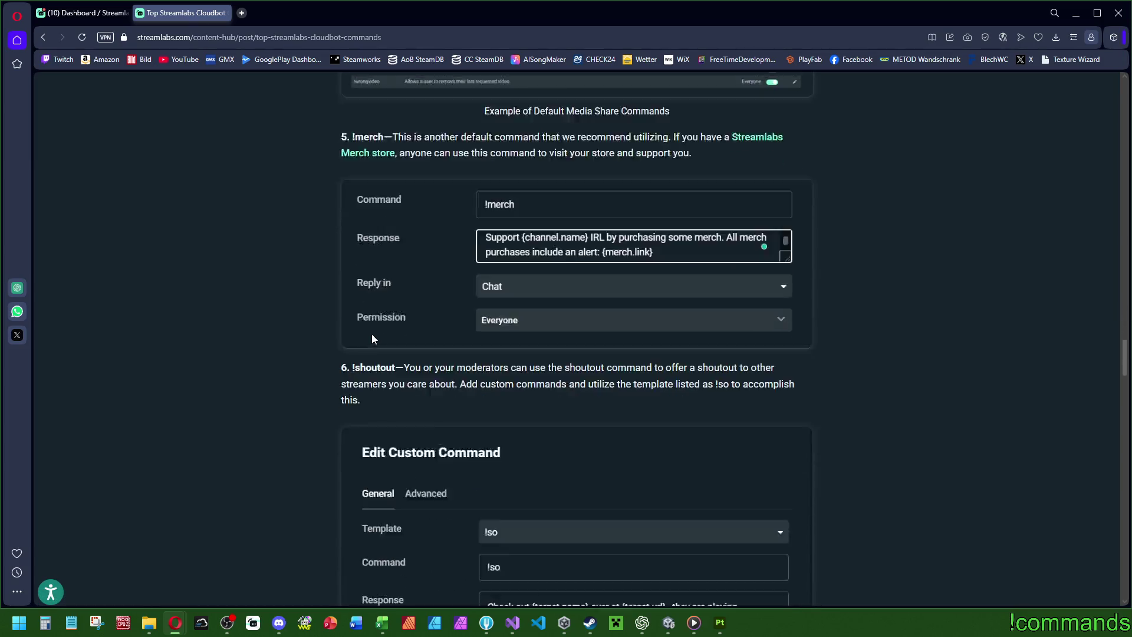
scroll(373, 338, "down", 15)
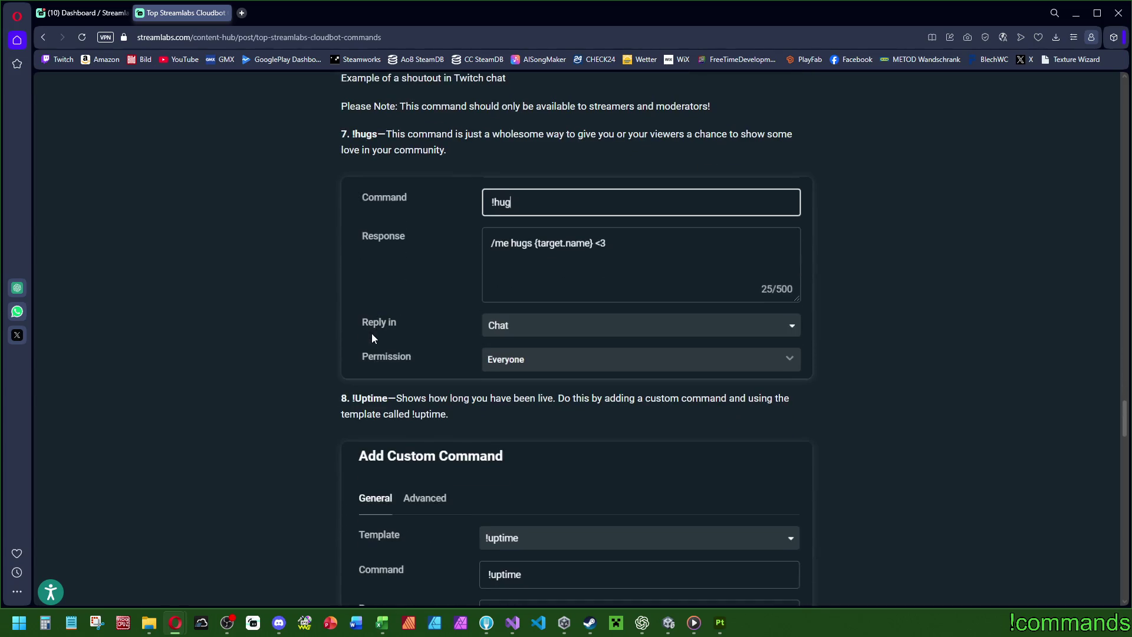
scroll(372, 337, "down", 9)
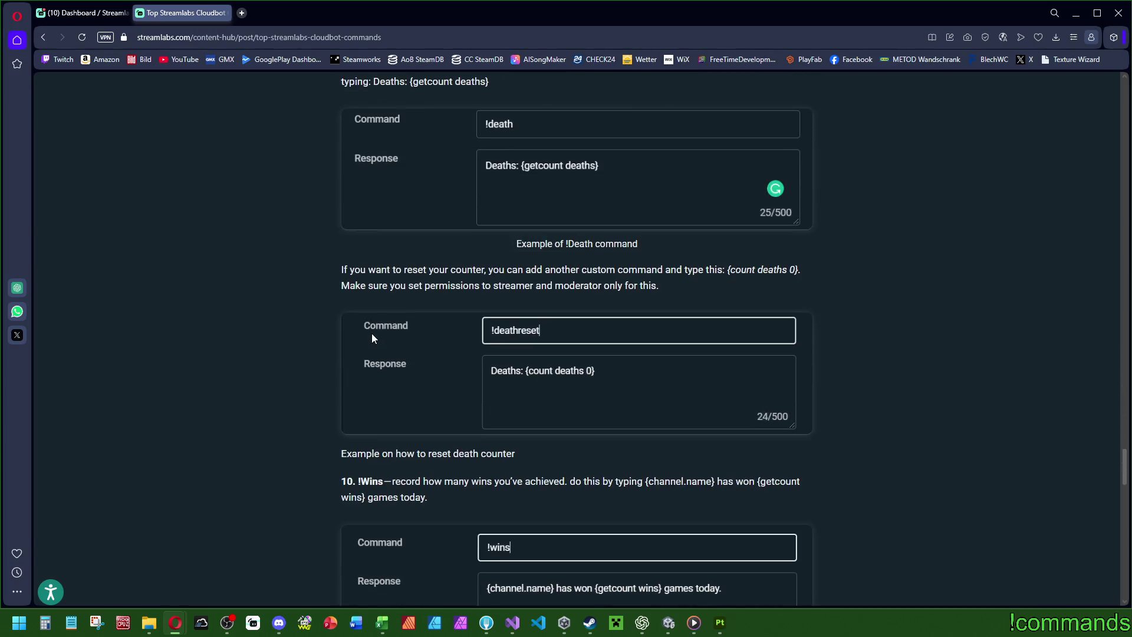
scroll(372, 338, "up", 4)
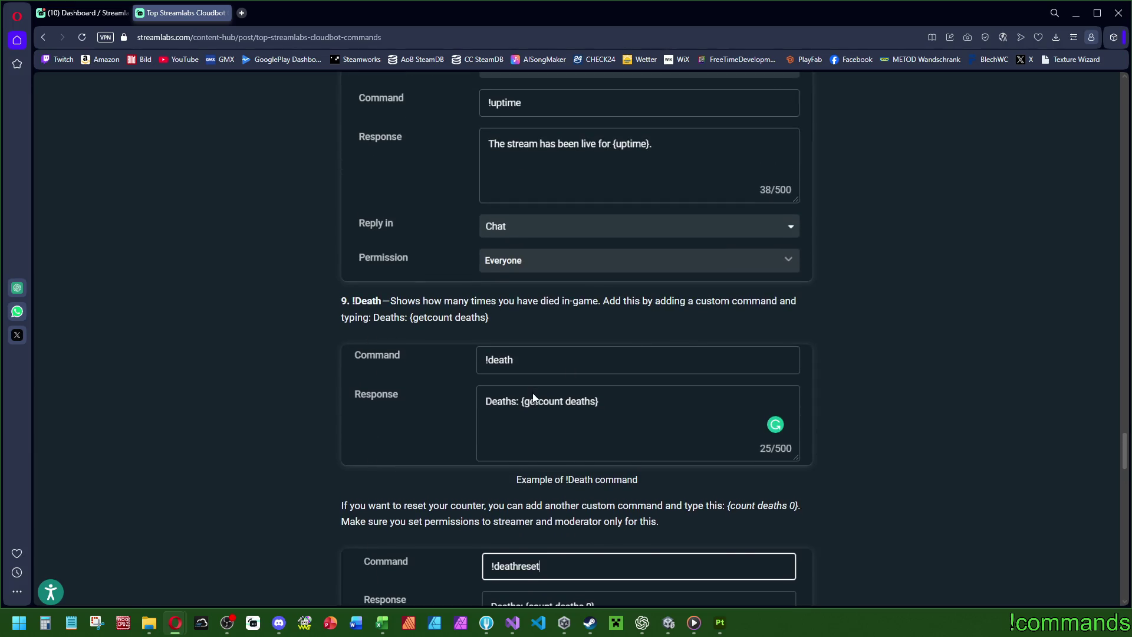
scroll(554, 395, "down", 2)
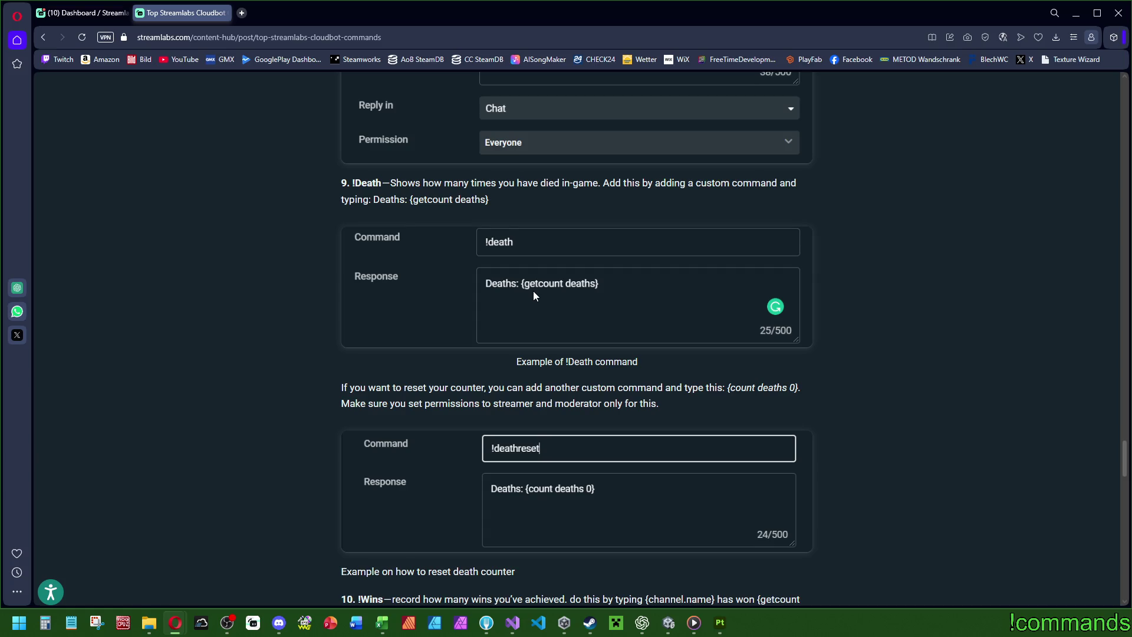
scroll(541, 336, "down", 4)
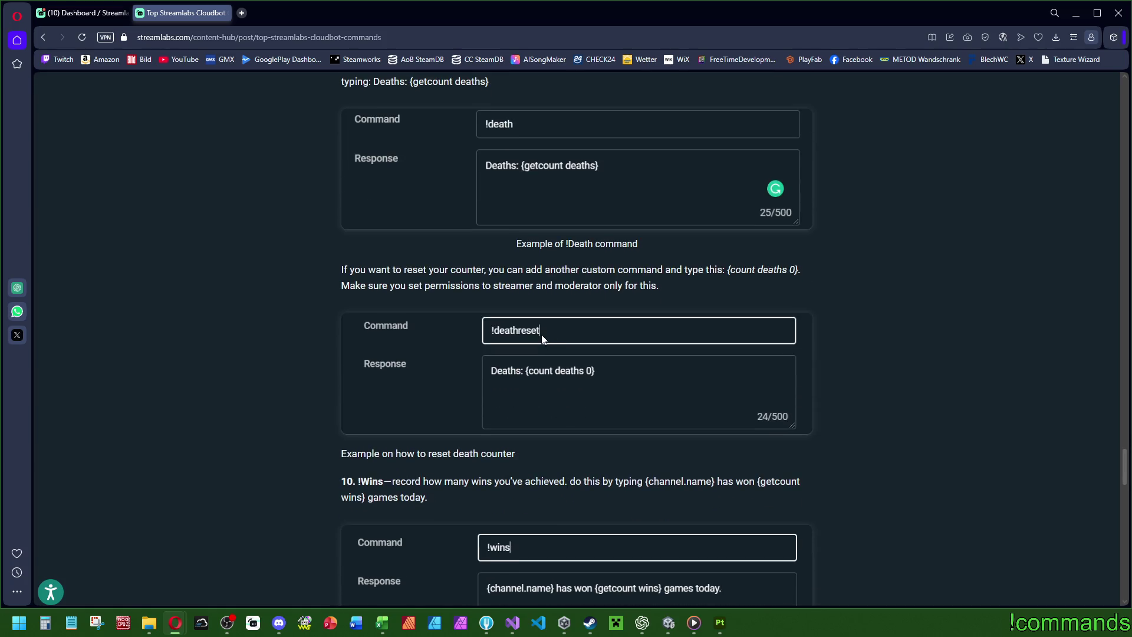
Back on the dashboard, close the coffee command editor and show the first commands page.
left_click(92, 13)
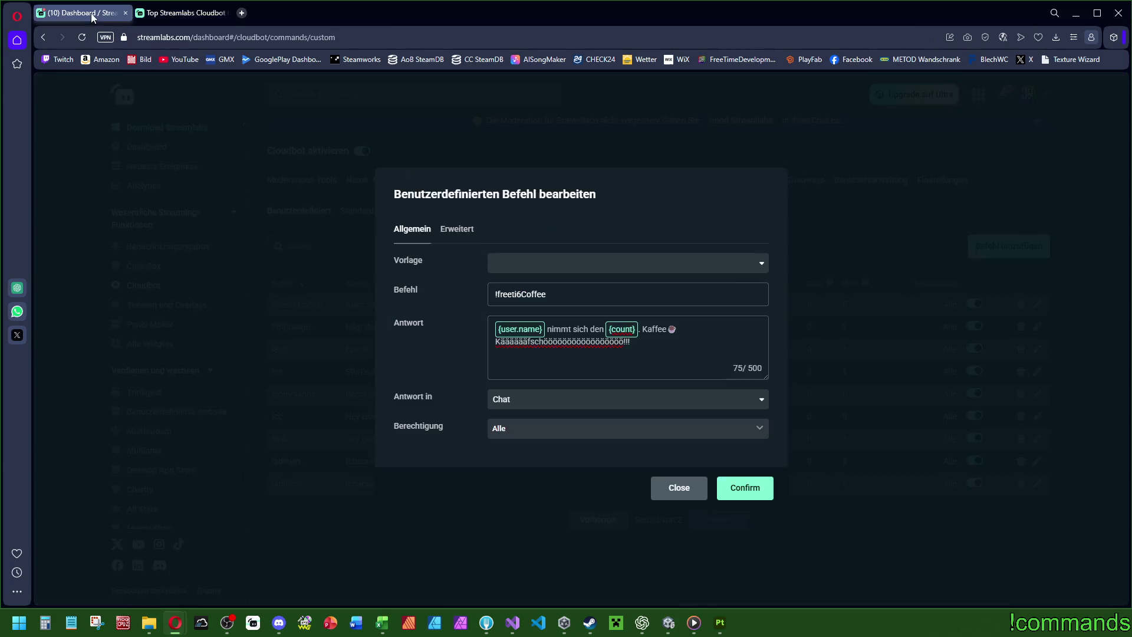
left_click(678, 488)
left_click(607, 519)
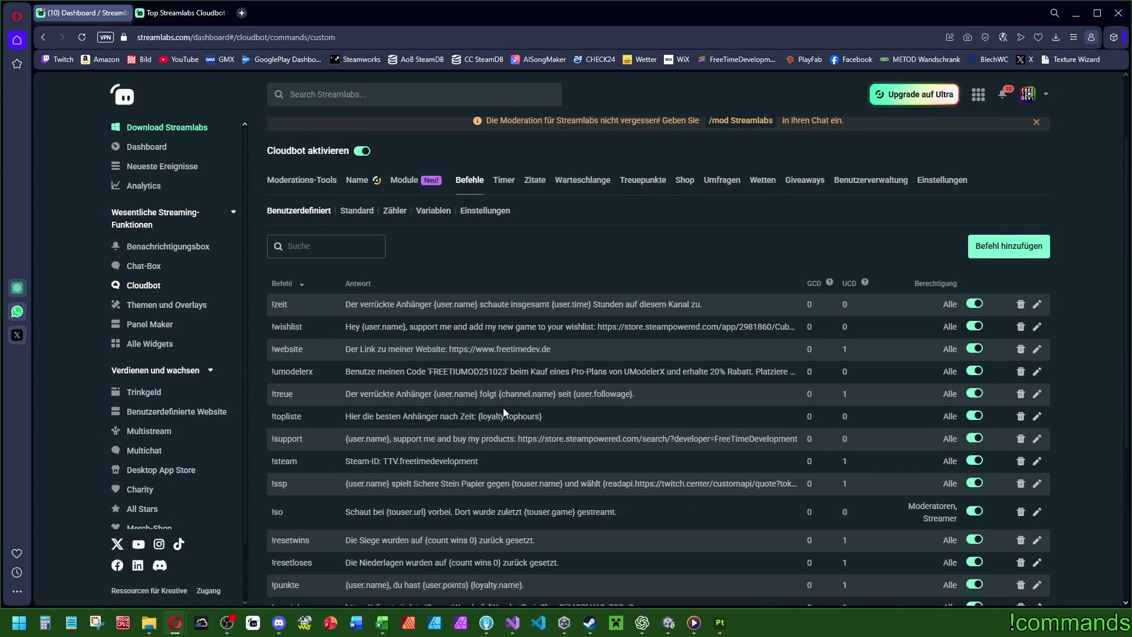
scroll(504, 411, "down", 4)
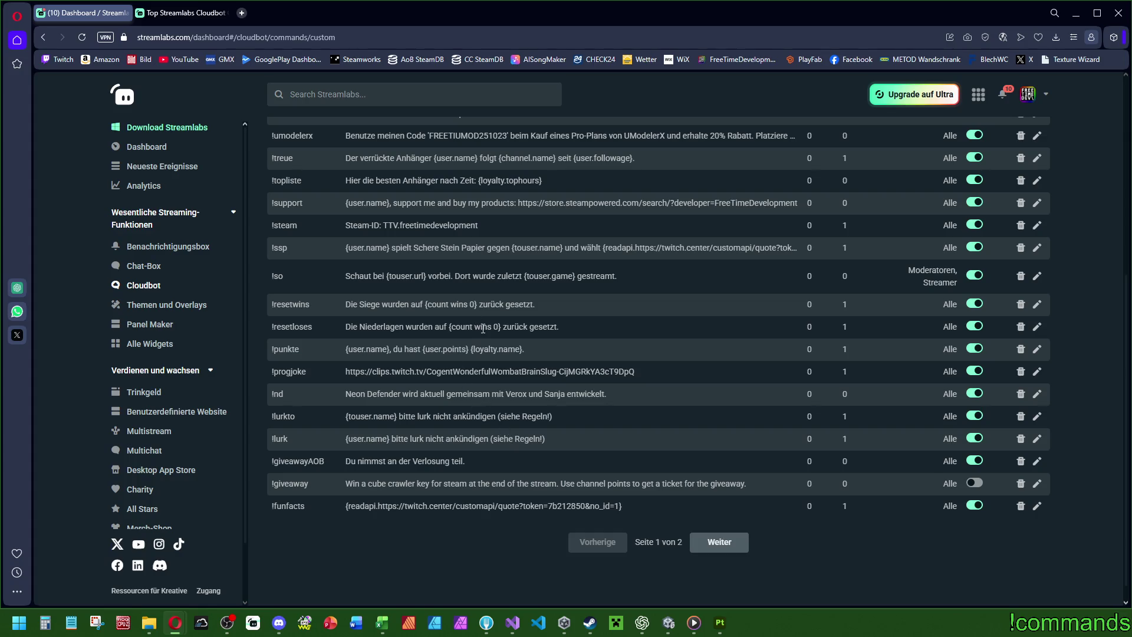
Change the coffee reply's {count} to {count coffee}, confirm, and reopen the command.
left_click(726, 543)
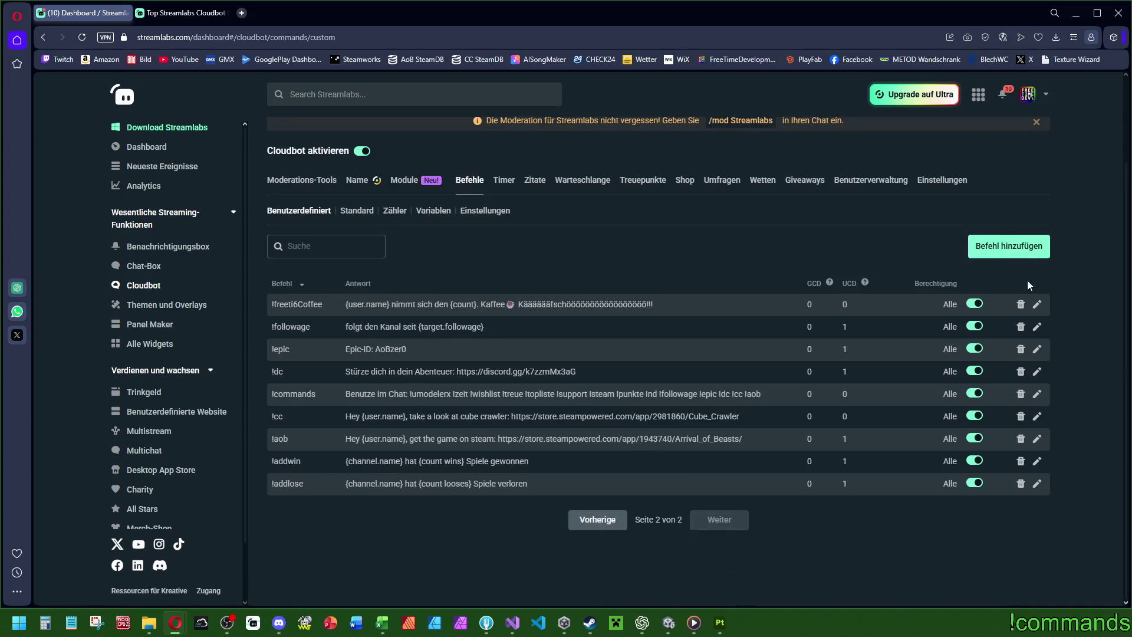
left_click(1037, 305)
left_click(634, 329)
type("coffee}. Kaffee ☕")
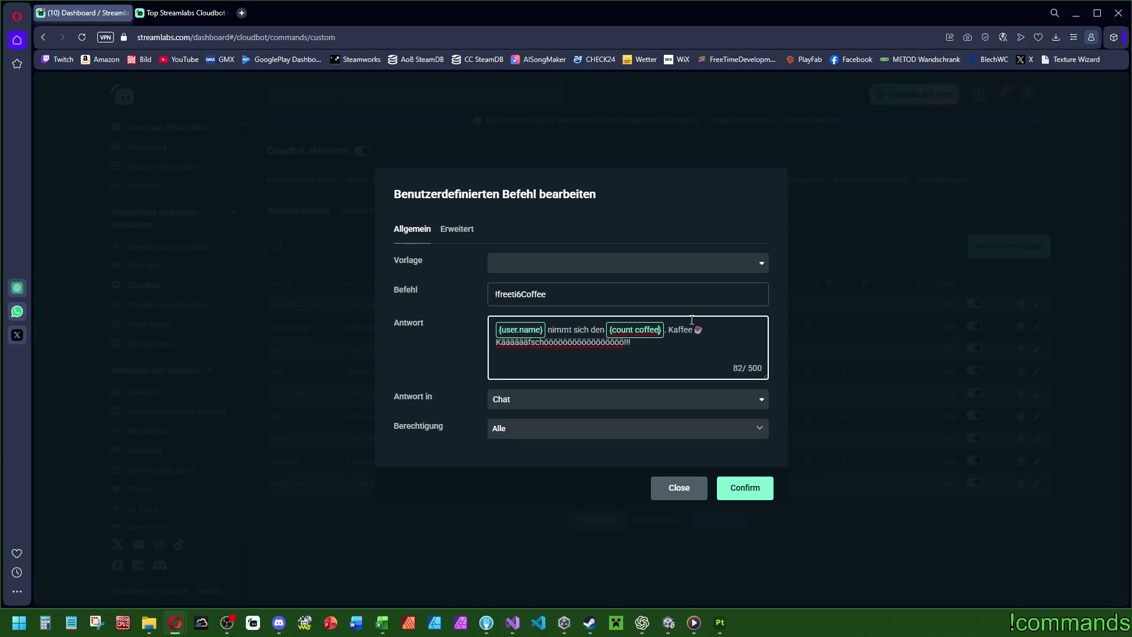
left_click(762, 501)
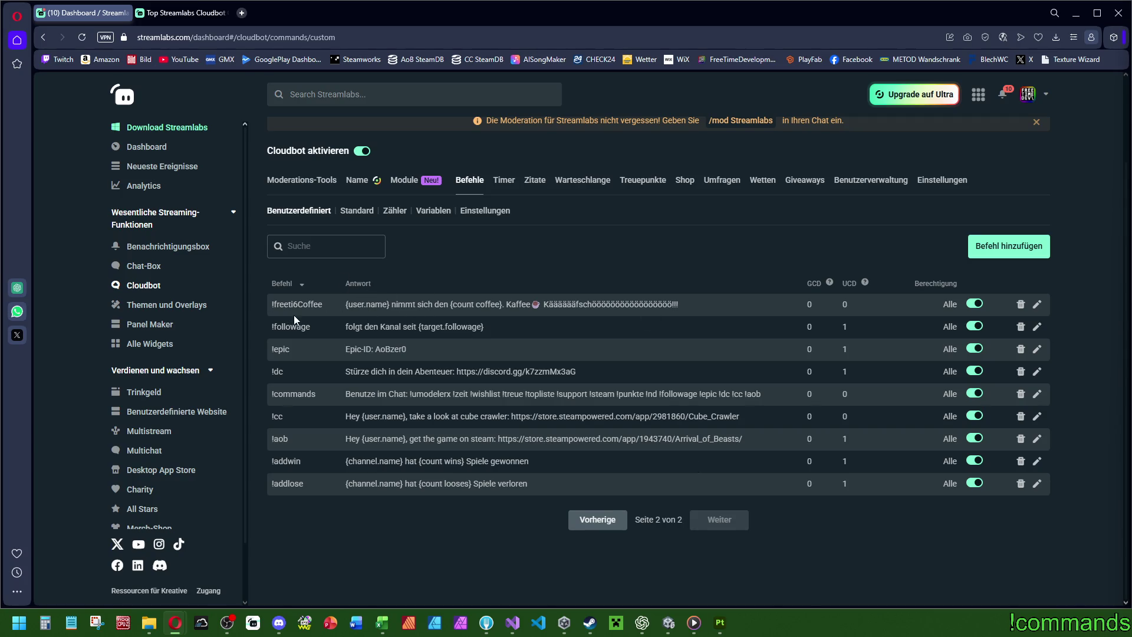
left_click(1038, 305)
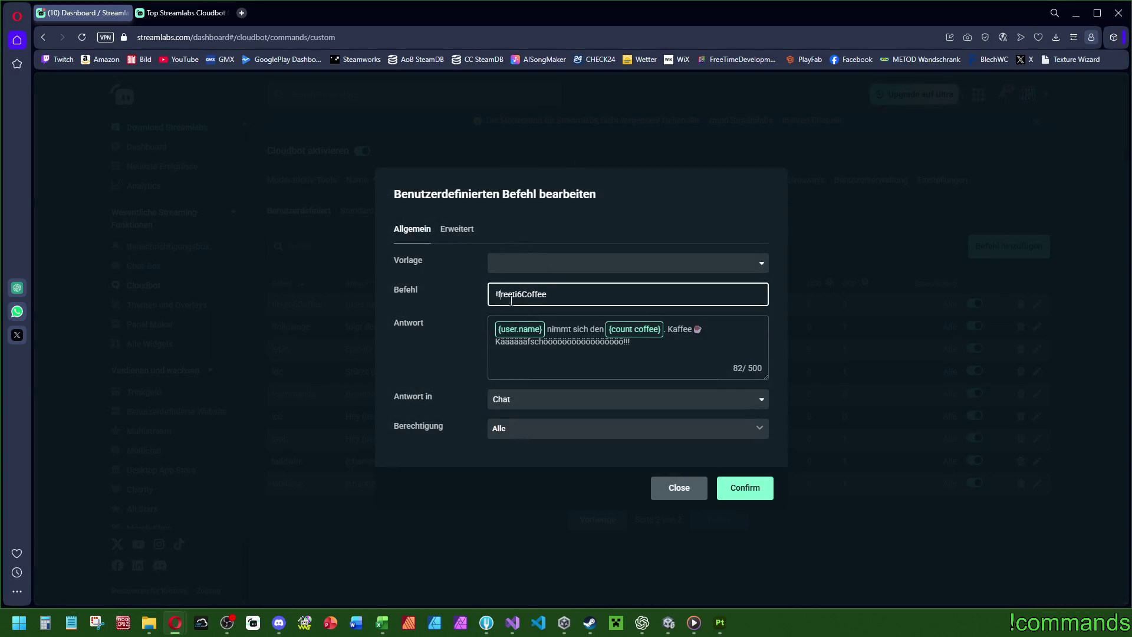
Close the !freeti6Coffee edit dialog and reopen it.
left_click(755, 495)
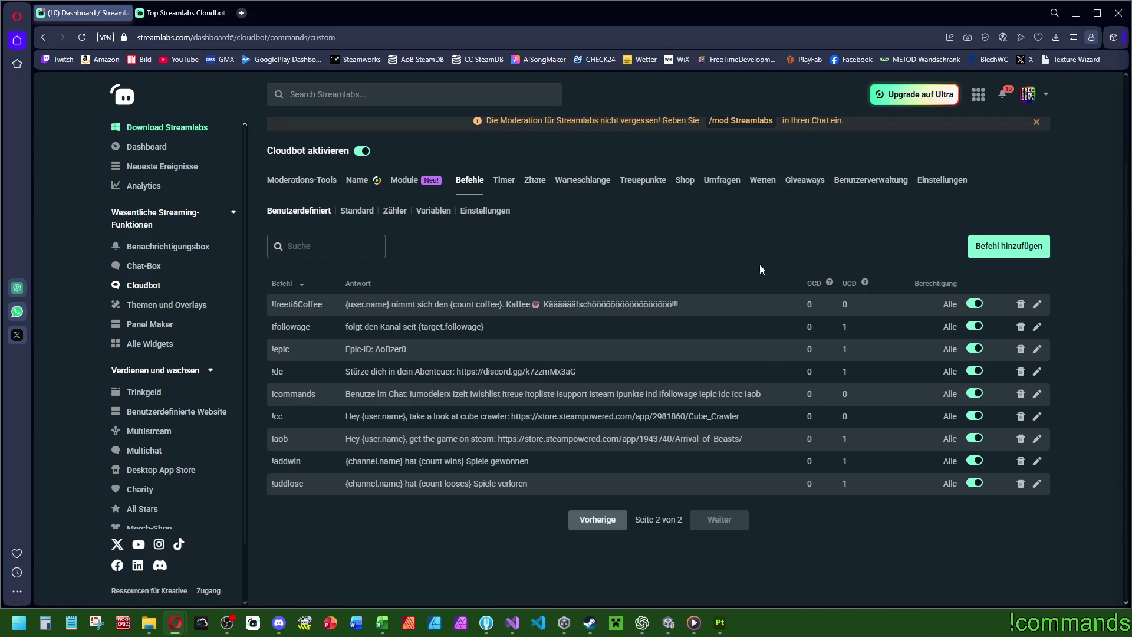
left_click(1038, 305)
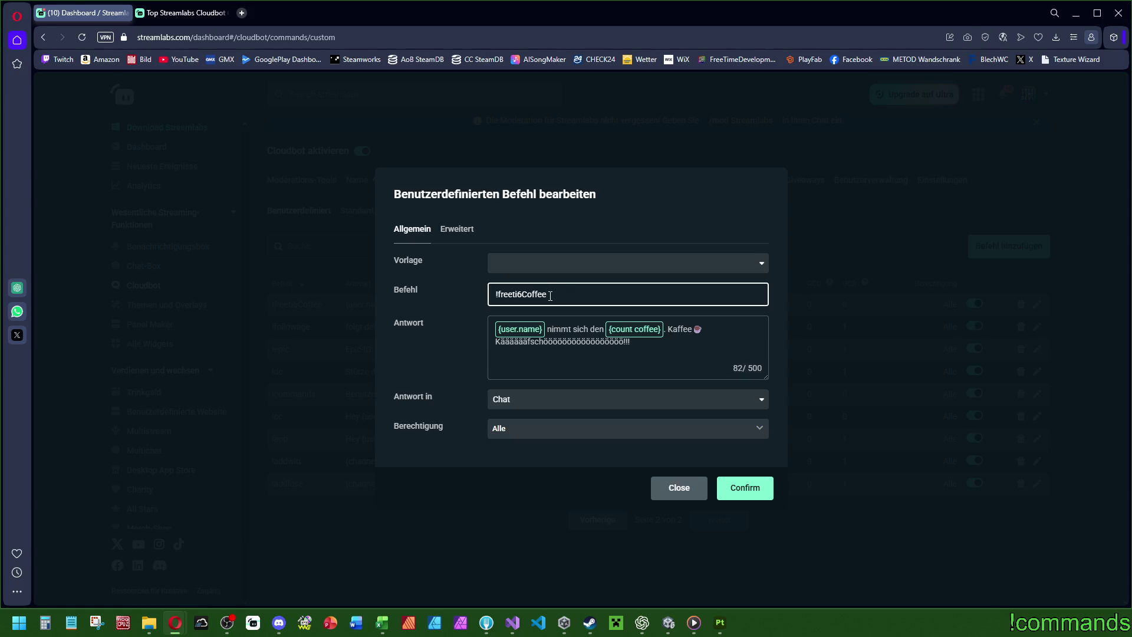
left_click(186, 12)
scroll(819, 410, "down", 10)
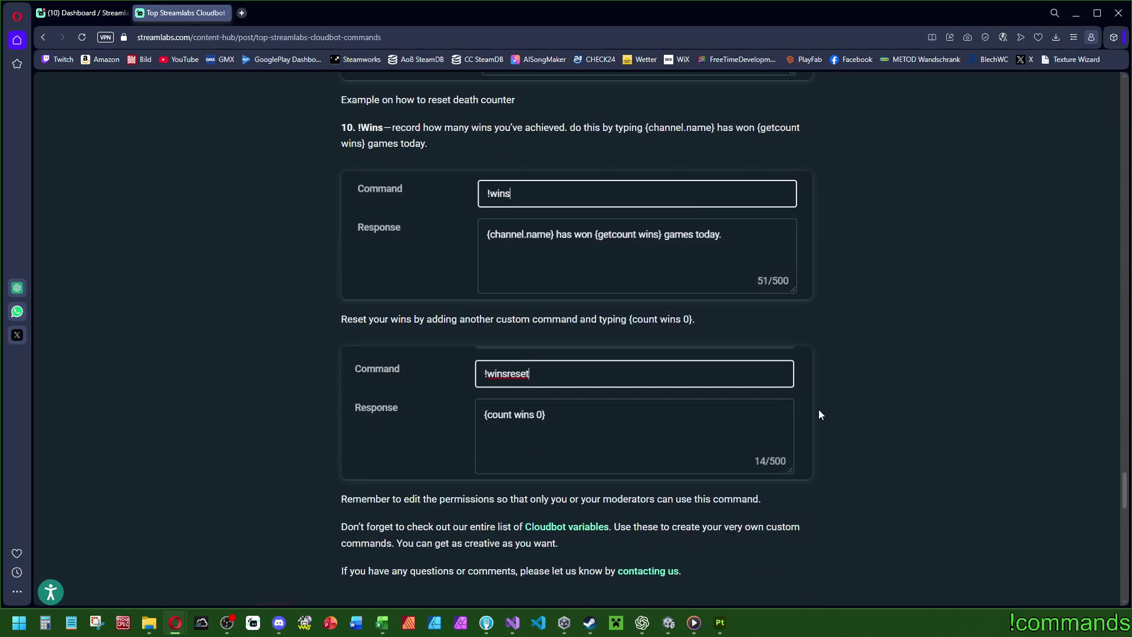
scroll(826, 393, "up", 15)
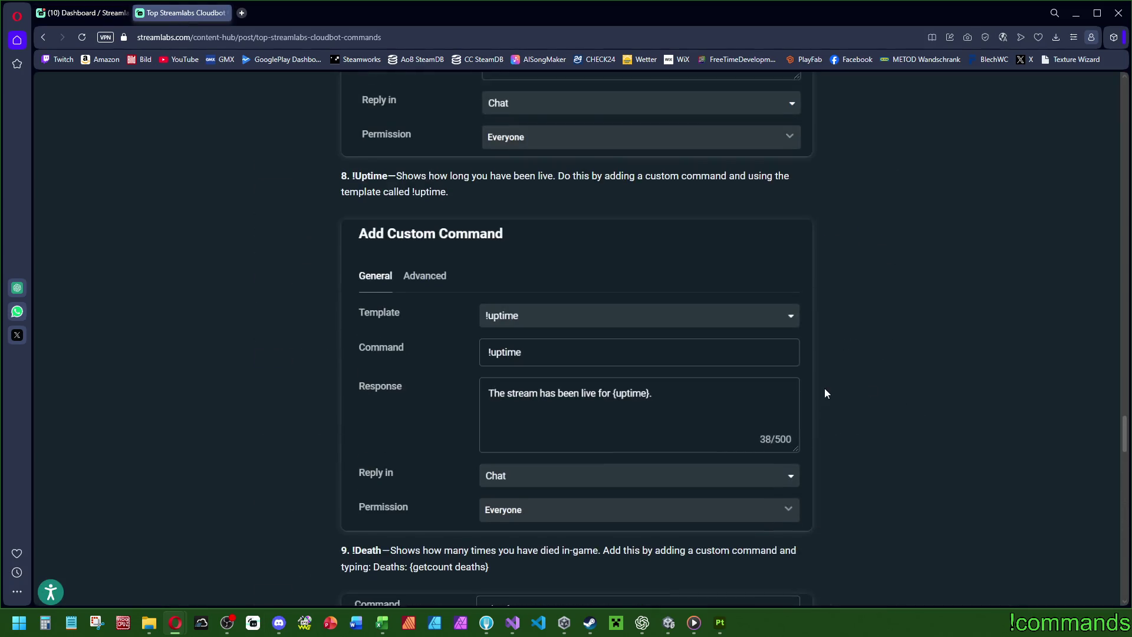
scroll(826, 393, "up", 10)
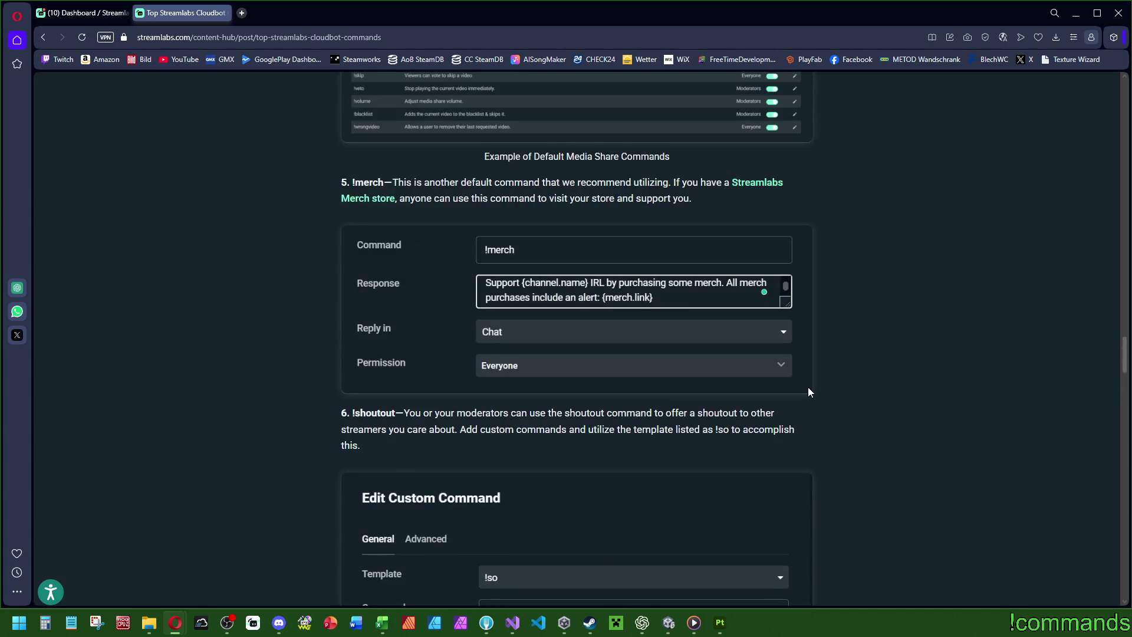
scroll(808, 387, "up", 8)
scroll(832, 410, "up", 5)
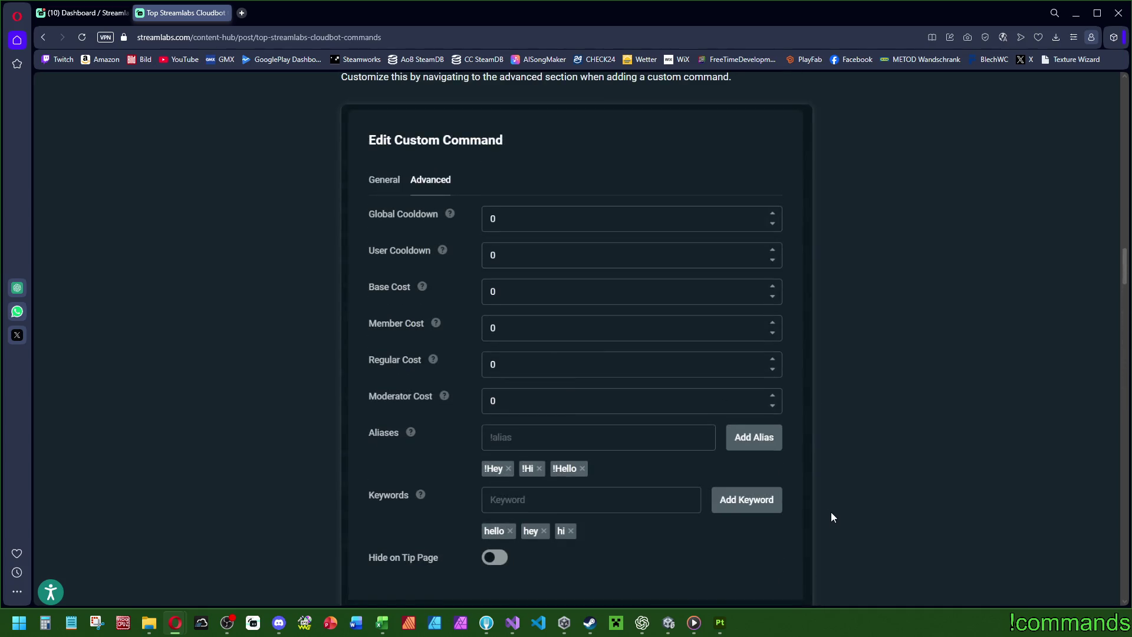
scroll(874, 425, "down", 2)
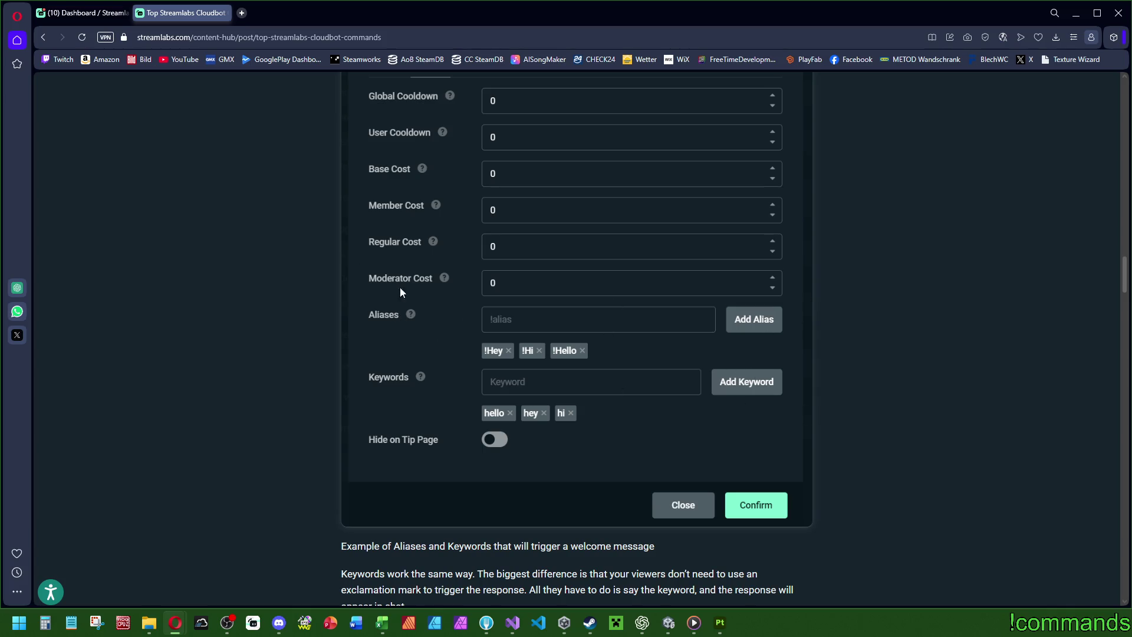
left_click(98, 16)
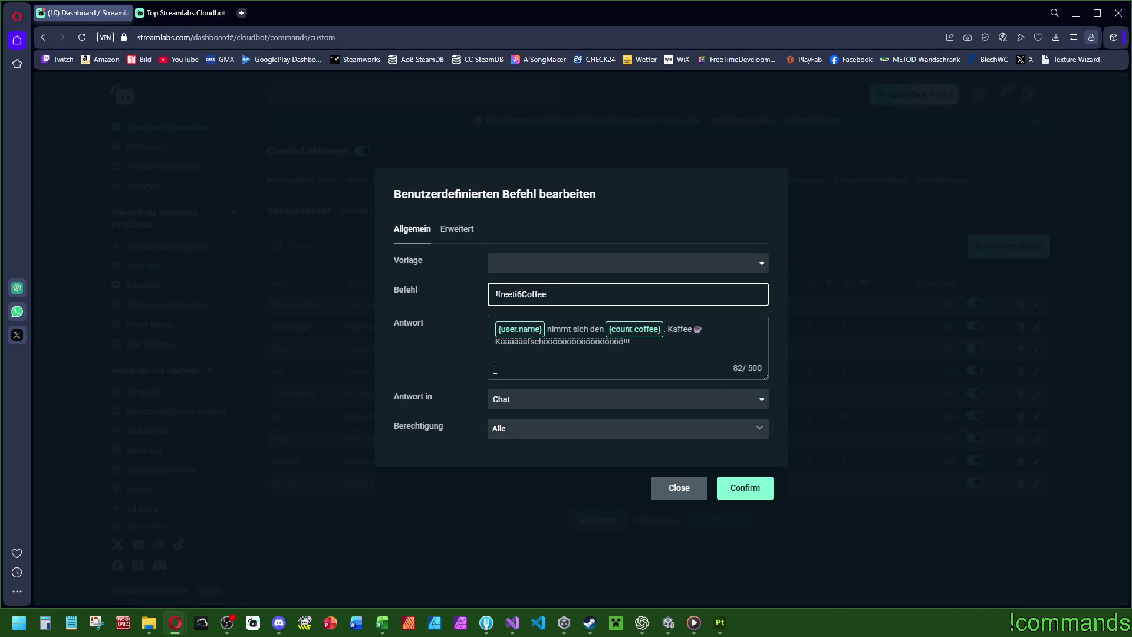
In the Erweitert settings, try adding !freeti6Coffee as an alias.
left_click(457, 229)
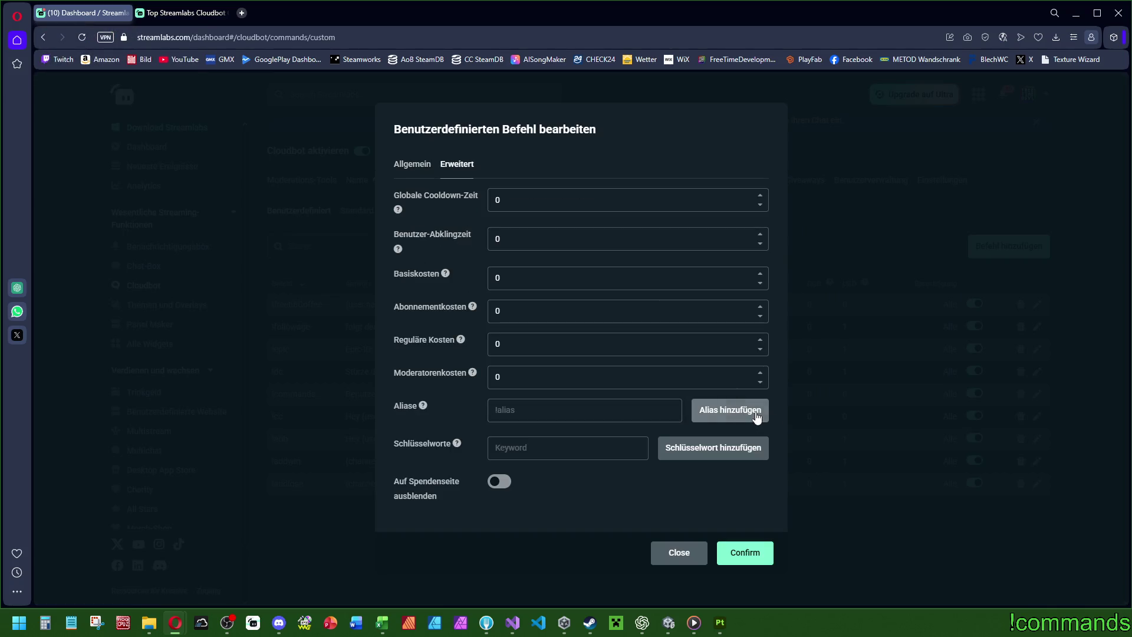
left_click(523, 410)
type("!freeti6Coffee")
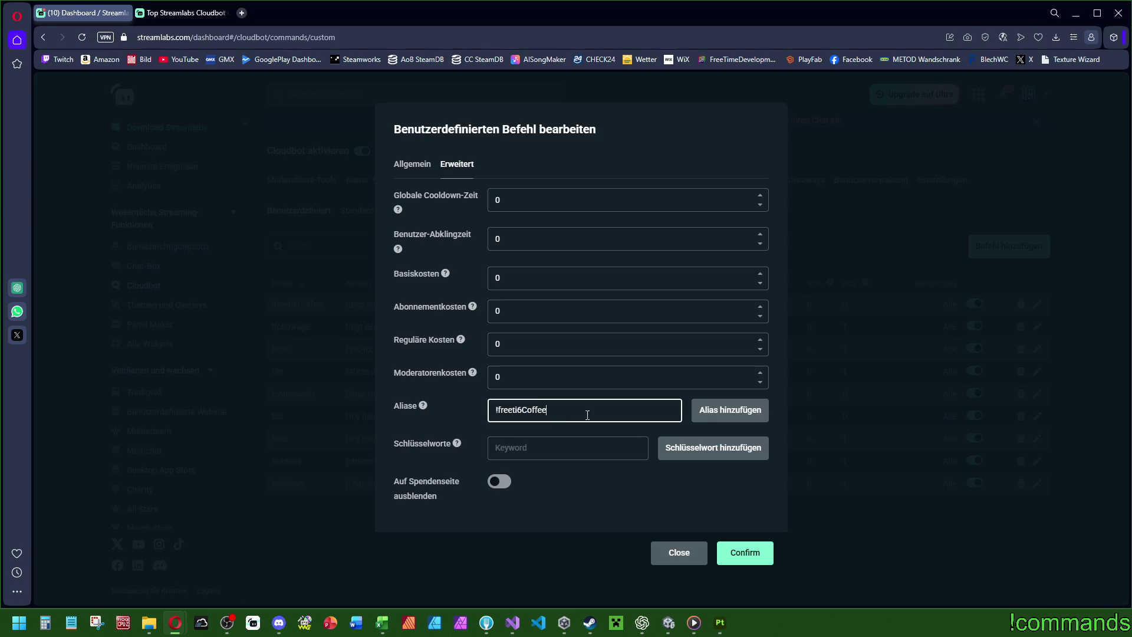
left_click(732, 415)
left_click(558, 409)
type("!freeti6Coffee")
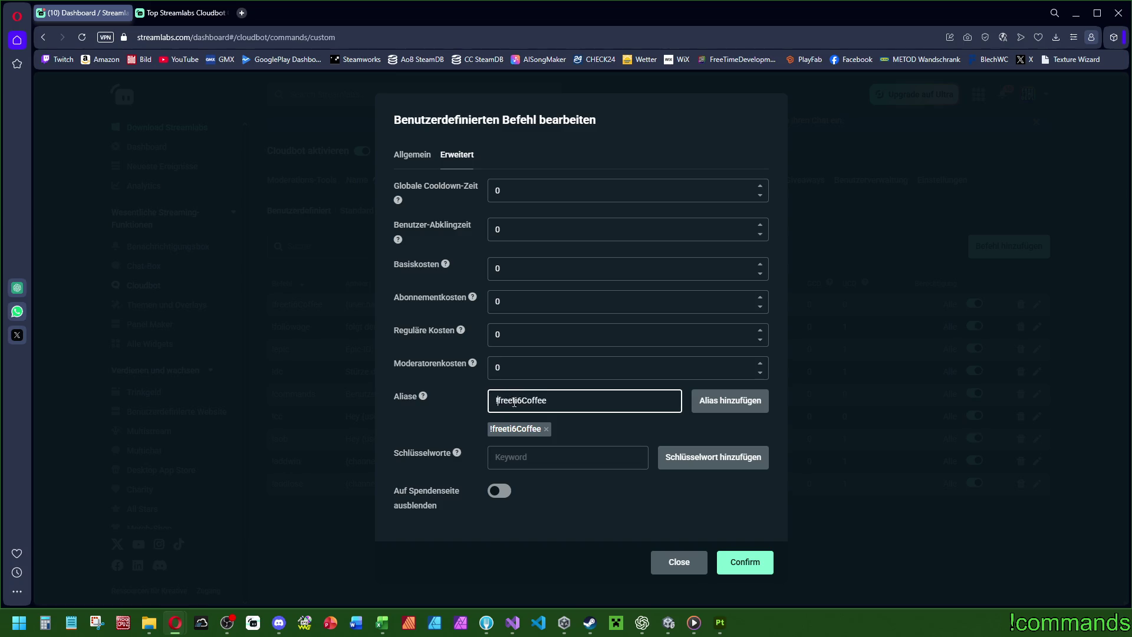
key("BackSpace")
left_click(705, 400)
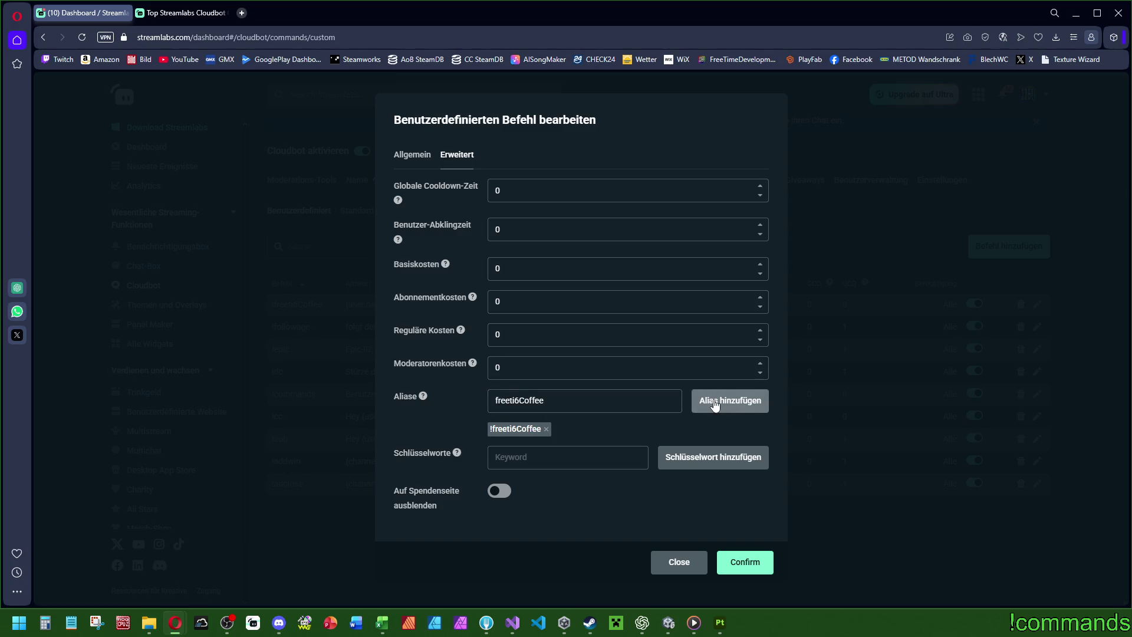
left_click(577, 400)
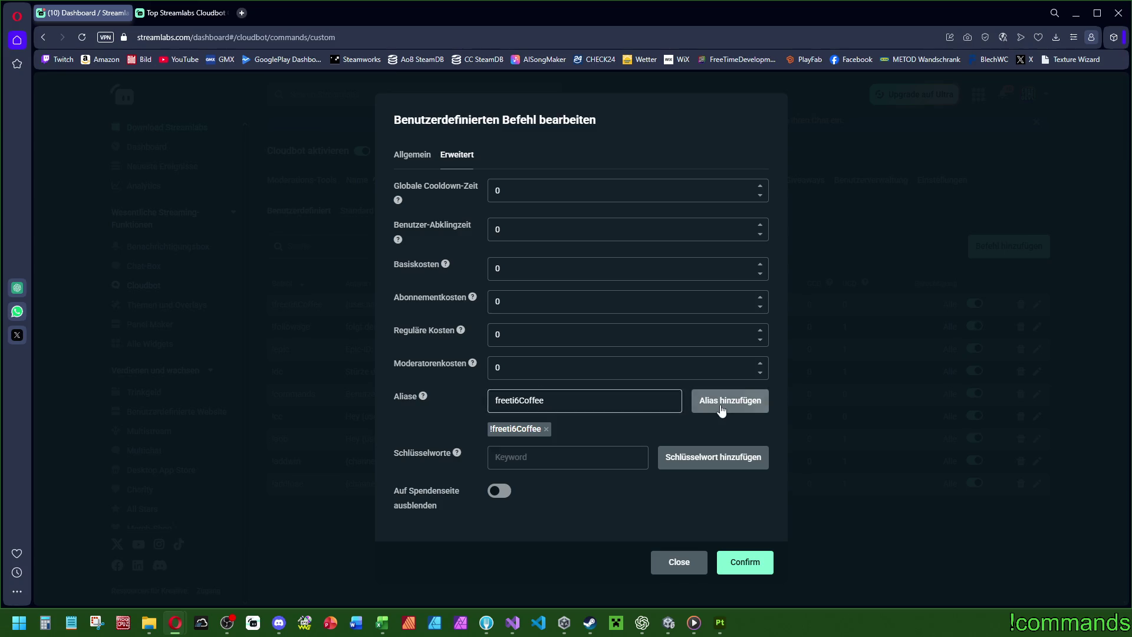
double_click(562, 400)
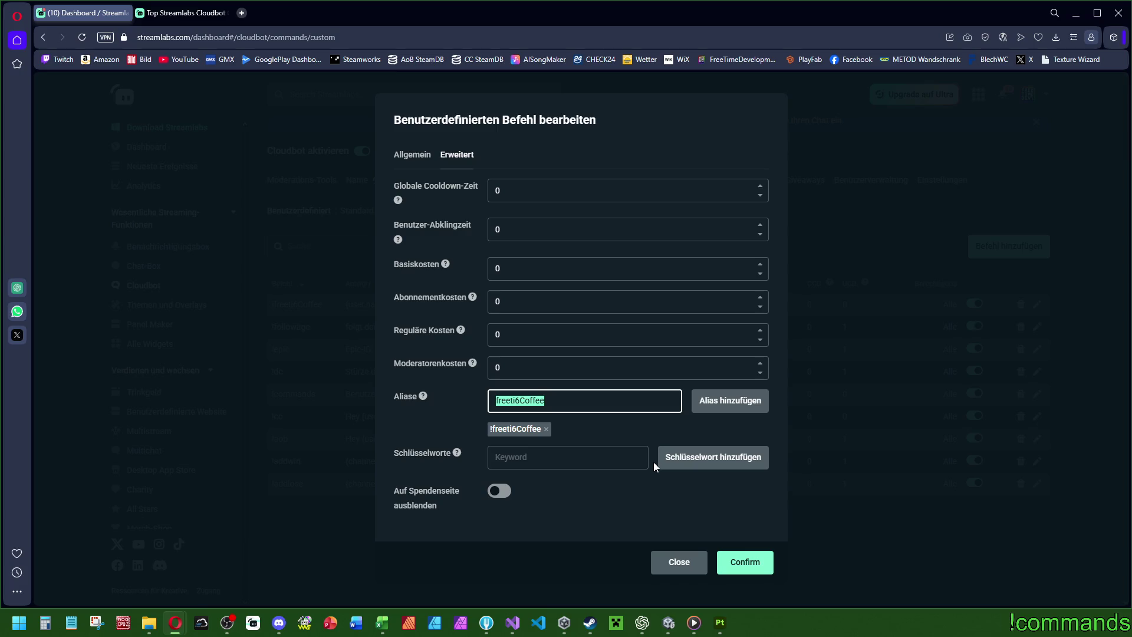
key("BackSpace")
Add !coffee and !kaffee as aliases of the coffee command.
type("!")
type("coffee")
left_click(730, 401)
left_click(601, 408)
type("!kaffee")
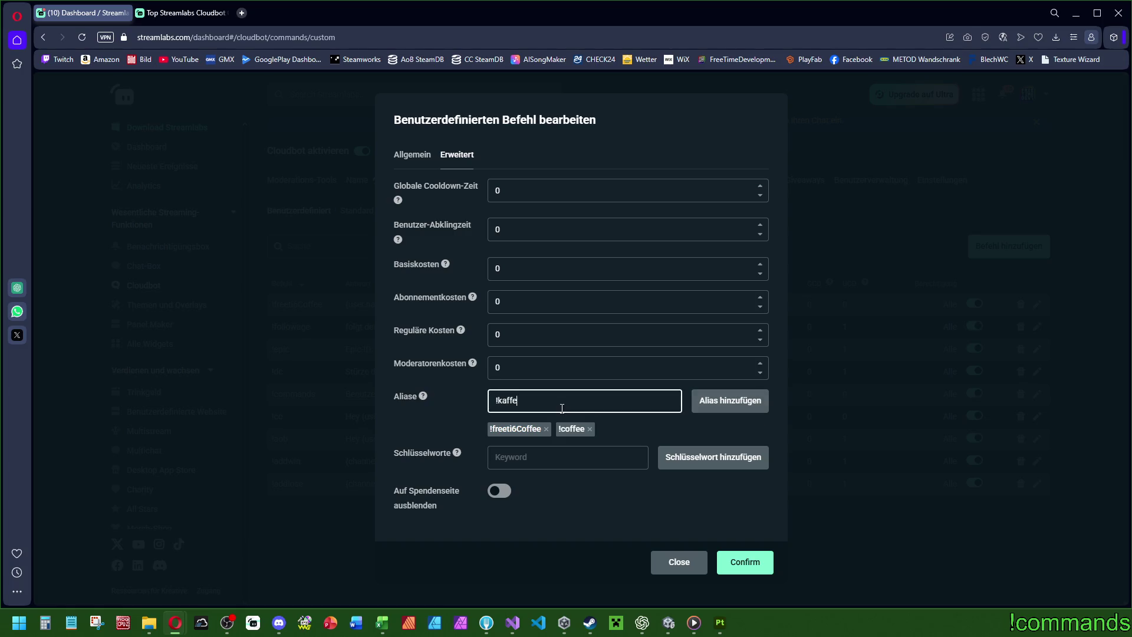
left_click(730, 401)
mouse_move(463, 454)
left_click(517, 457)
Add keywords !freeti6Coffee, freeti6Coffee, coffee and kaffee.
type("!freeti6Coffee")
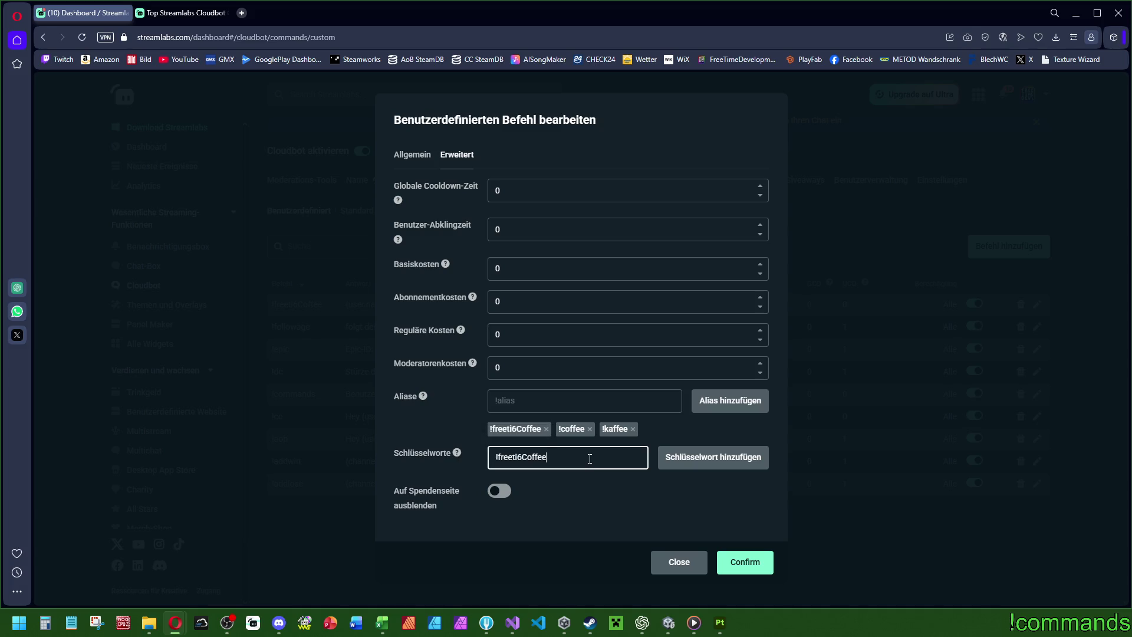
left_click(704, 463)
left_click(498, 447)
key("ctrl+v")
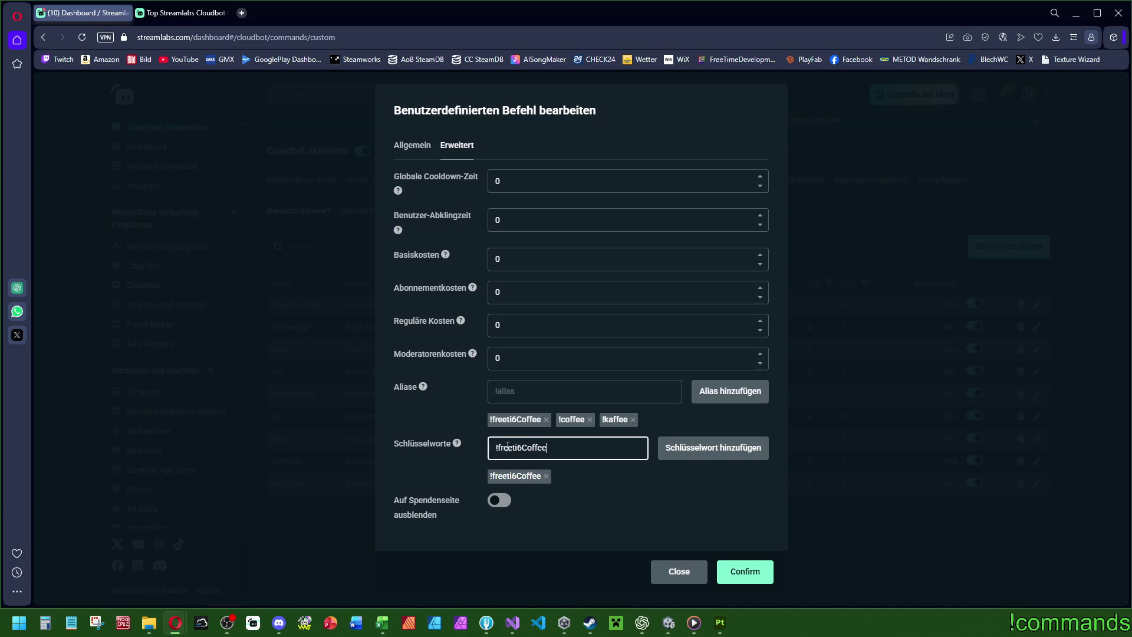
key("BackSpace")
left_click(688, 455)
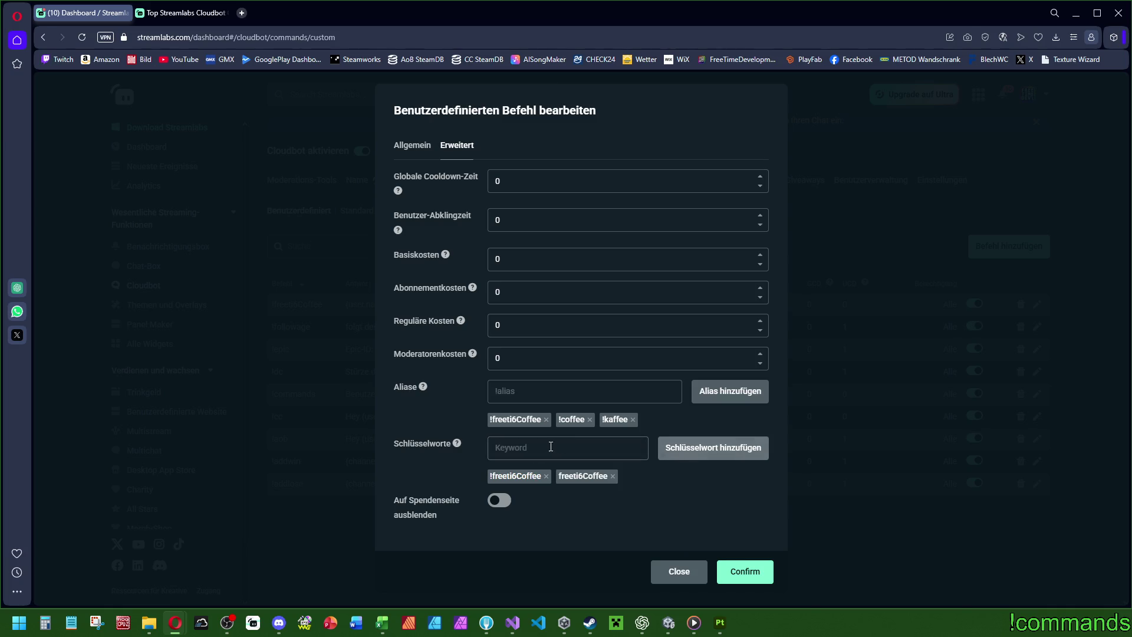
left_click(580, 442)
type("coffee")
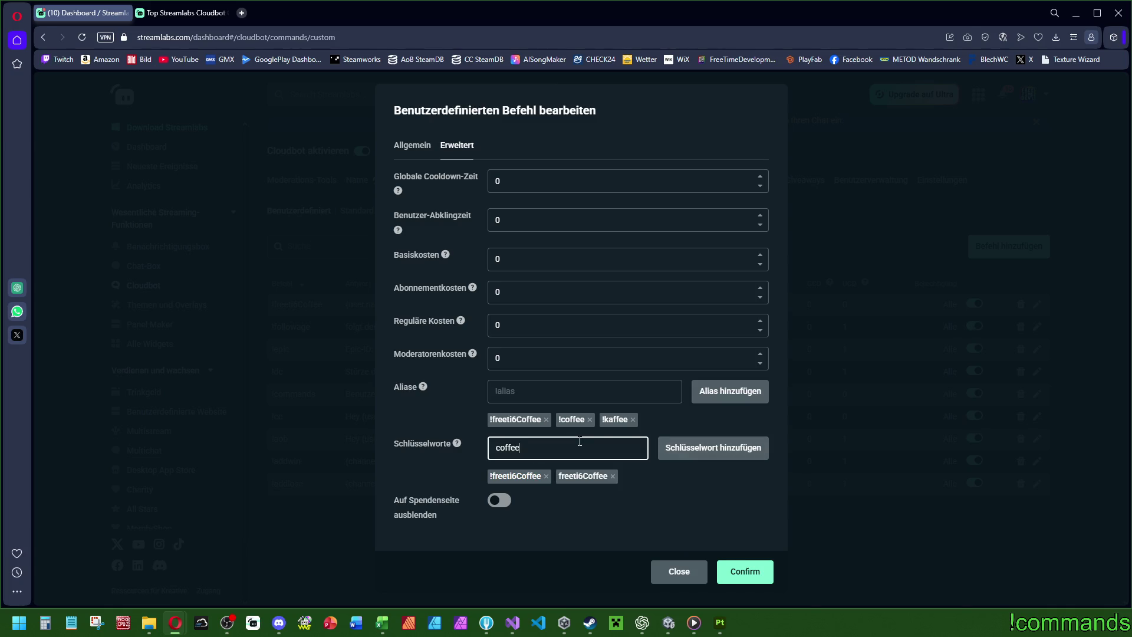
left_click(682, 454)
left_click(586, 448)
type("kaffee")
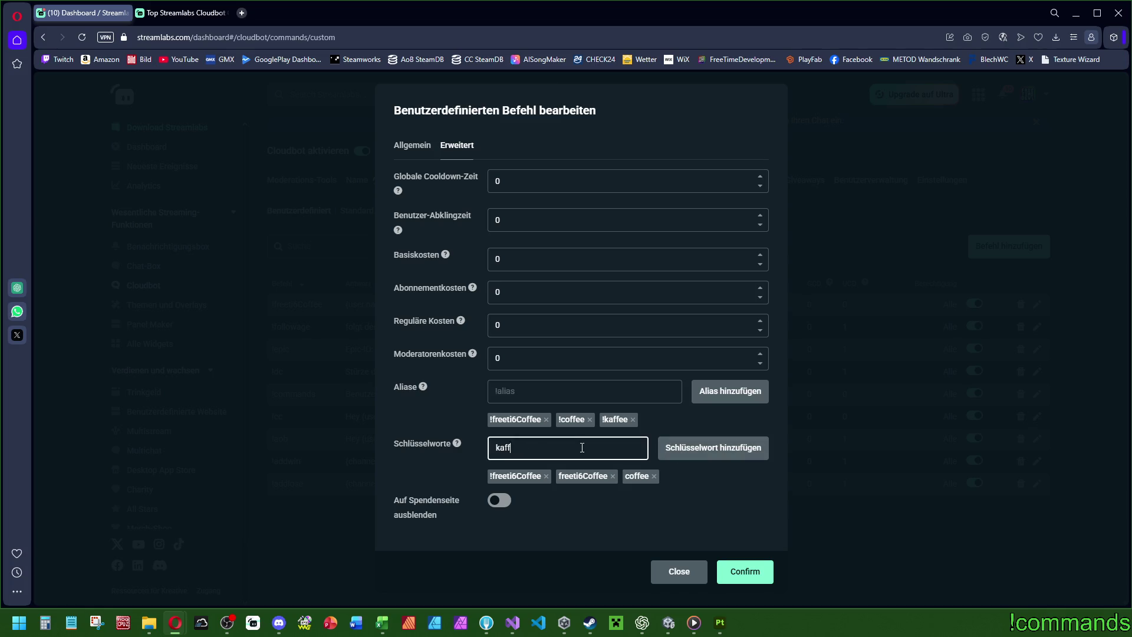
left_click(716, 451)
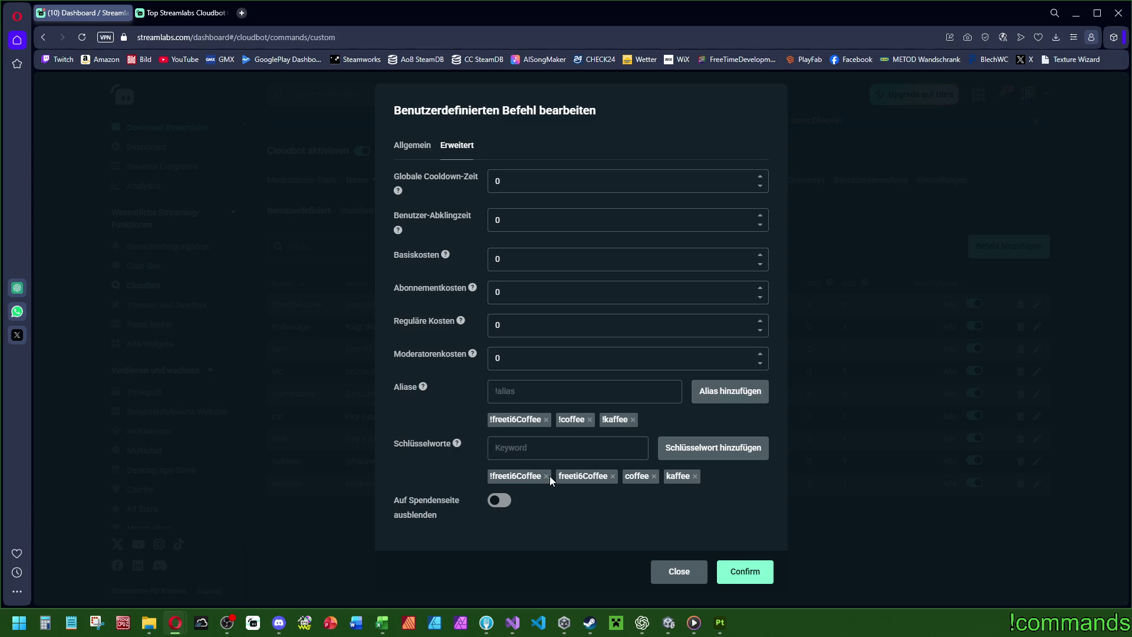
Add !:freeti6Coffee: both as an alias and as a keyword.
type("!freeti6Coffee")
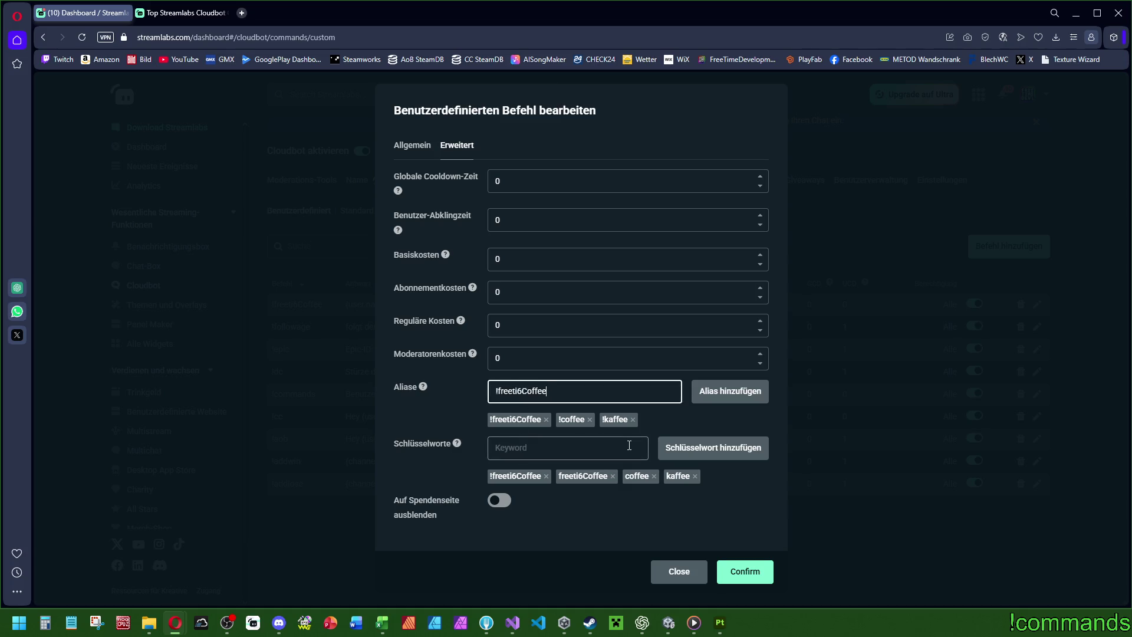
type(":")
left_click(749, 395)
left_click(533, 449)
type("!:freeti6Coffee")
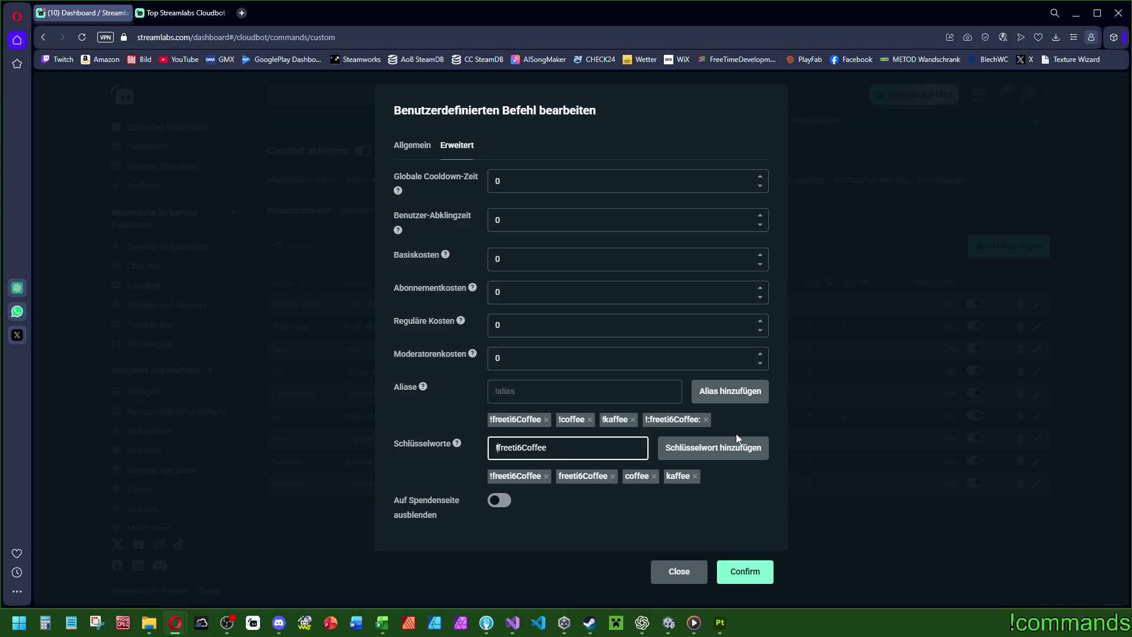
type(":")
key("End")
type(":")
left_click(701, 449)
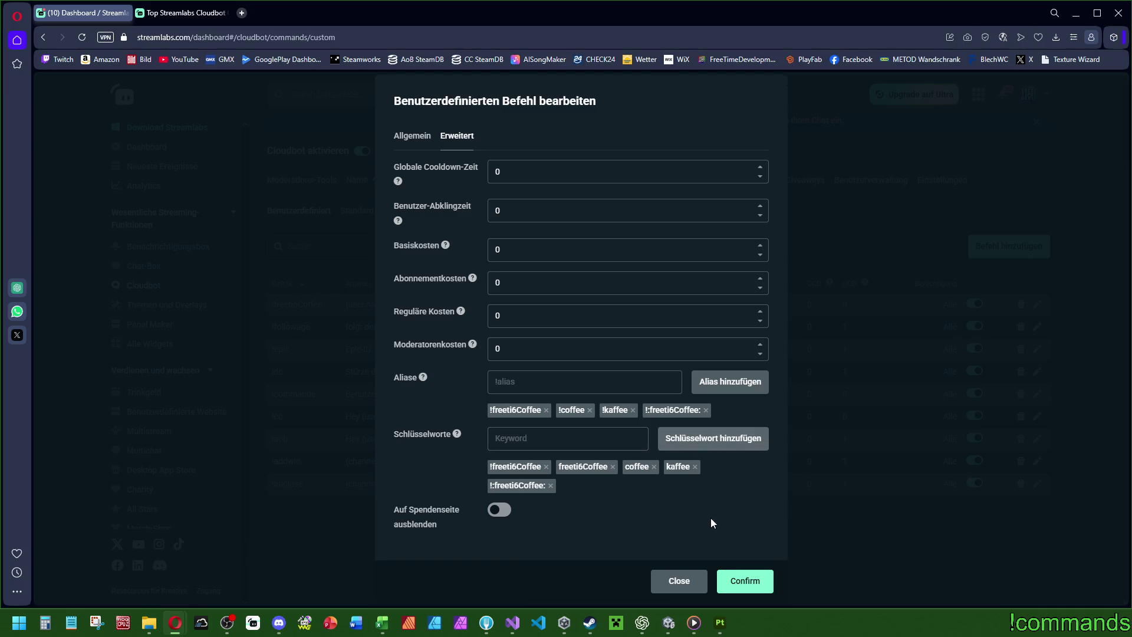
left_click(402, 135)
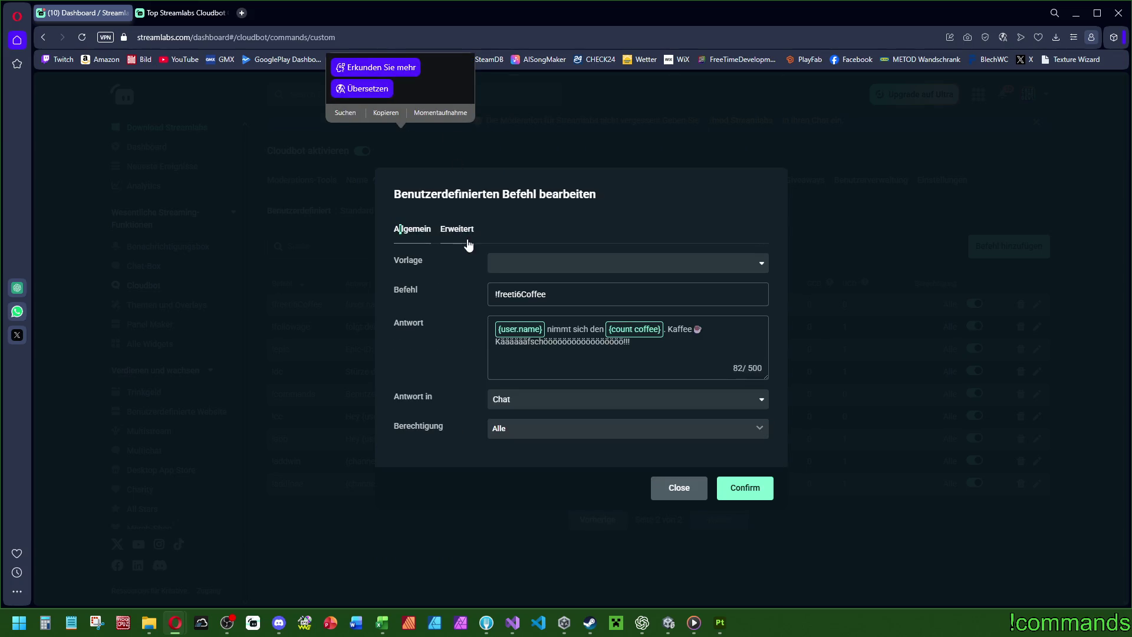
Correct the command name to !freeti6Coffee and save the command.
left_click(497, 293)
type("!")
key("Delete")
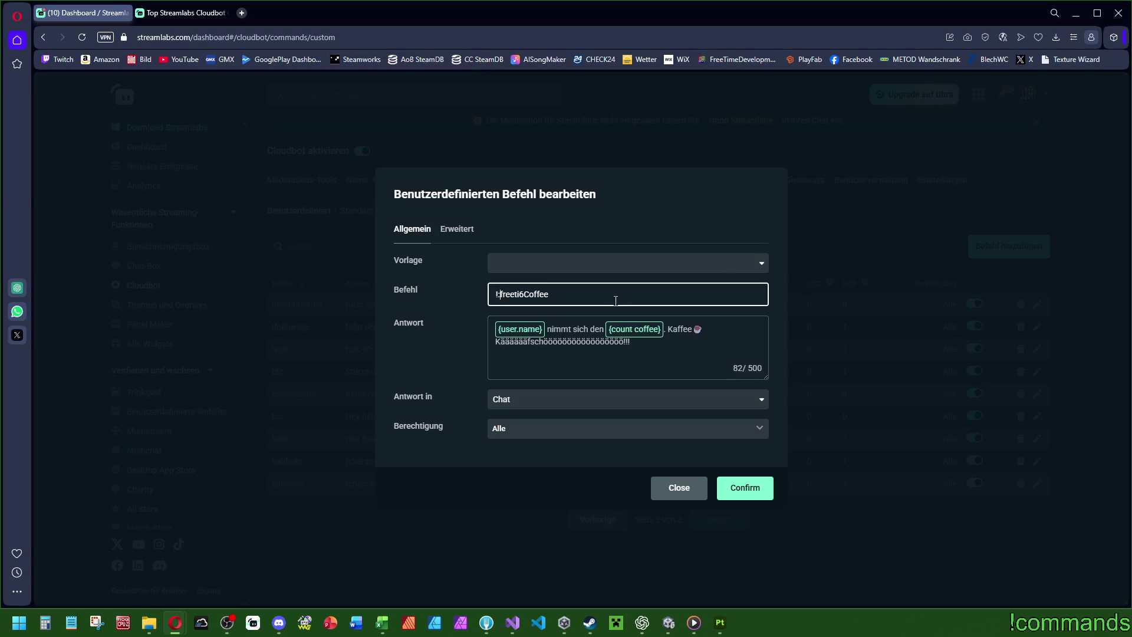
left_click(741, 494)
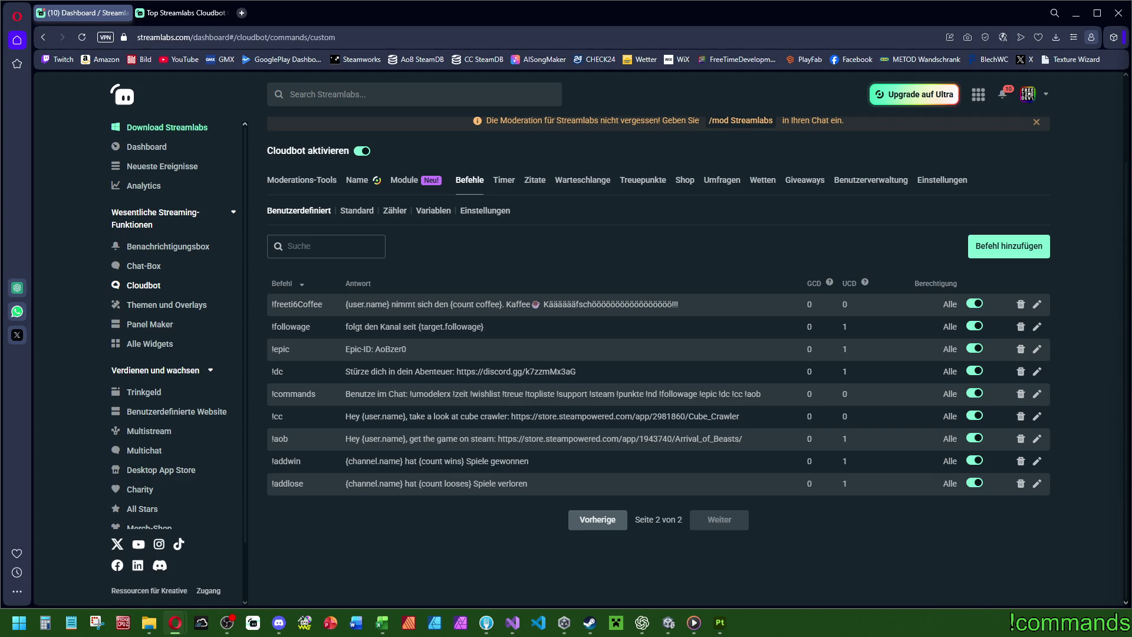
Switch over to Substance 3D Painter via the taskbar.
key("alt+Tab")
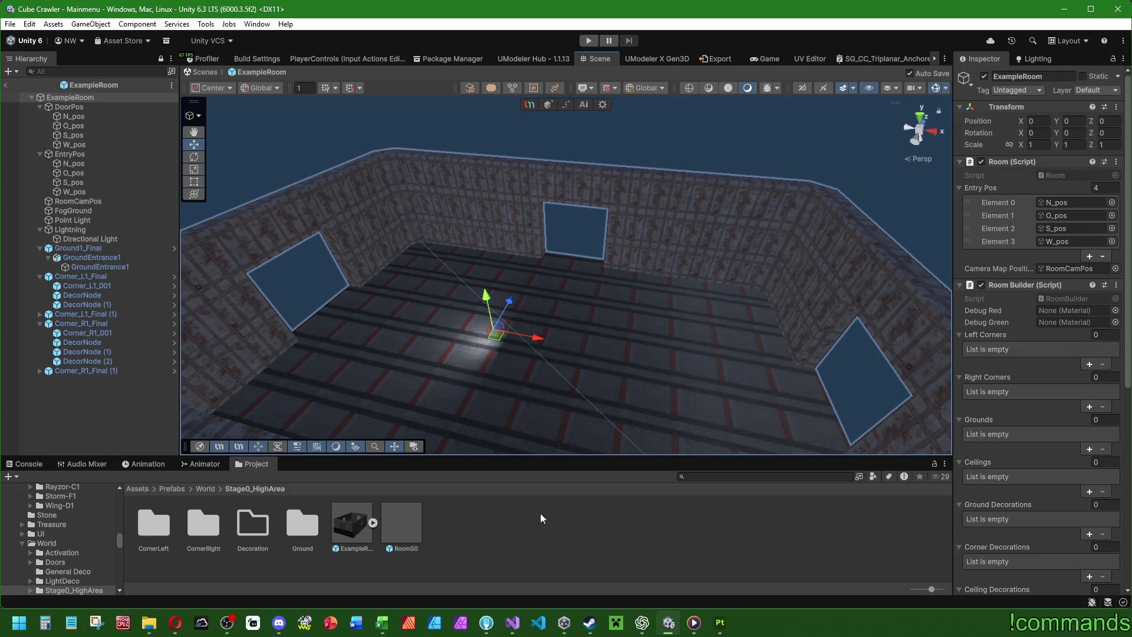
left_click(176, 622)
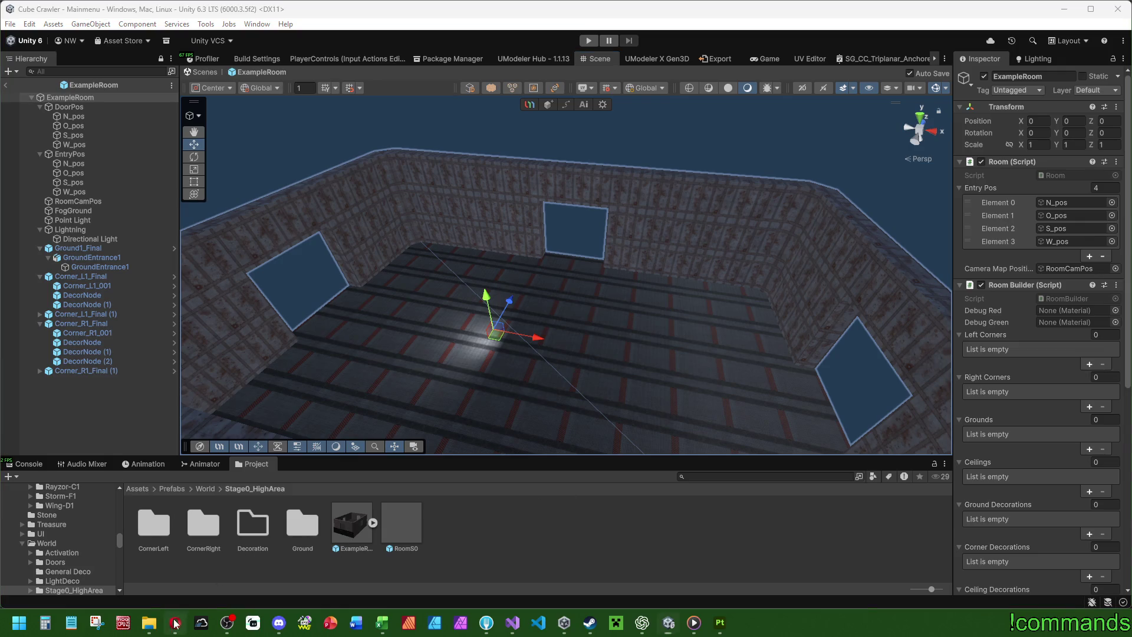
left_click(720, 622)
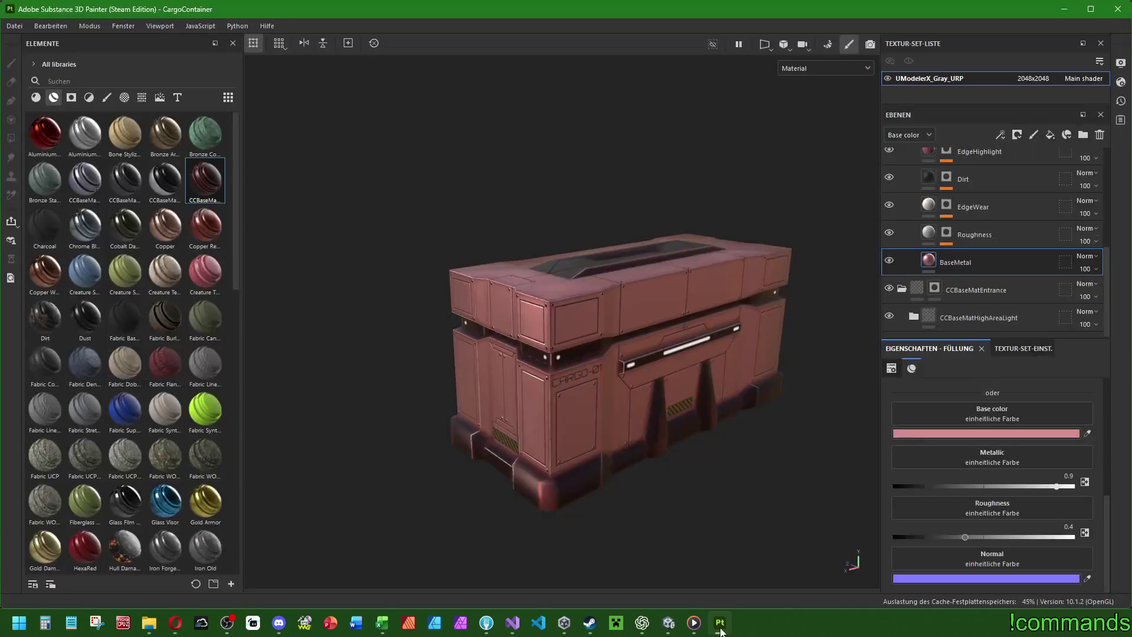
Set the BaseMetal fill layer's base colour to pure red FF0000.
scroll(986, 208, "up", 2)
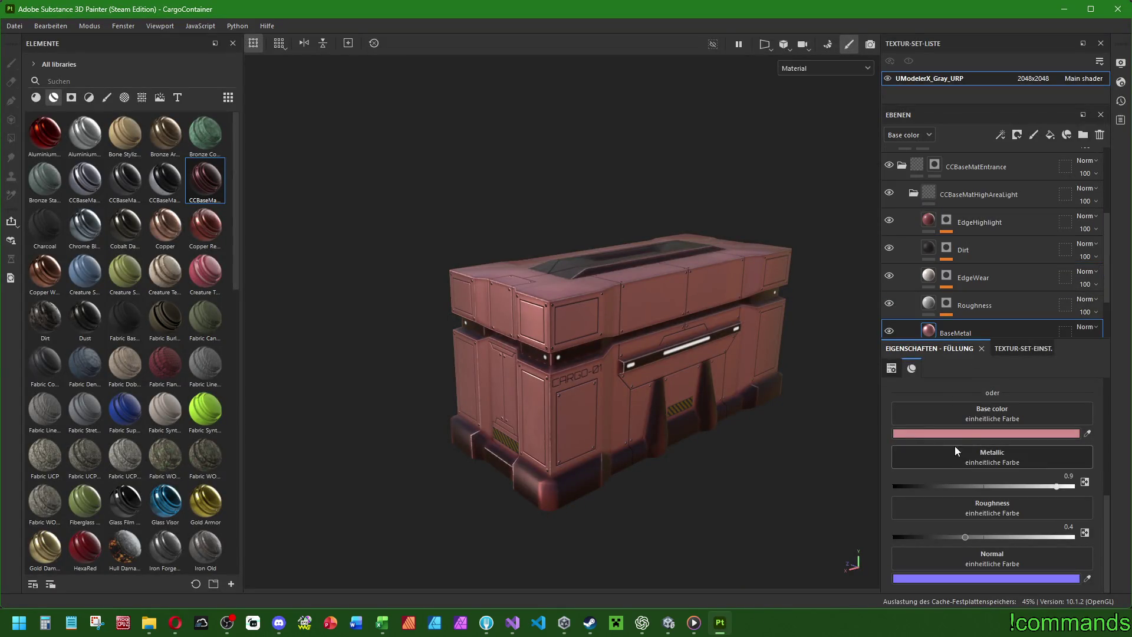
left_click(953, 434)
left_click(272, 313)
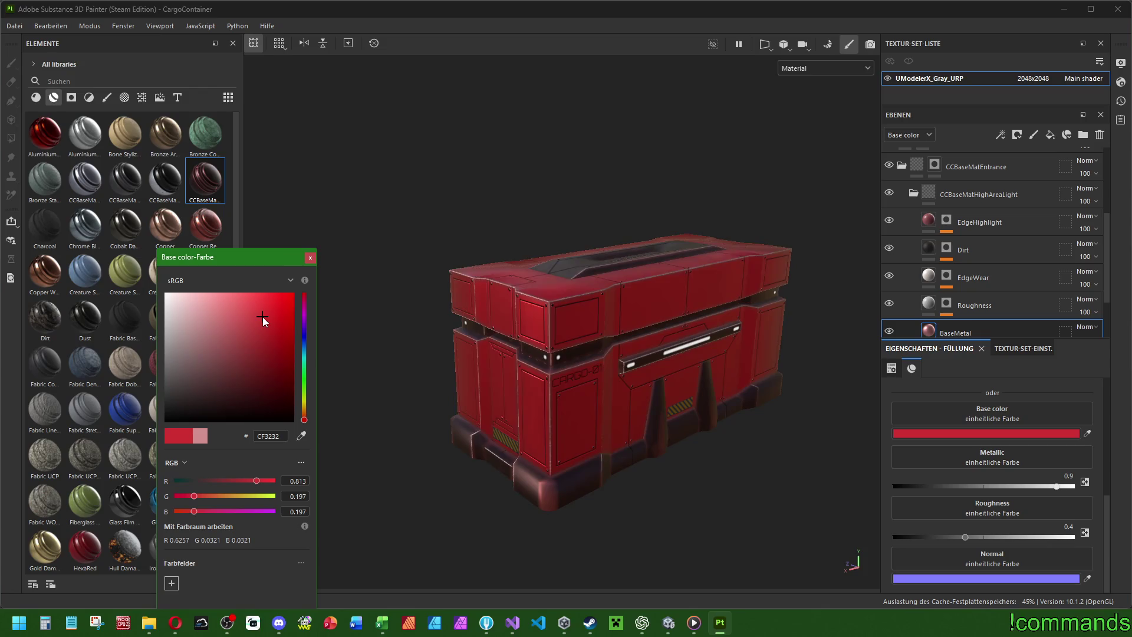
left_click_drag(296, 295, 359, 236)
left_click(362, 233)
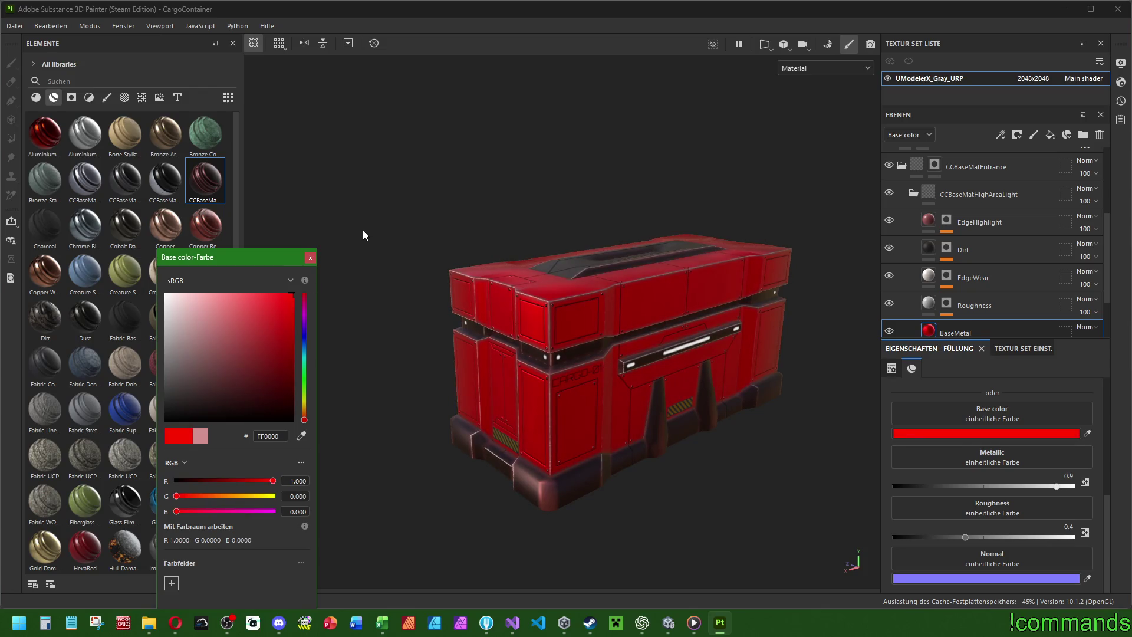
mouse_move(648, 338)
left_mouse_down()
mouse_move(605, 347)
mouse_move(658, 340)
left_mouse_up()
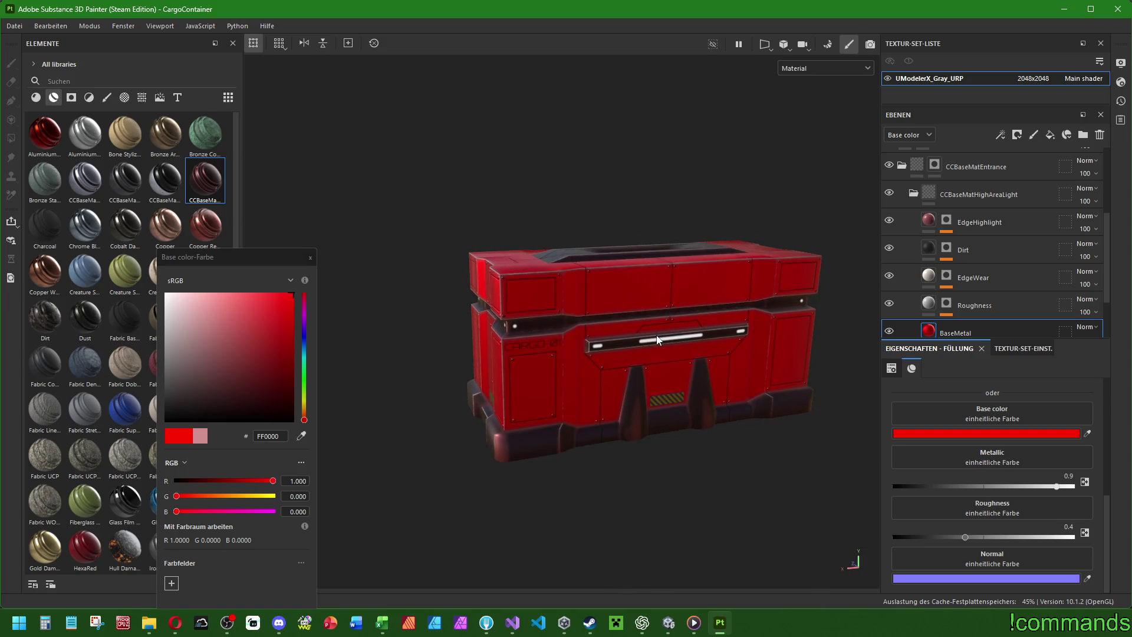